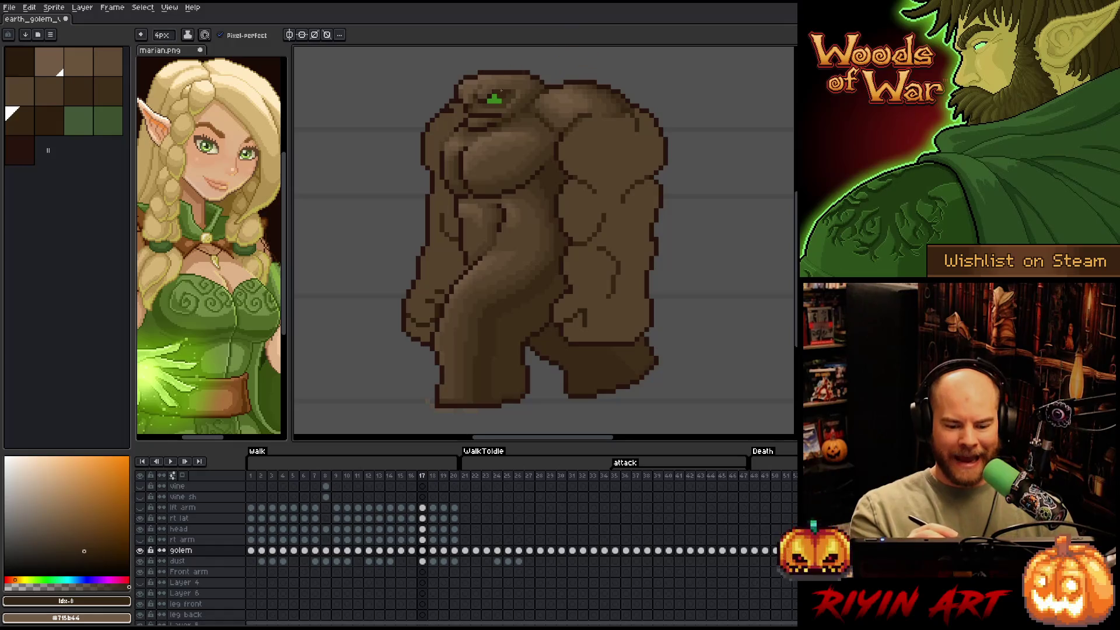
Back on the golem sprite, sample three dark crack-line browns, then go to frame 18
key("ctrl+Tab")
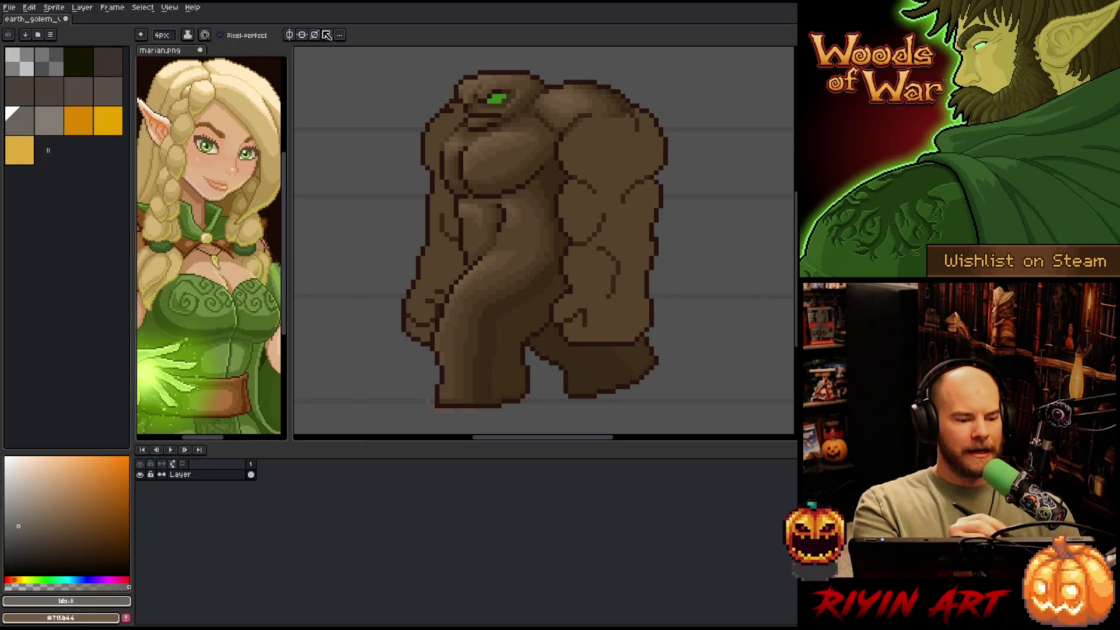
left_click(52, 22)
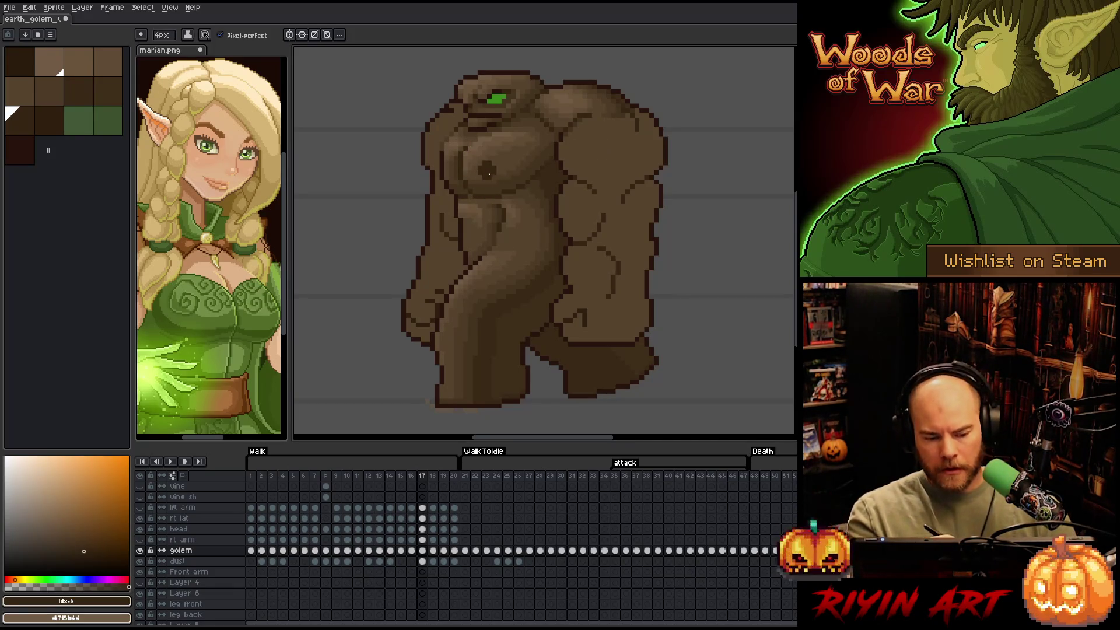
left_click(474, 124, "alt")
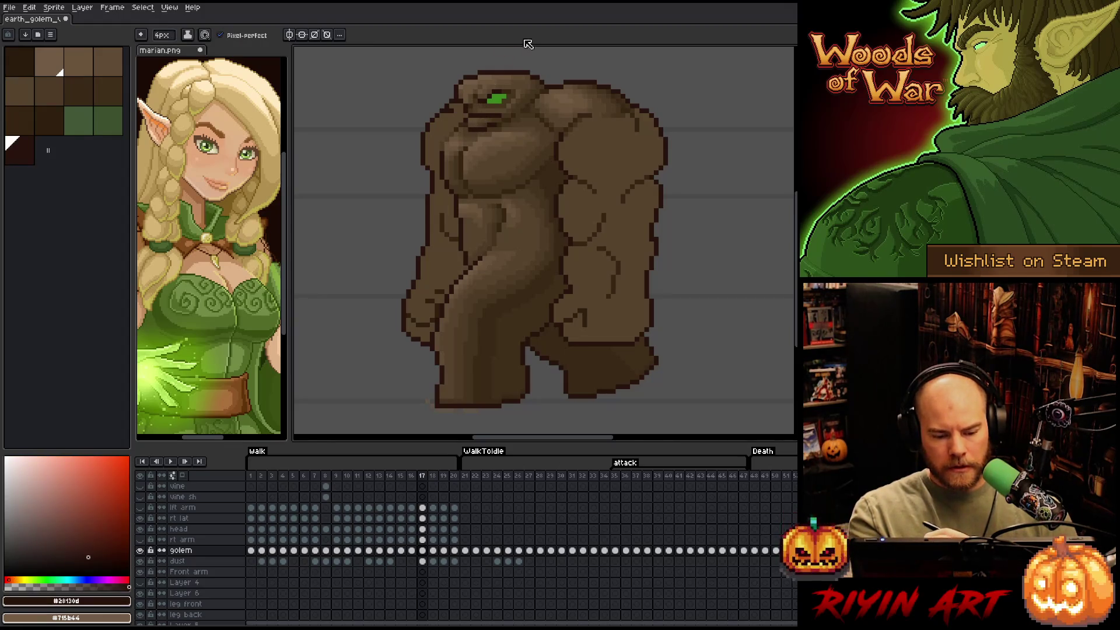
left_click(466, 120, "alt")
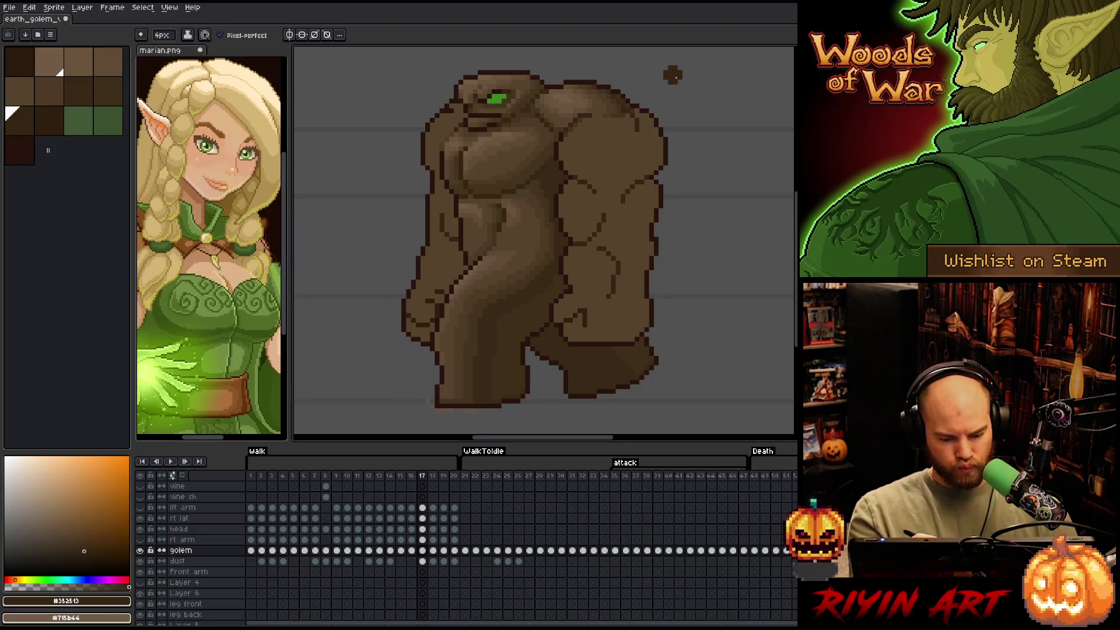
left_click(435, 277, "alt")
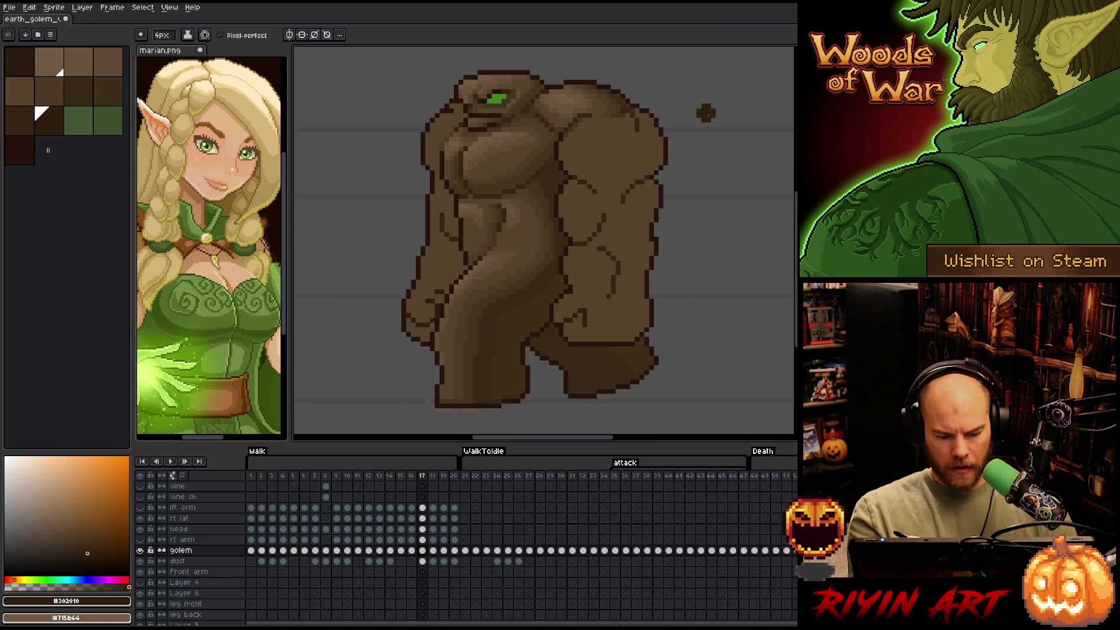
key("Right")
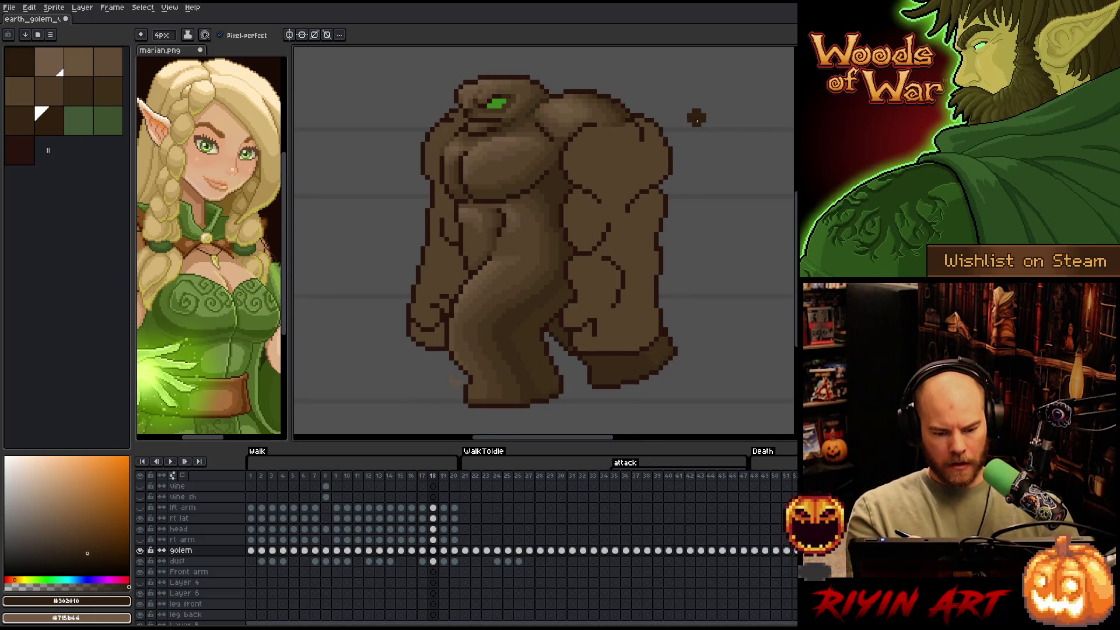
Select every #28130d crack pixel with Color Range
key("shift+c")
left_click(566, 153)
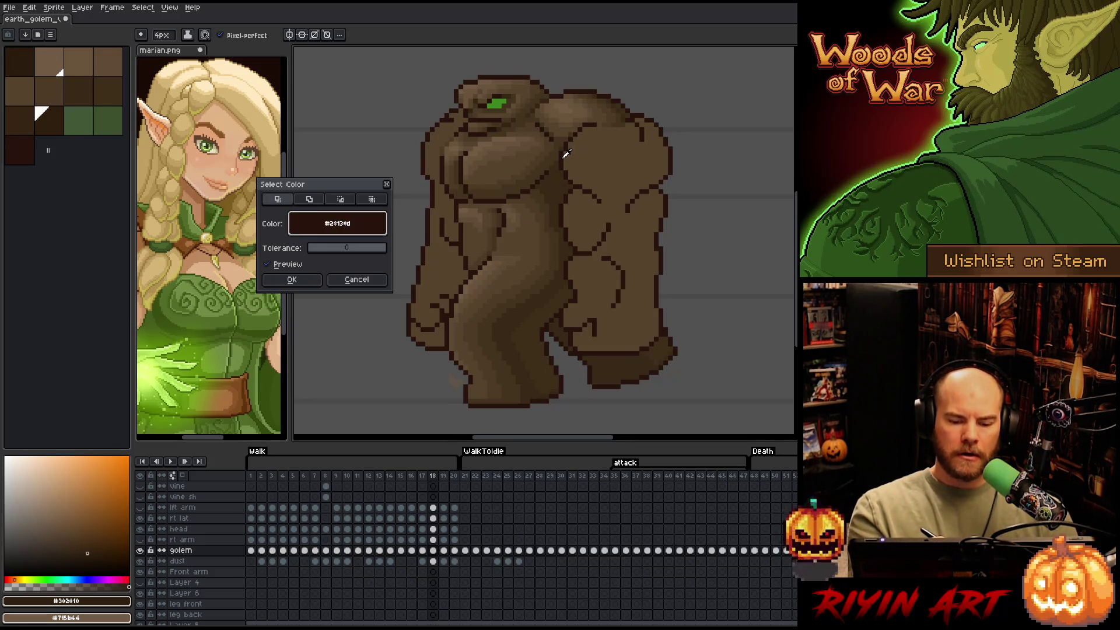
left_click(291, 279)
Paint brown over the crack pixels on the golem's right side, then advance to frame 19
left_click_drag(597, 248, 591, 247)
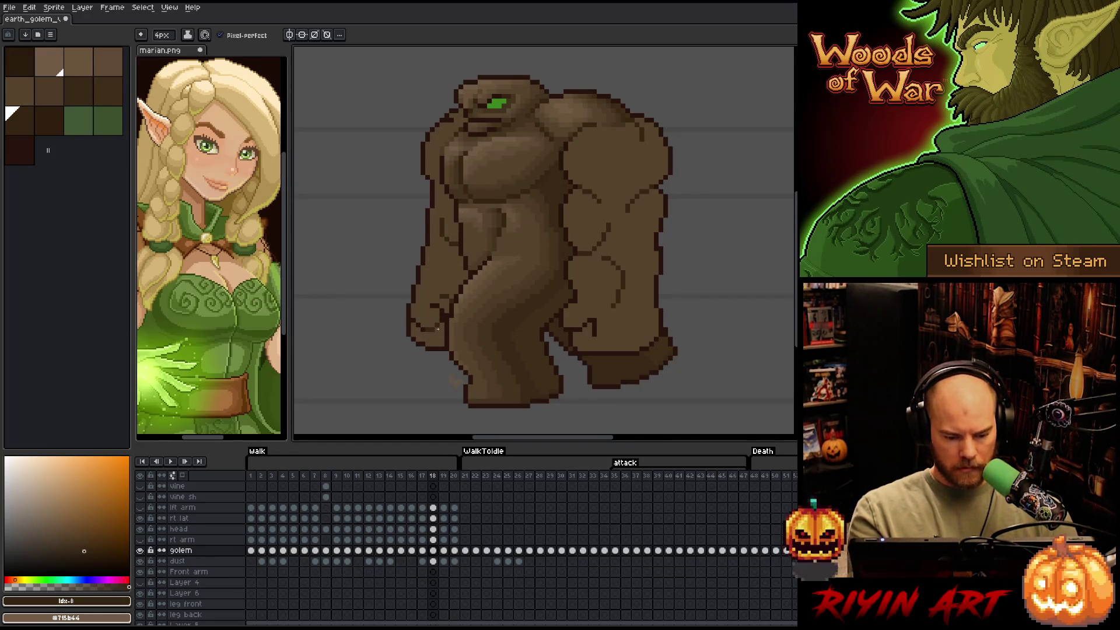
key("]")
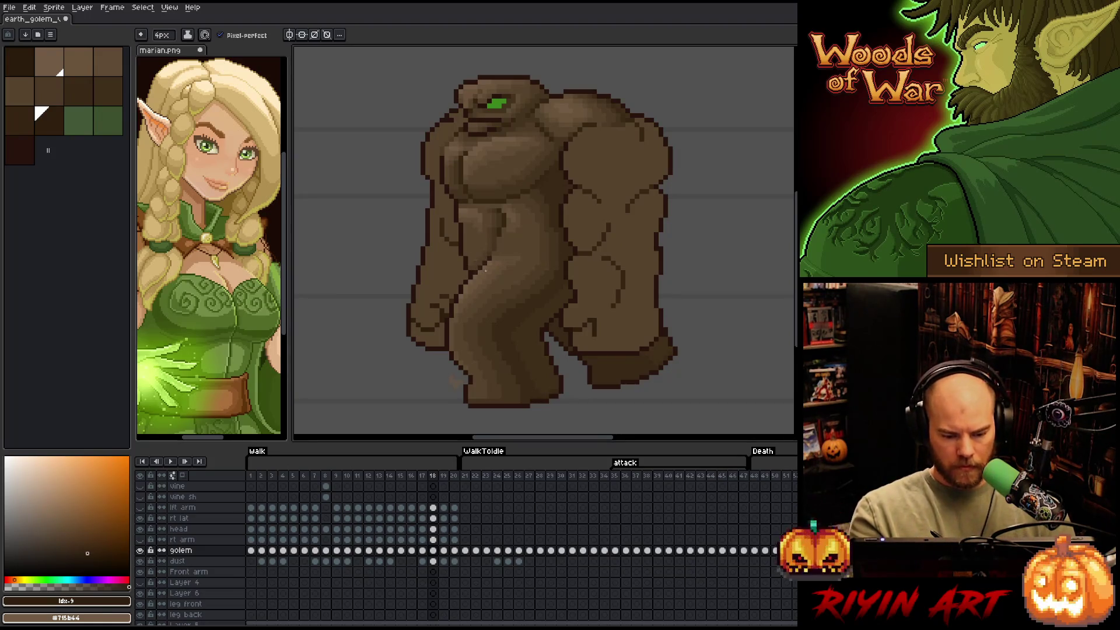
key("period")
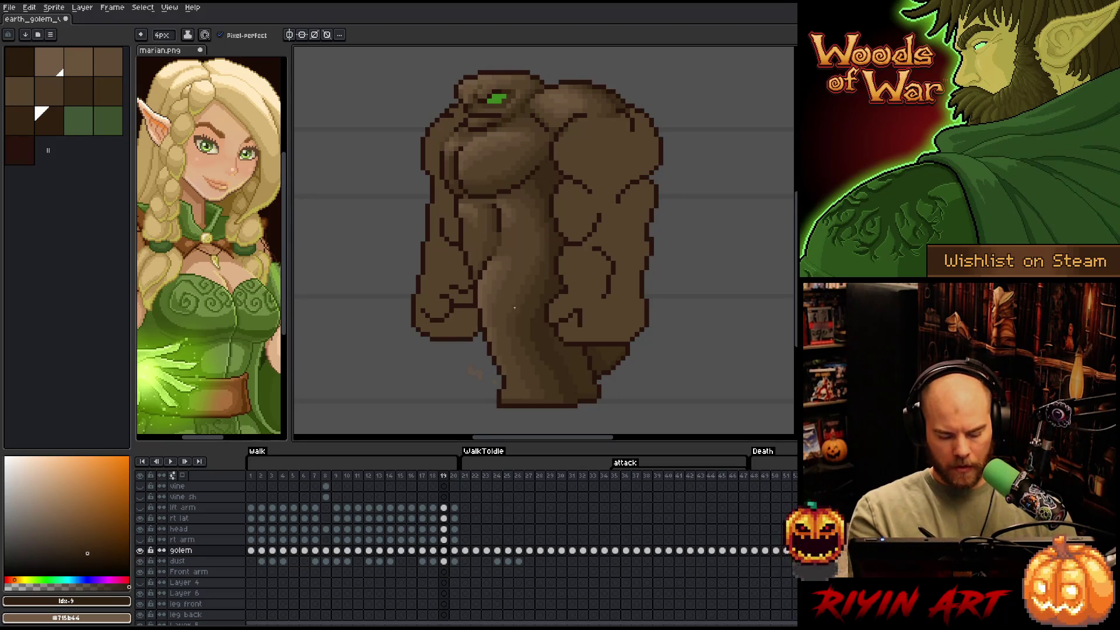
Sample the #28130d outline and paint mid-brown idx-8 over dark right-arm and chest pixels
key("shift+c")
left_click(500, 237)
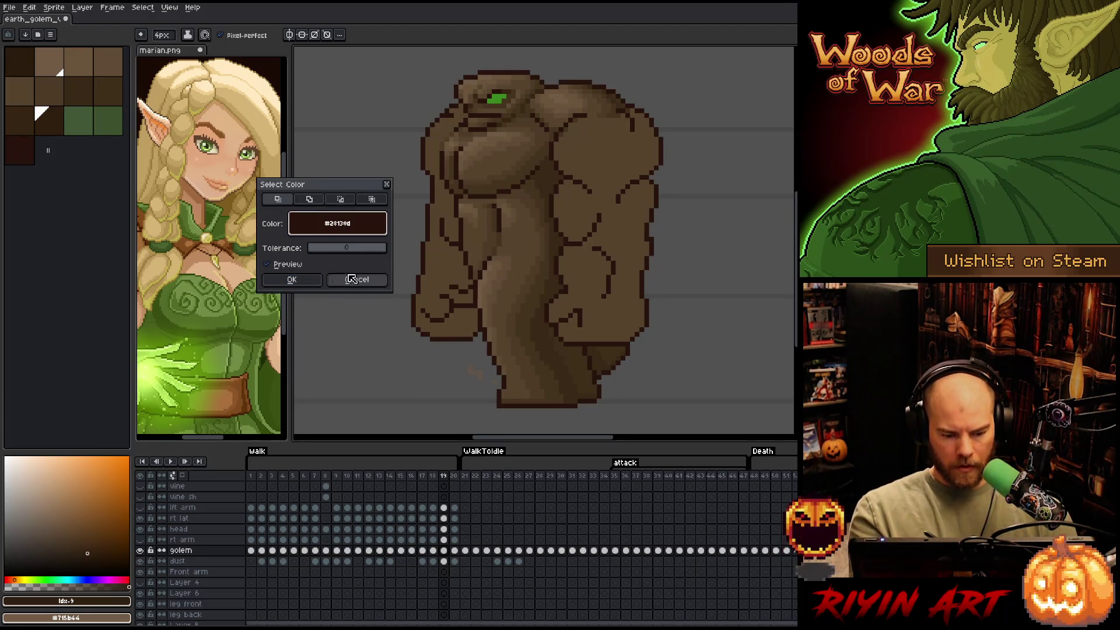
key("Return")
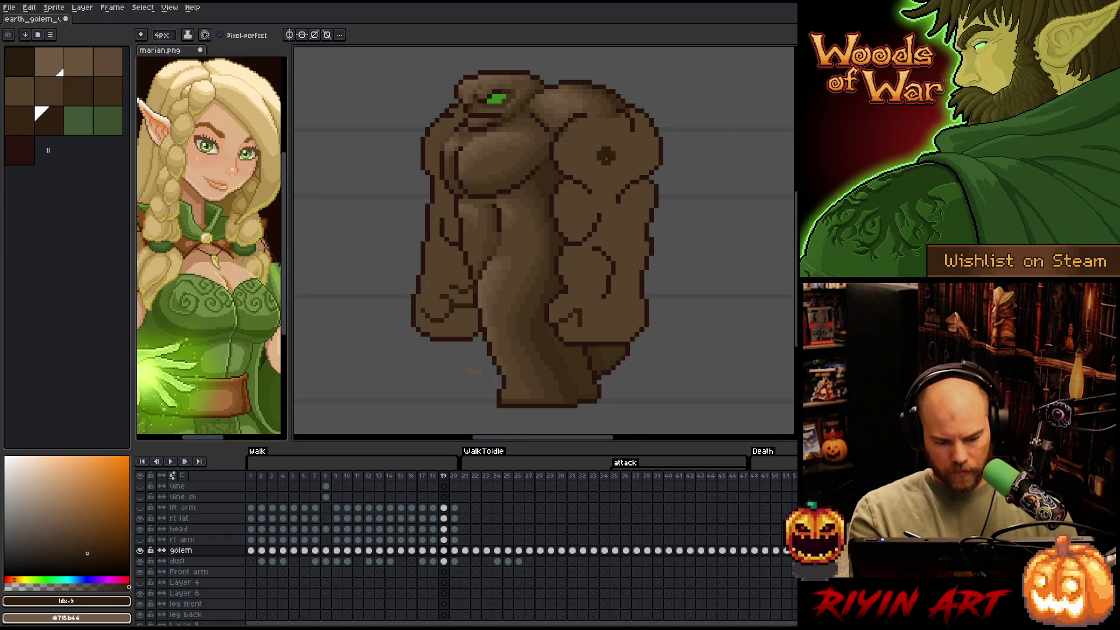
left_click(481, 290, "alt")
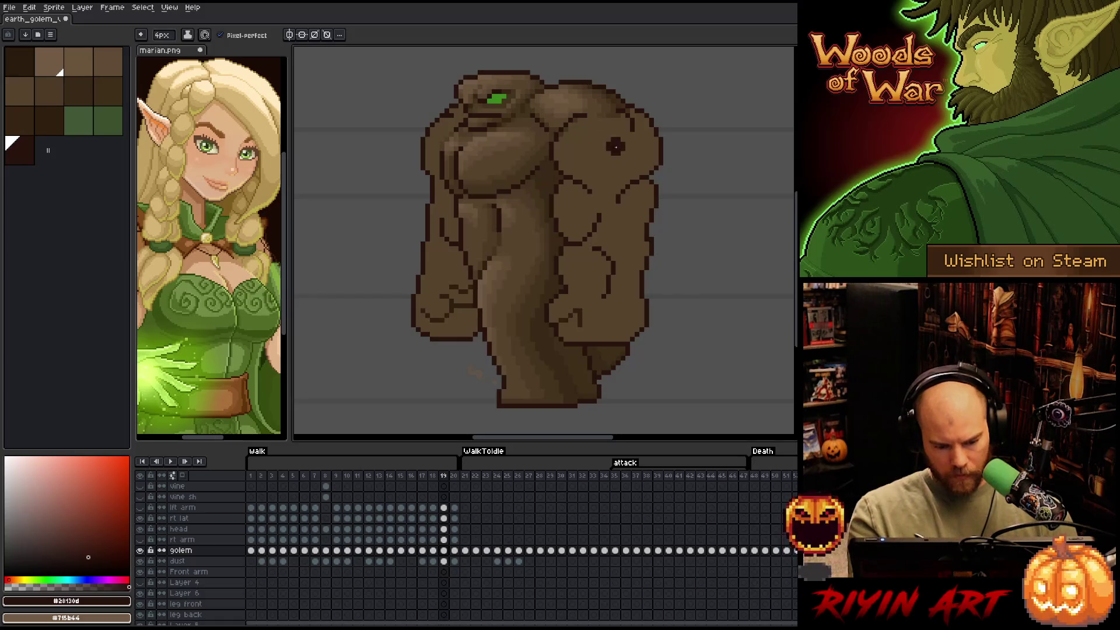
left_click(592, 170, "alt")
left_click_drag(600, 281, 612, 243)
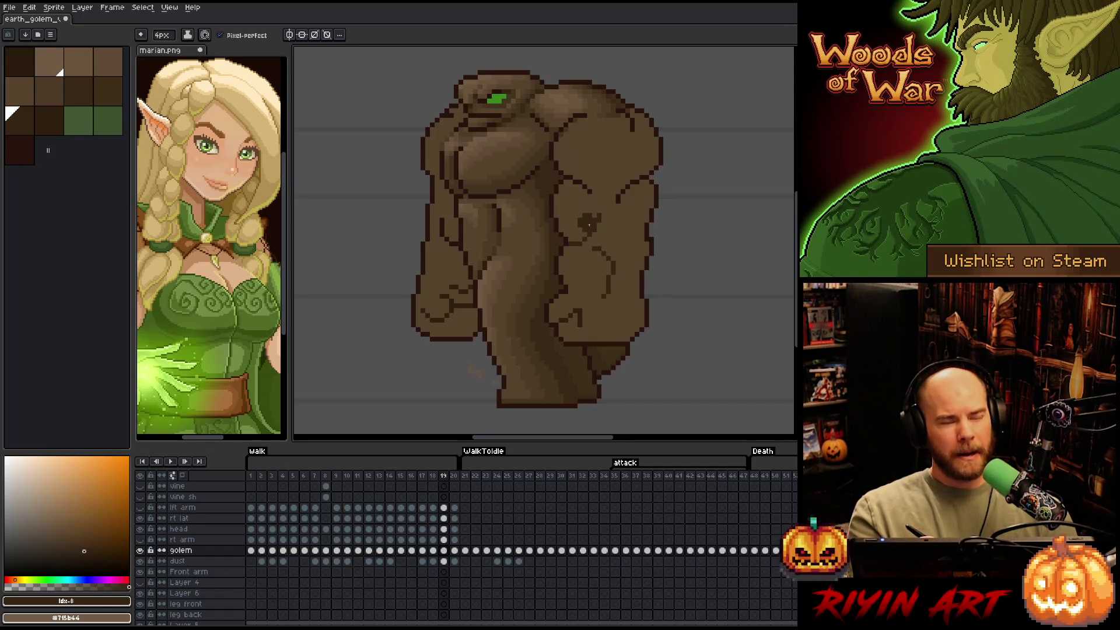
left_click_drag(590, 211, 591, 233)
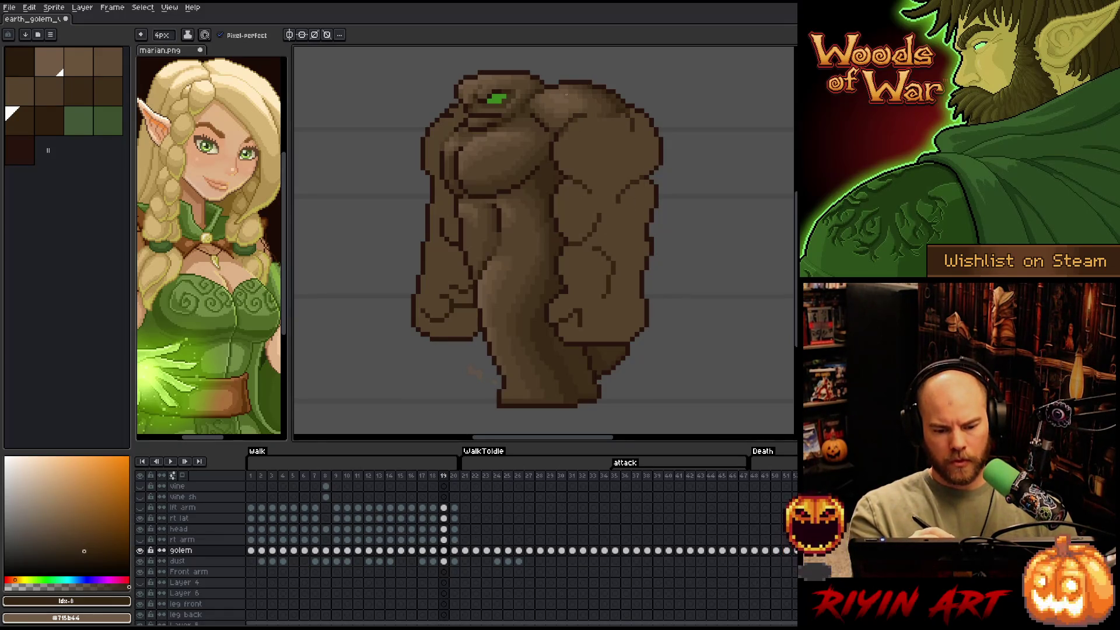
left_click_drag(497, 201, 497, 233)
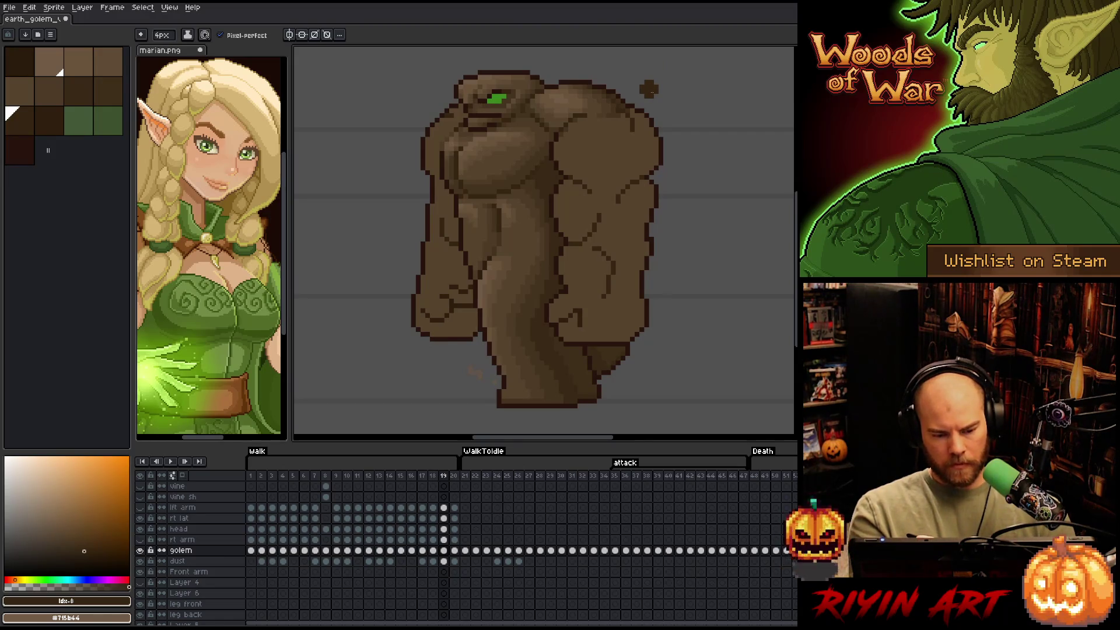
Set the brush size to 1px and step back to frame 18
left_click(162, 35)
type("1")
key("comma")
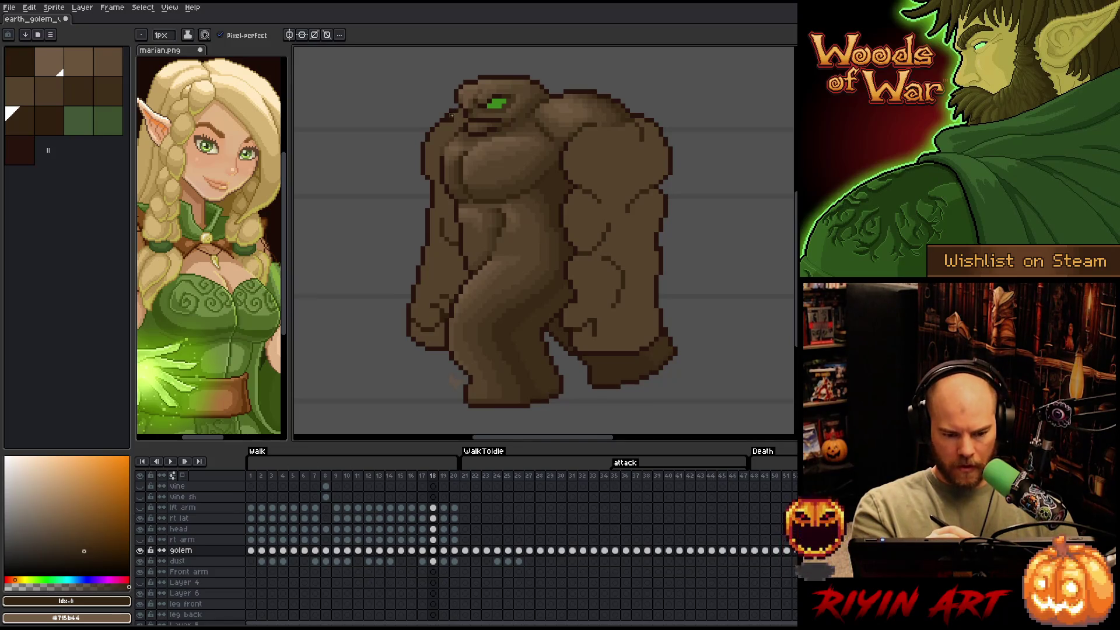
Step back through the walk frames from 17 to frame 4, comparing neighbouring poses
key("comma")
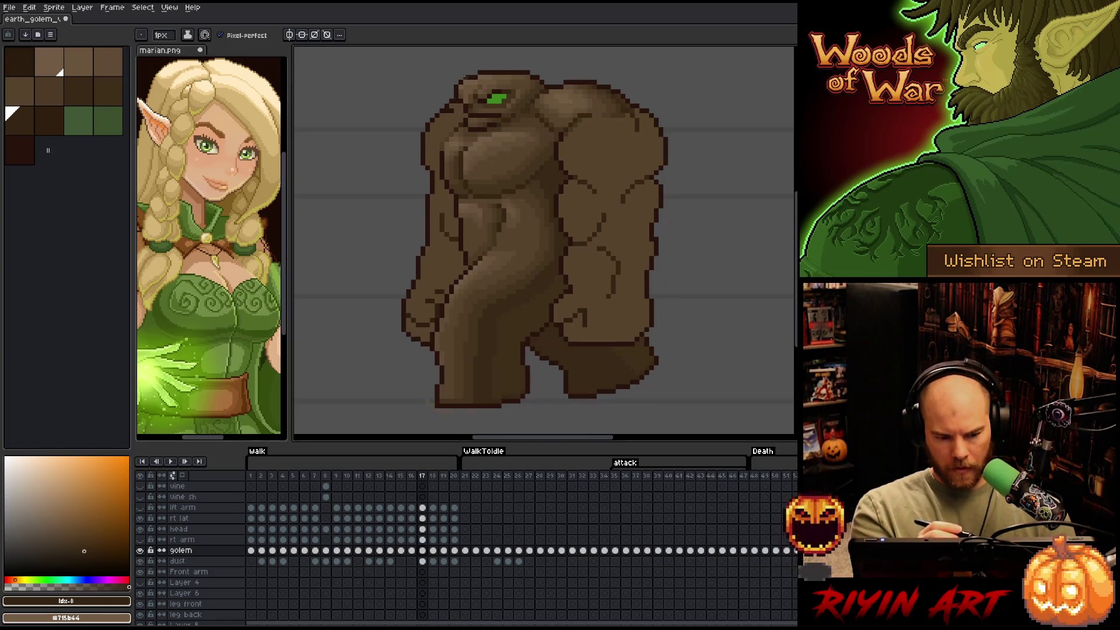
key("comma")
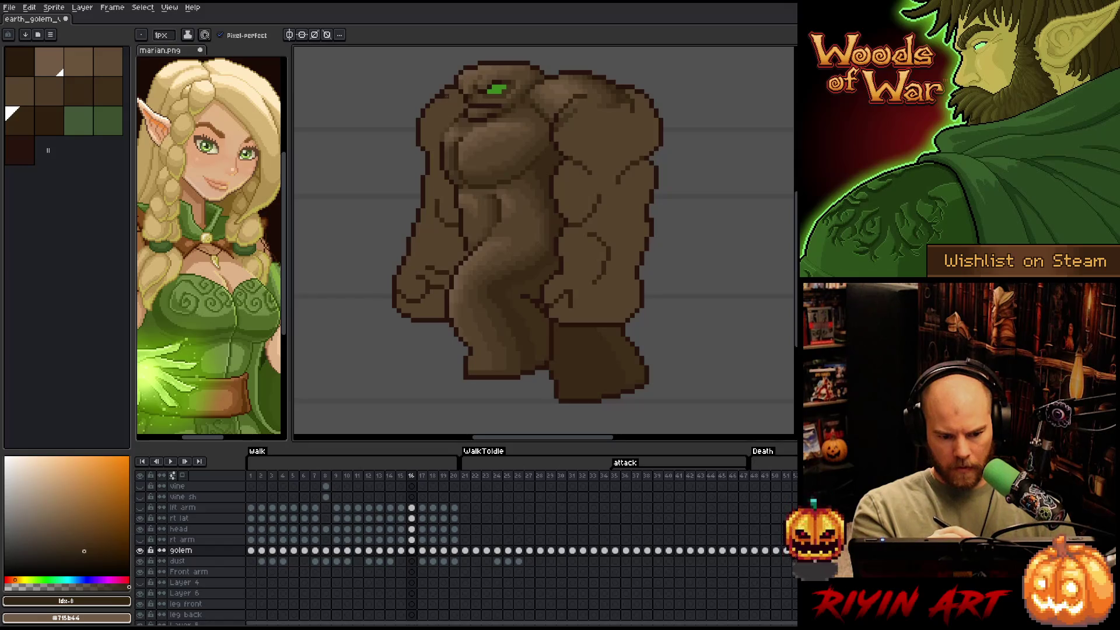
key("comma")
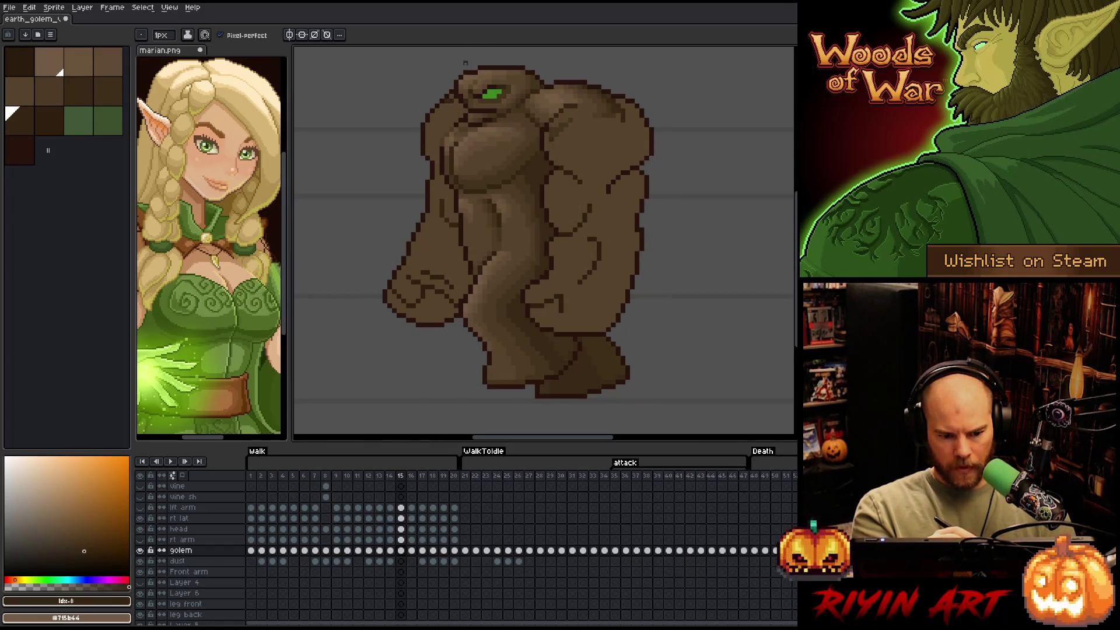
key("comma")
key("period")
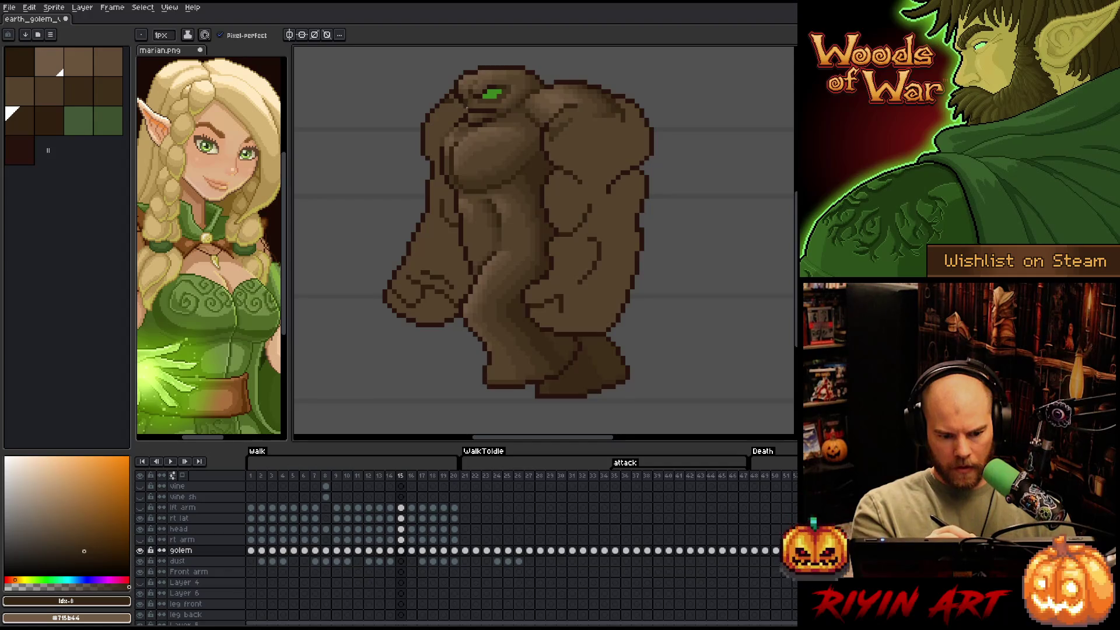
key("comma")
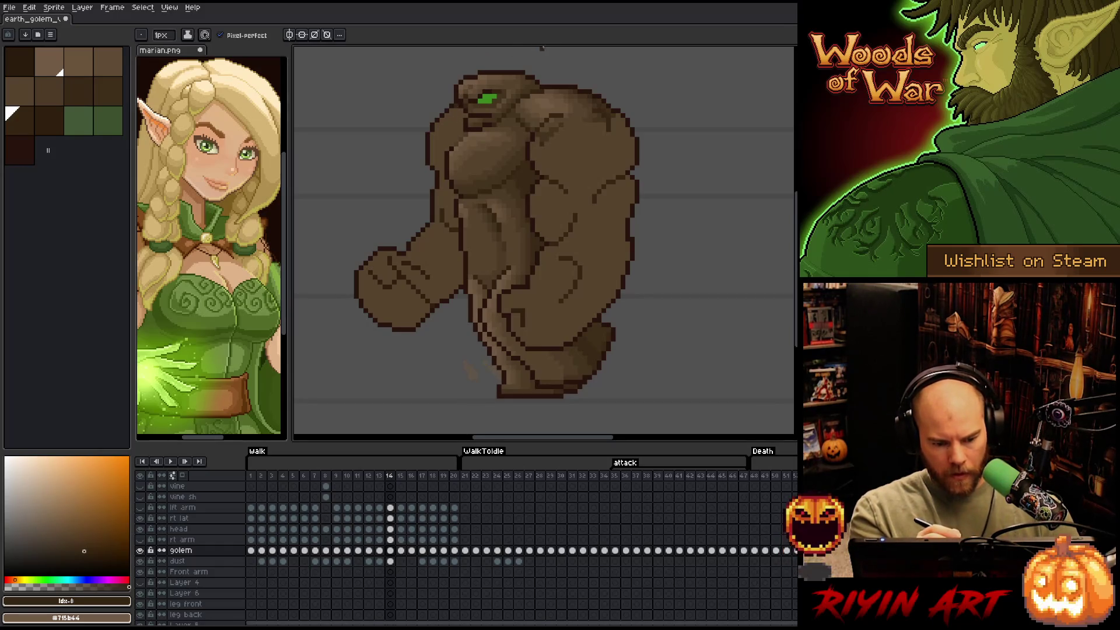
key("comma")
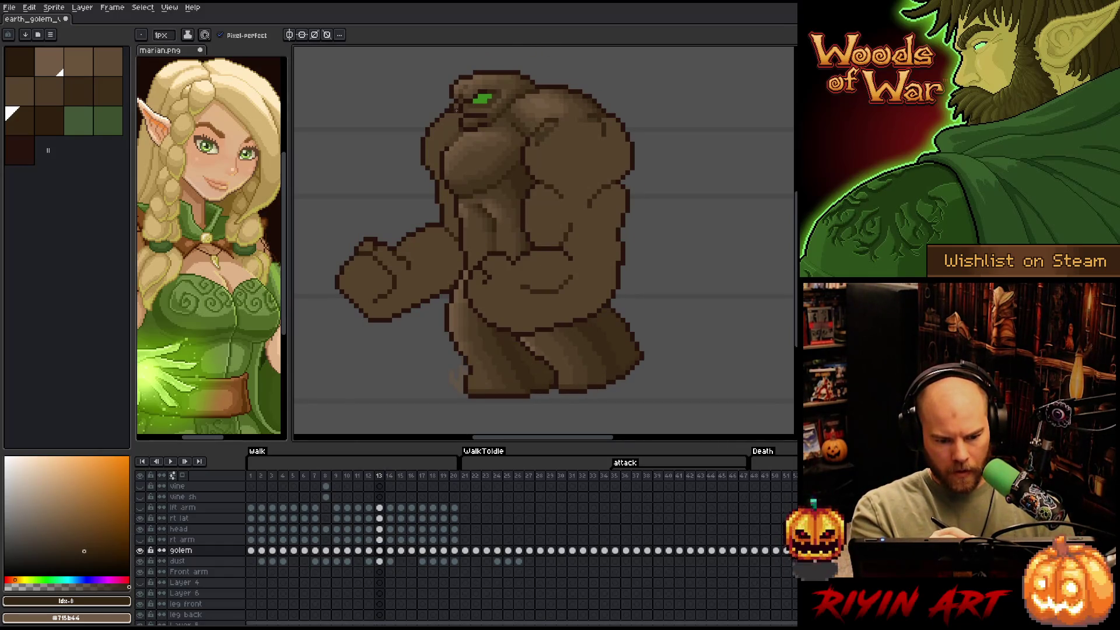
key("comma")
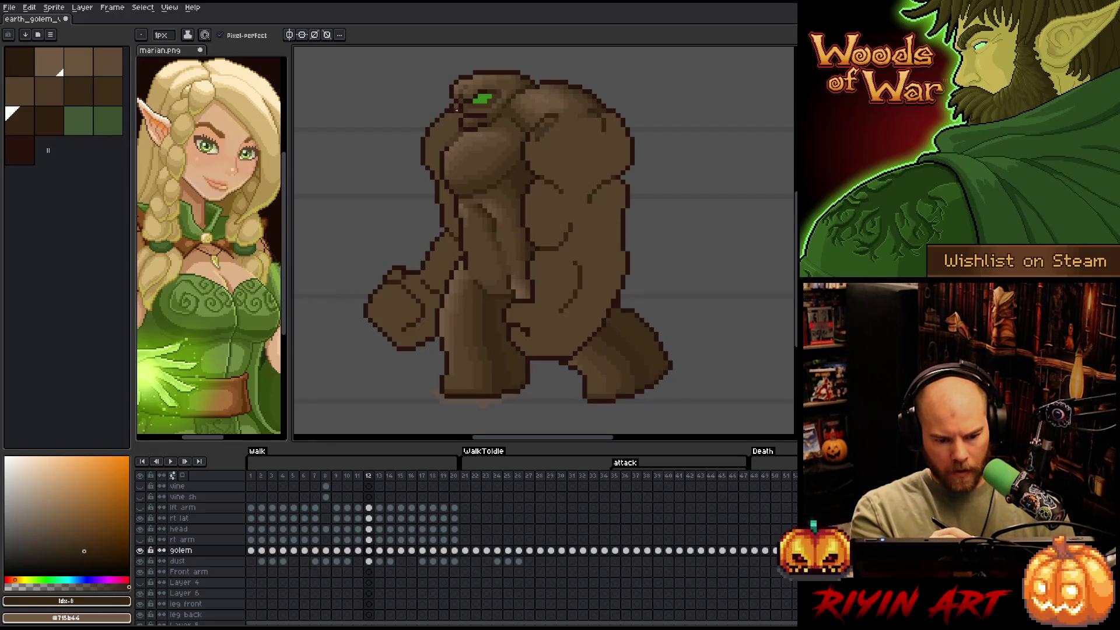
key("comma")
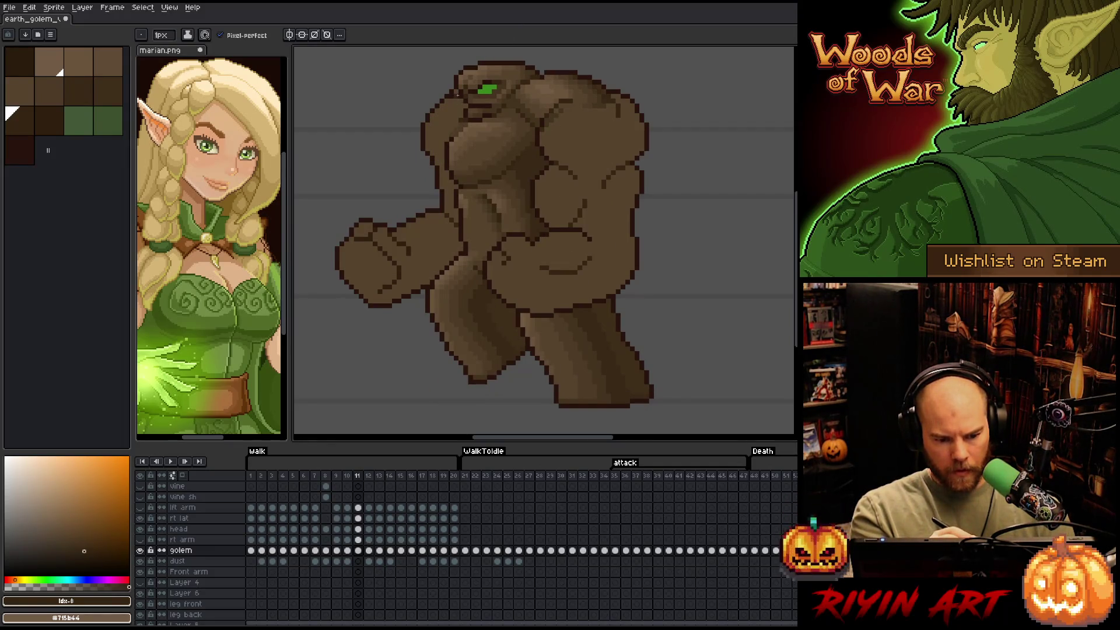
key("comma")
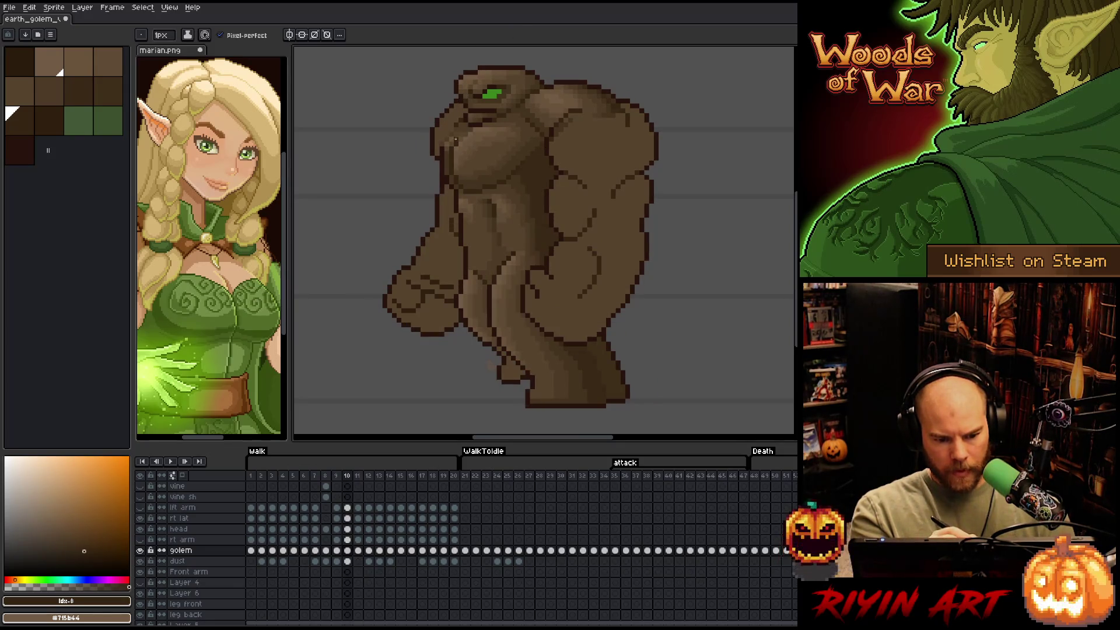
key("comma")
key("period")
key("comma")
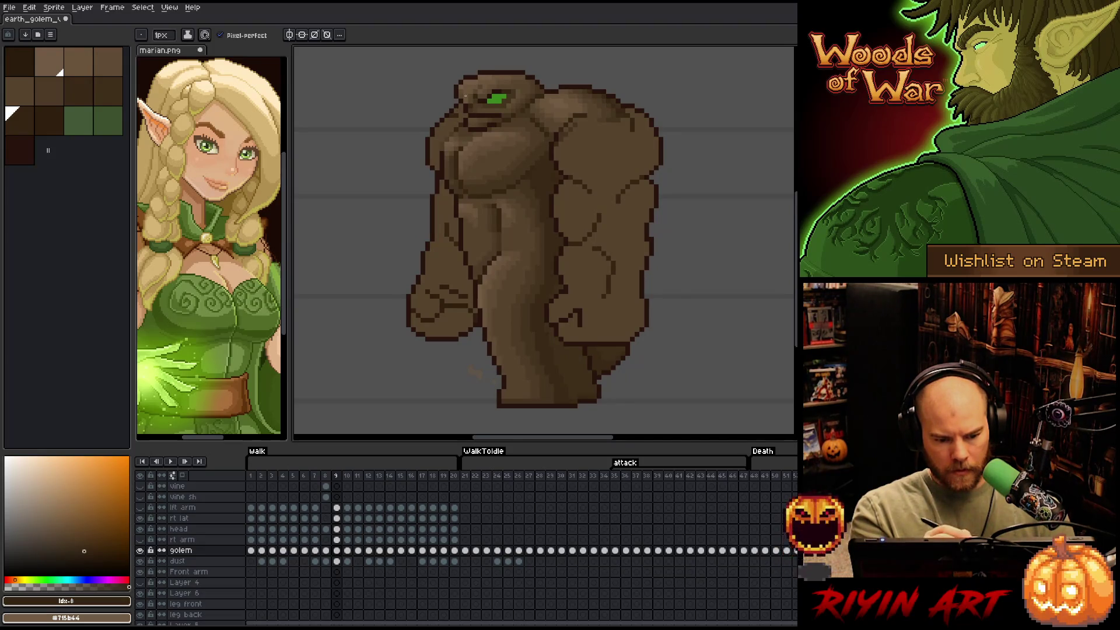
key("comma")
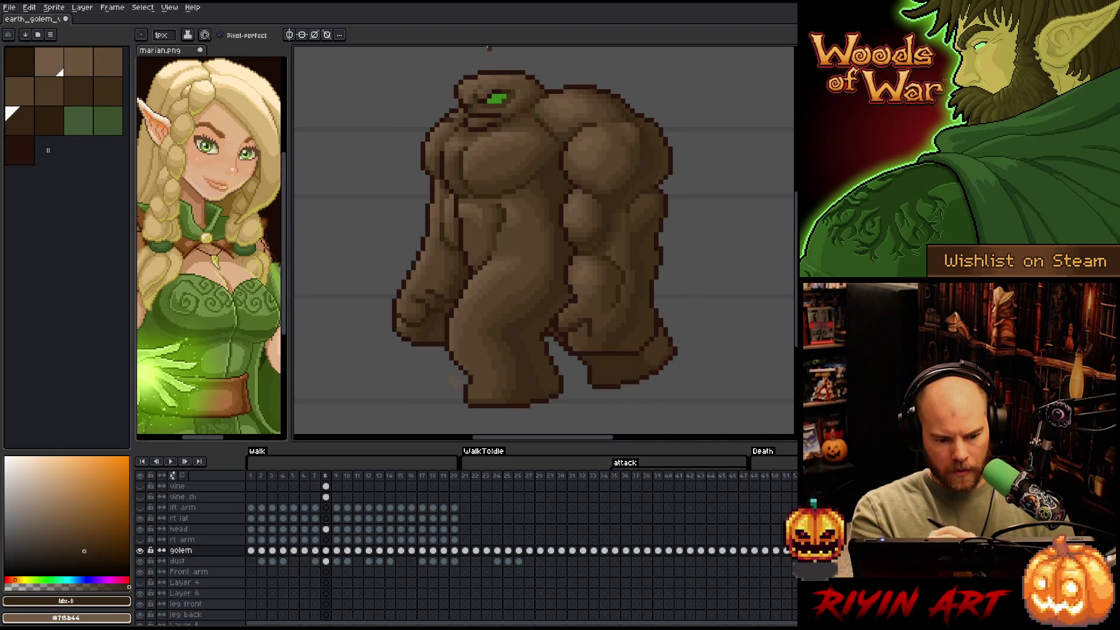
key("comma")
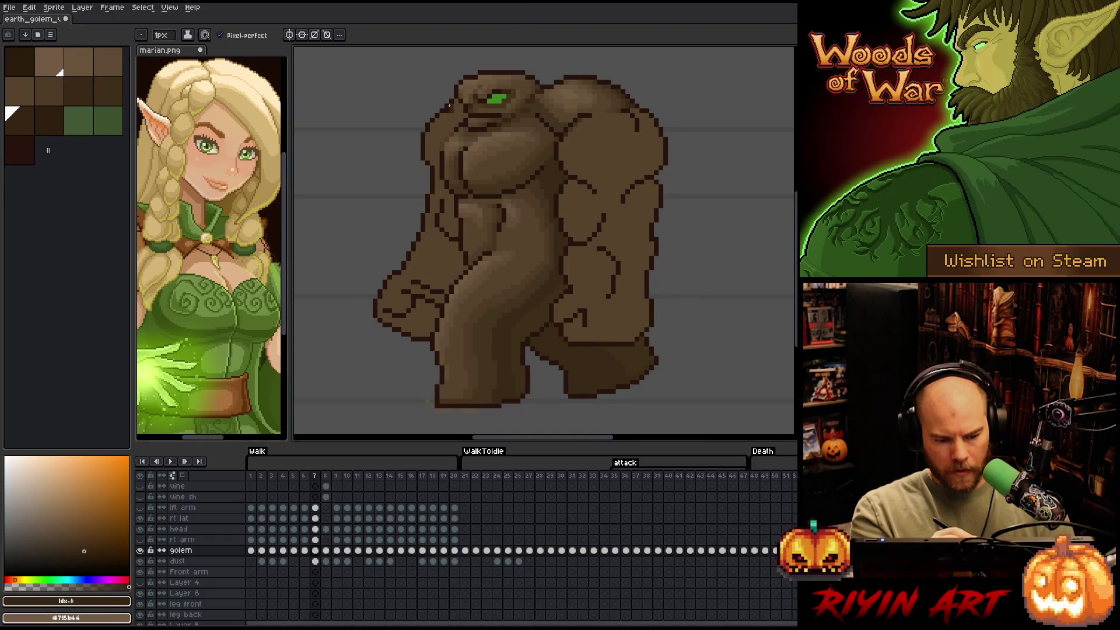
key("comma")
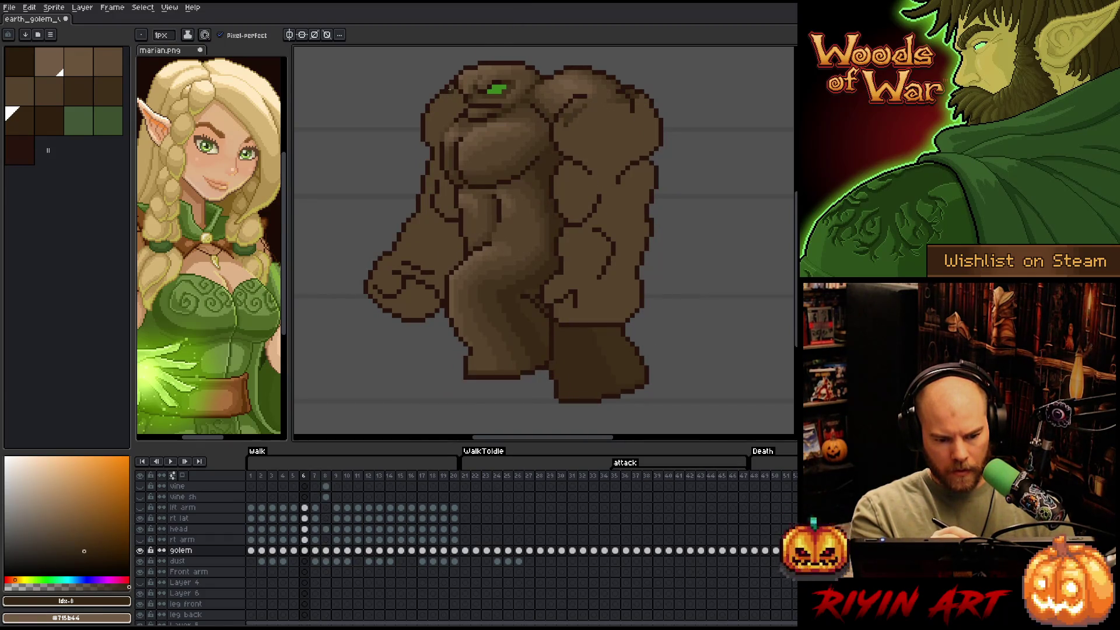
key("comma")
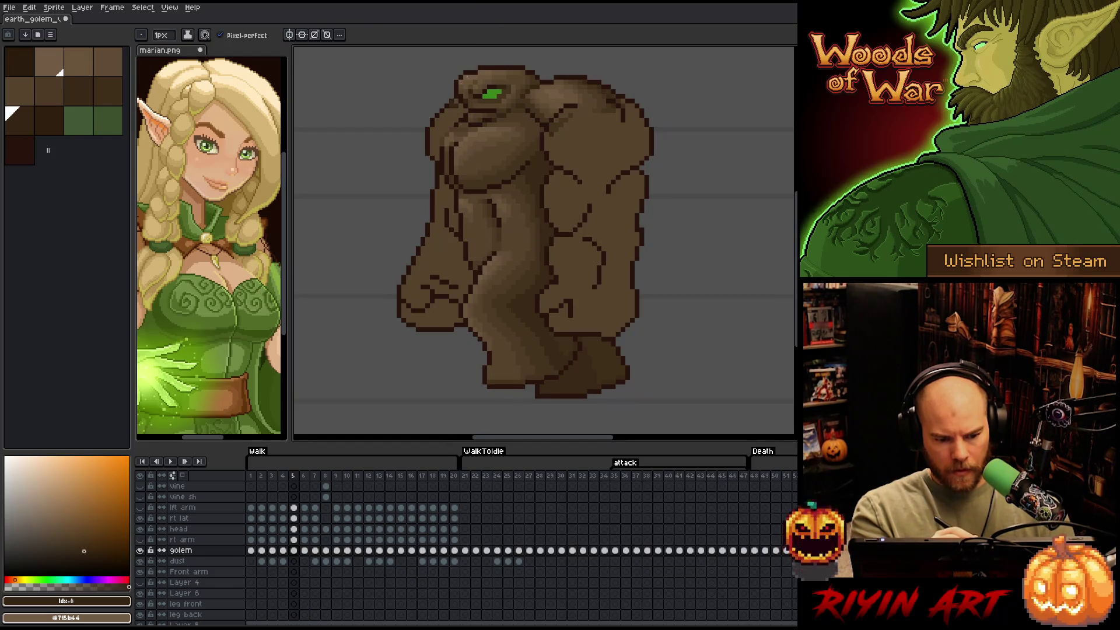
key("comma")
key("comma")
key("comma")
key("comma")
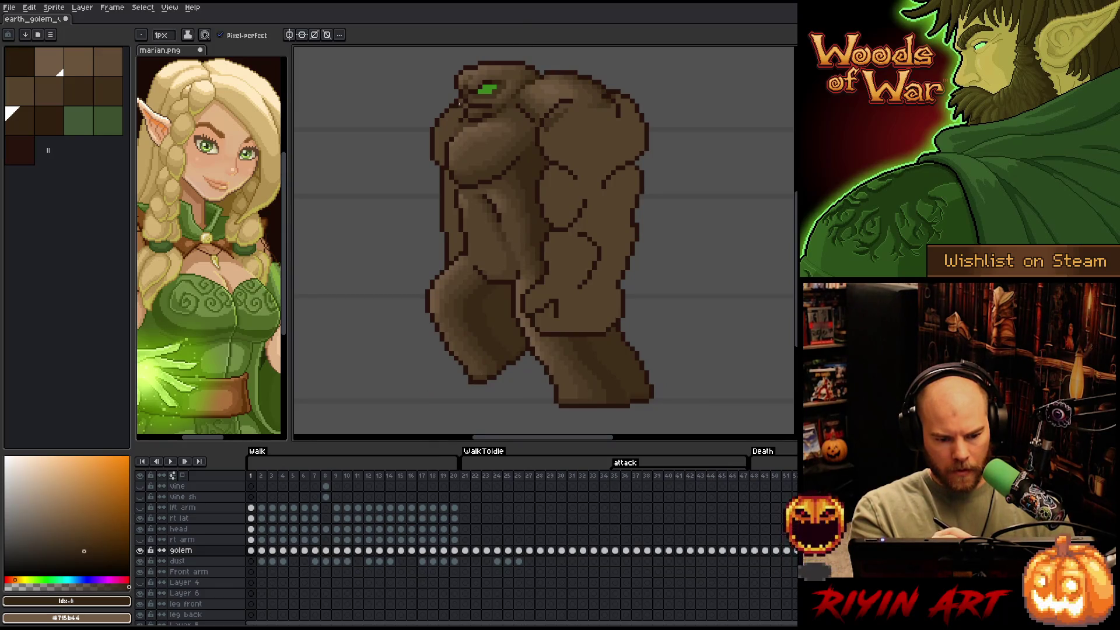
Compare frames 18–20, then start a colour-range selection of dark #28130d on frame 20
key("comma")
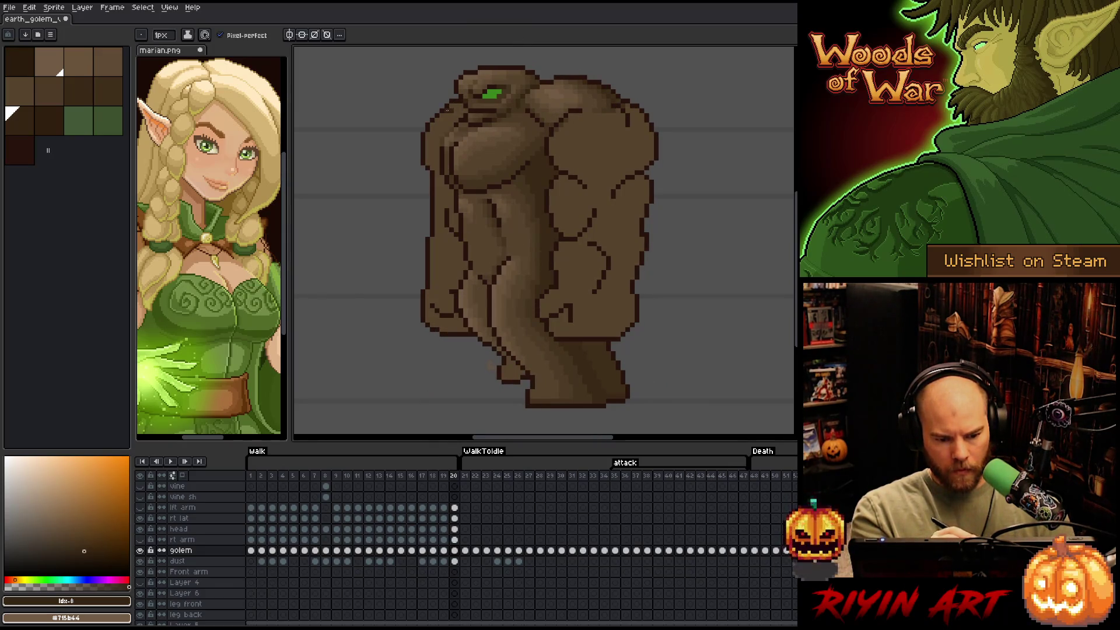
key("comma")
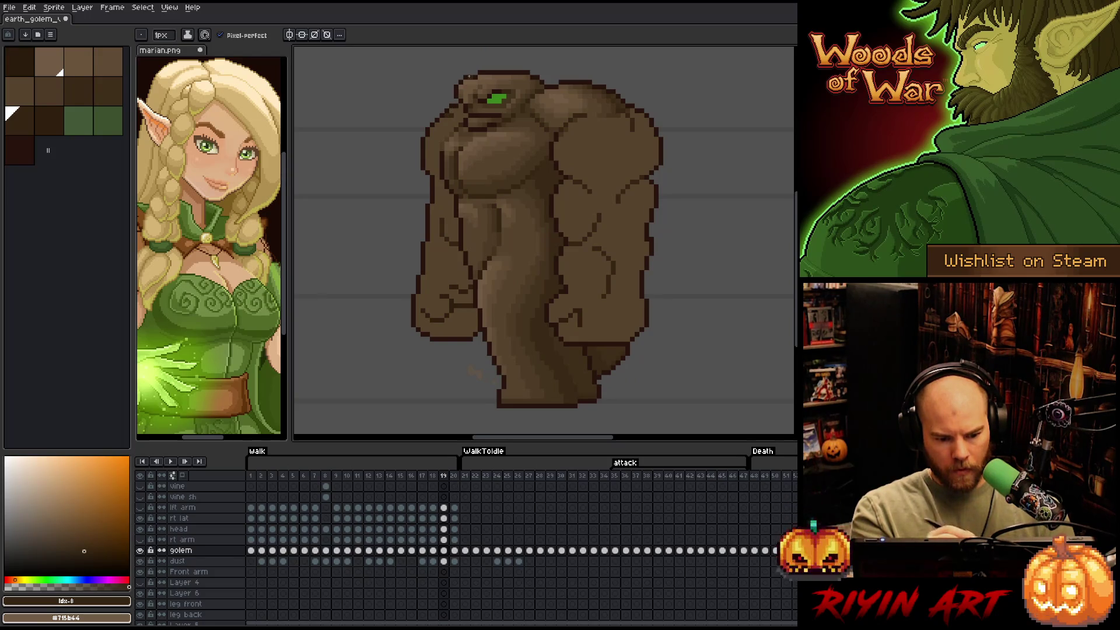
key("comma")
key("period")
key("period")
key("comma")
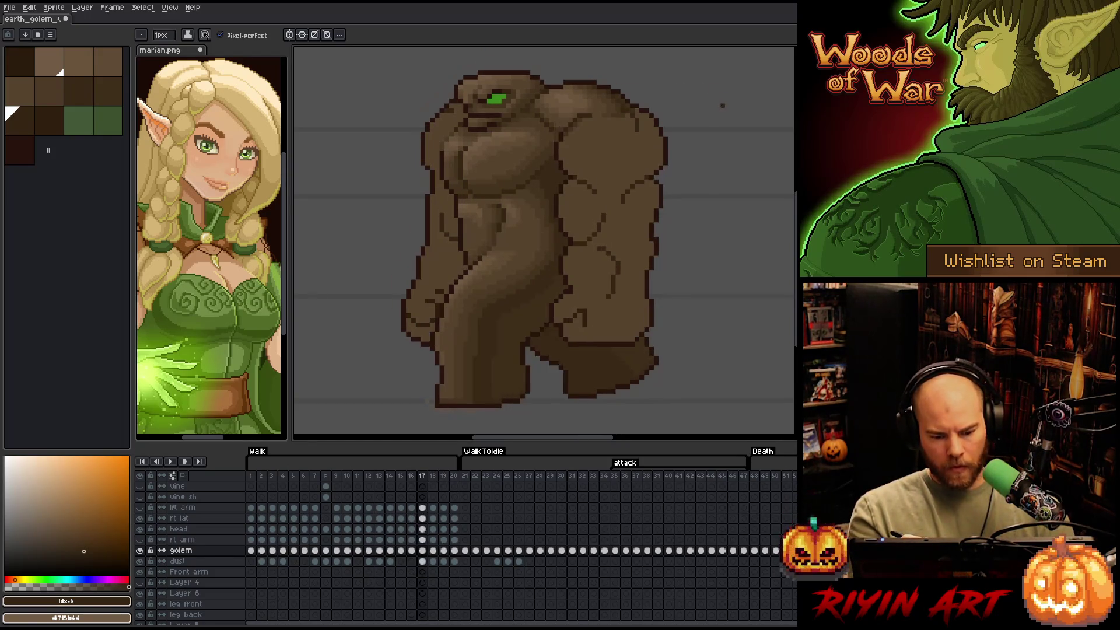
key("comma")
key("period")
key("period")
key("comma")
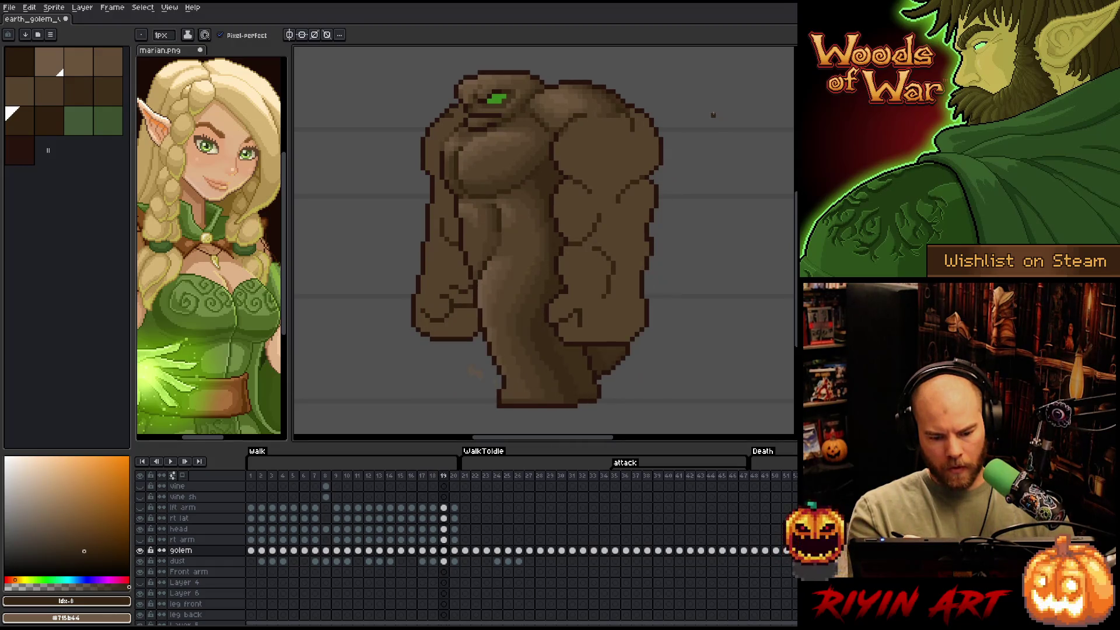
key("period")
key("shift+c")
left_click(594, 157)
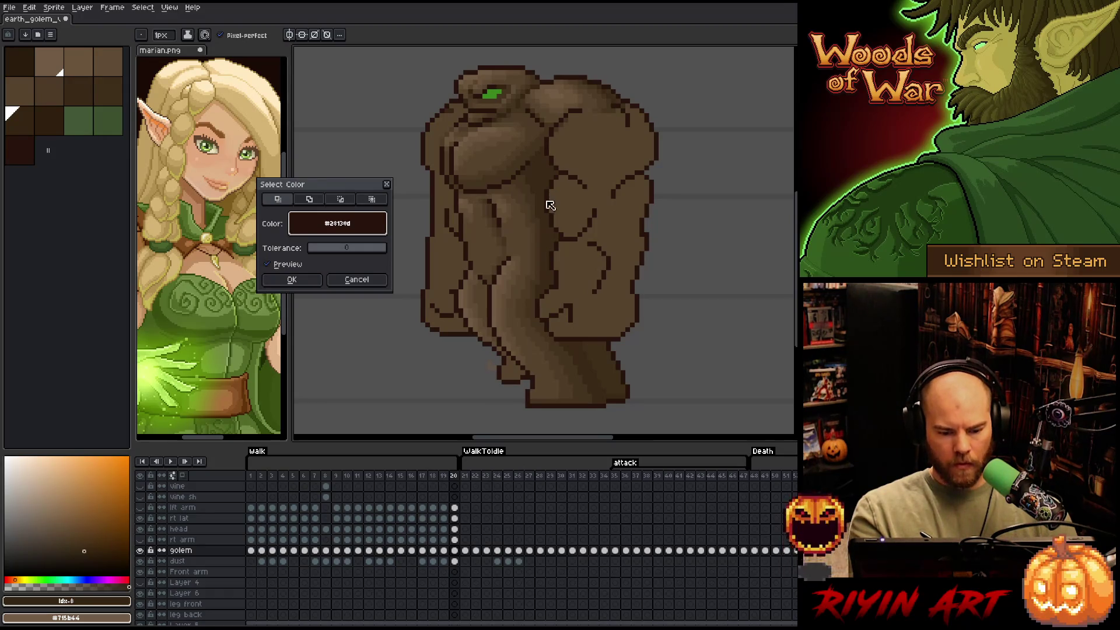
Confirm the #28130d selection, set a 4px brush, and repaint the chest cracks with dark swatches, then jump to frame 1
left_click(292, 279)
left_click(162, 36)
left_click_drag(166, 51, 170, 52)
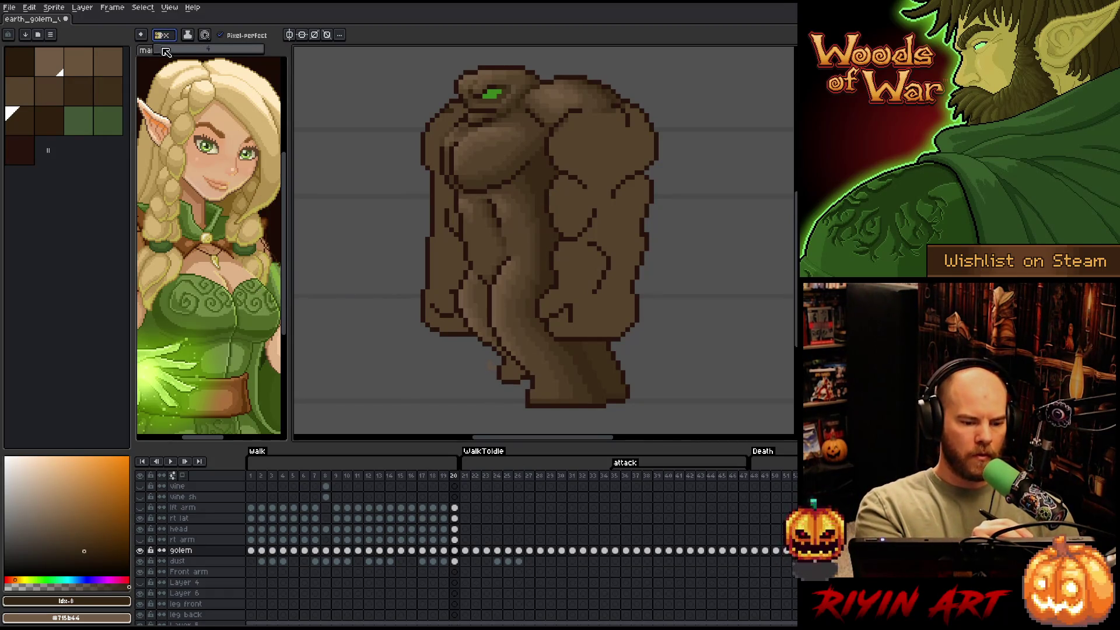
left_click(29, 121)
left_click_drag(590, 229, 571, 237)
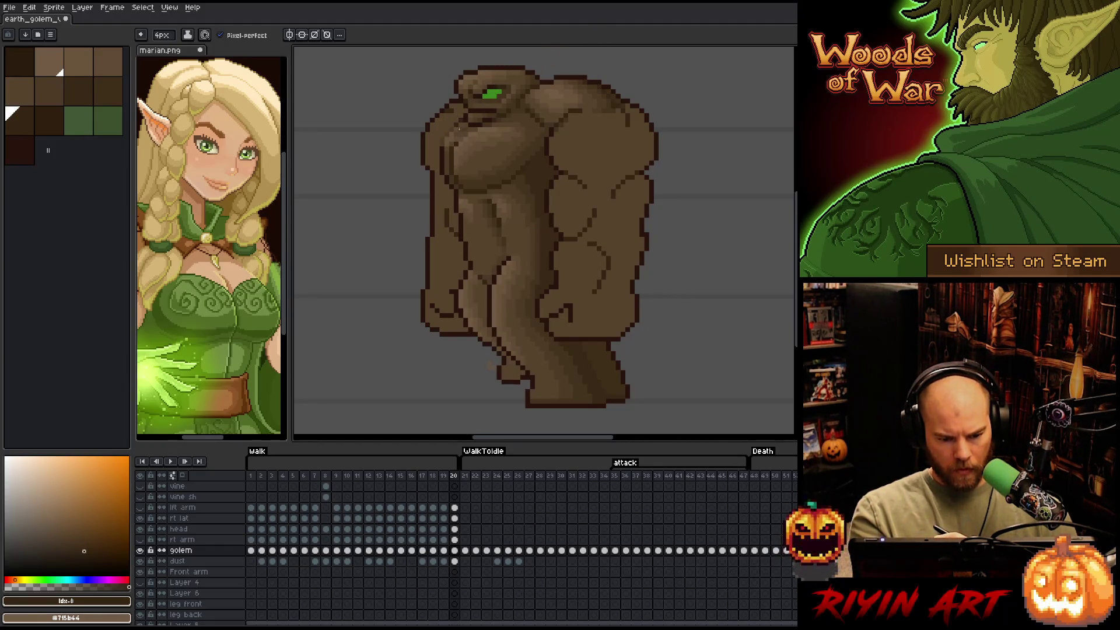
left_click(49, 120)
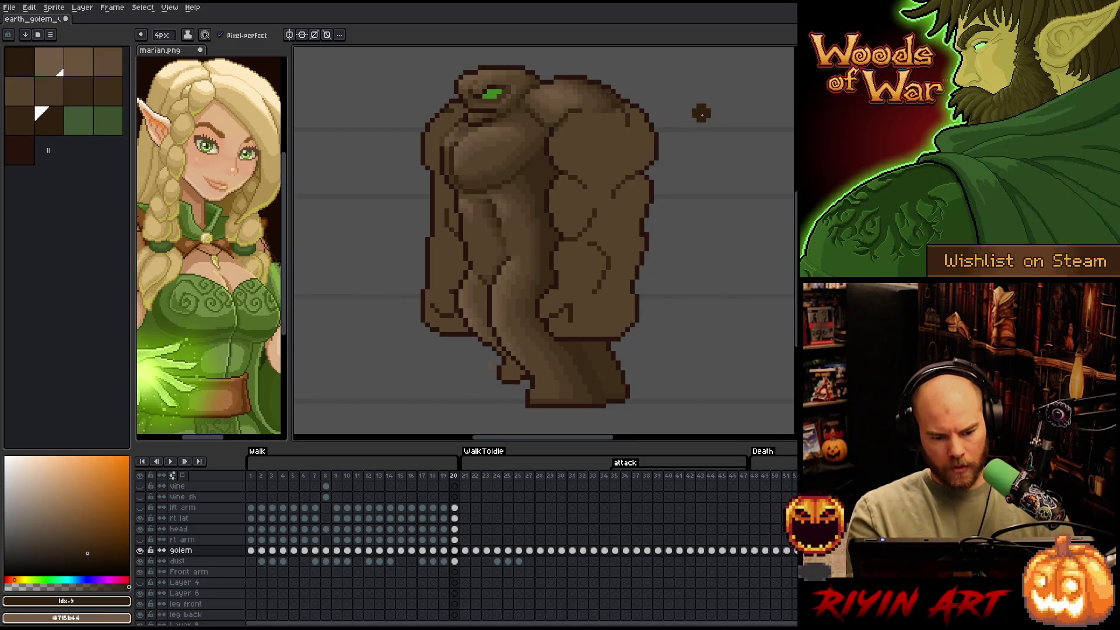
key("Home")
Select the dark outline colour and paint over a chest crack on frame 1
key("shift+c")
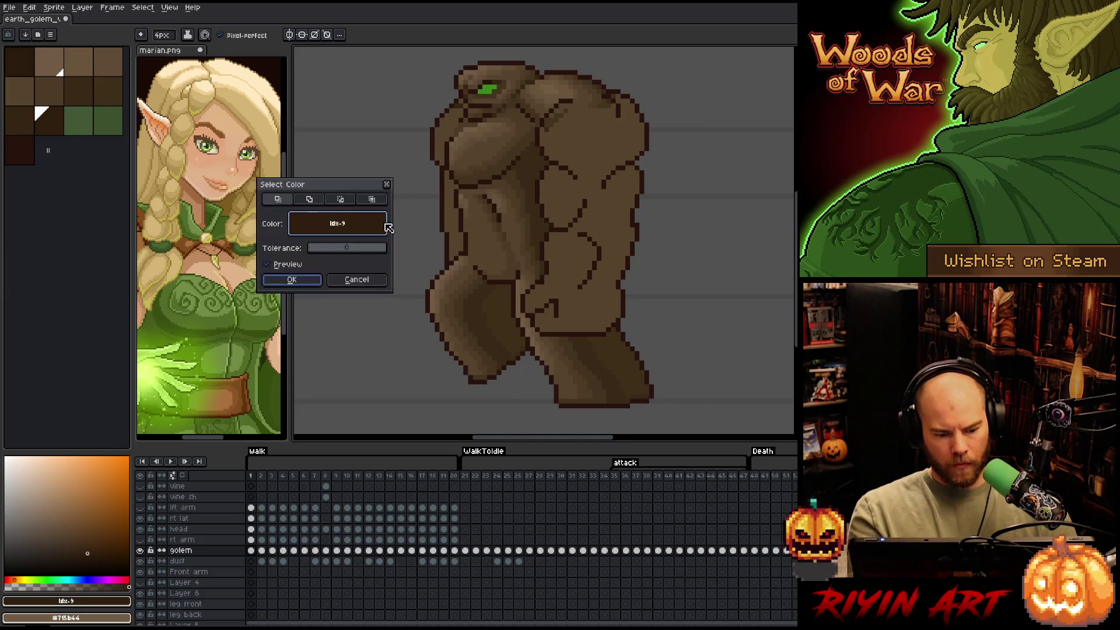
key("Return")
left_click_drag(588, 182, 579, 201)
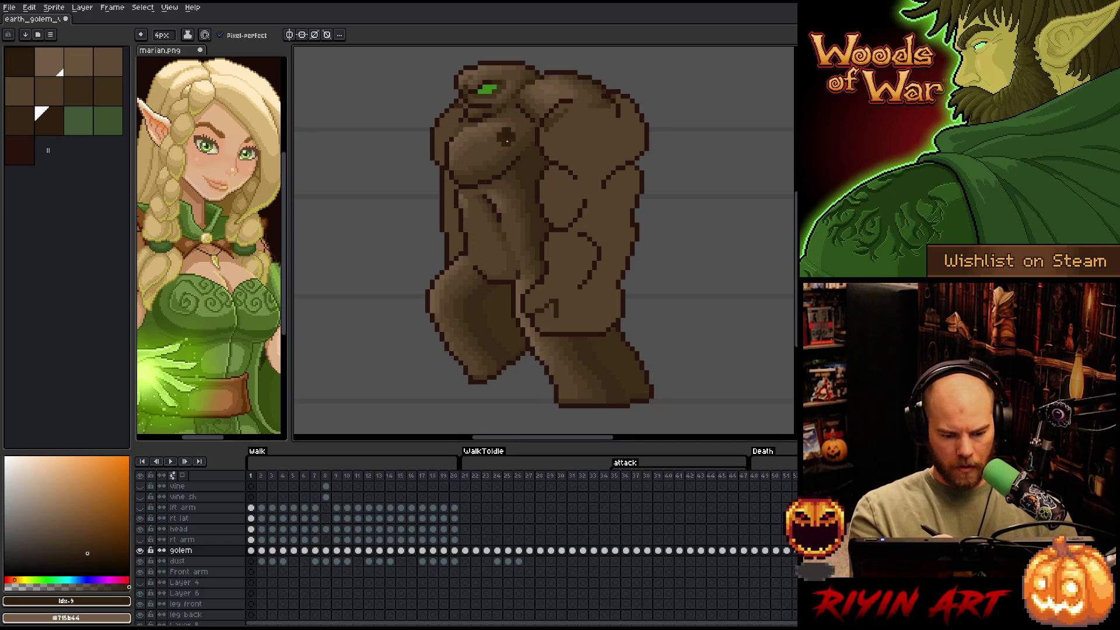
left_click(21, 123)
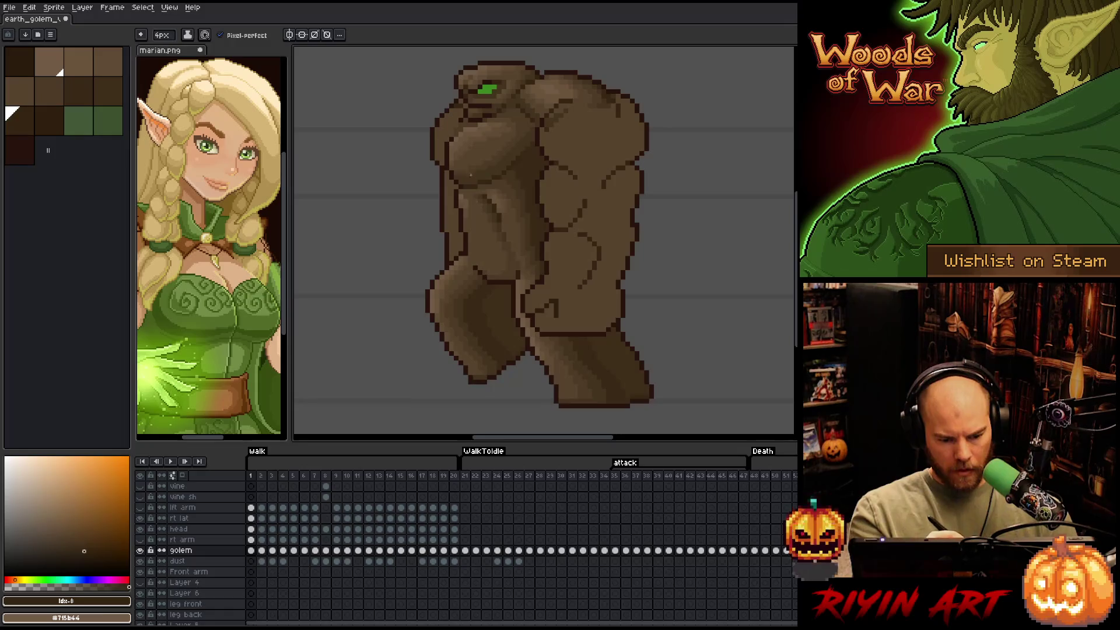
Sample #28130d and brown #352513 from the golem to blend the cracks
left_click(460, 197, "alt")
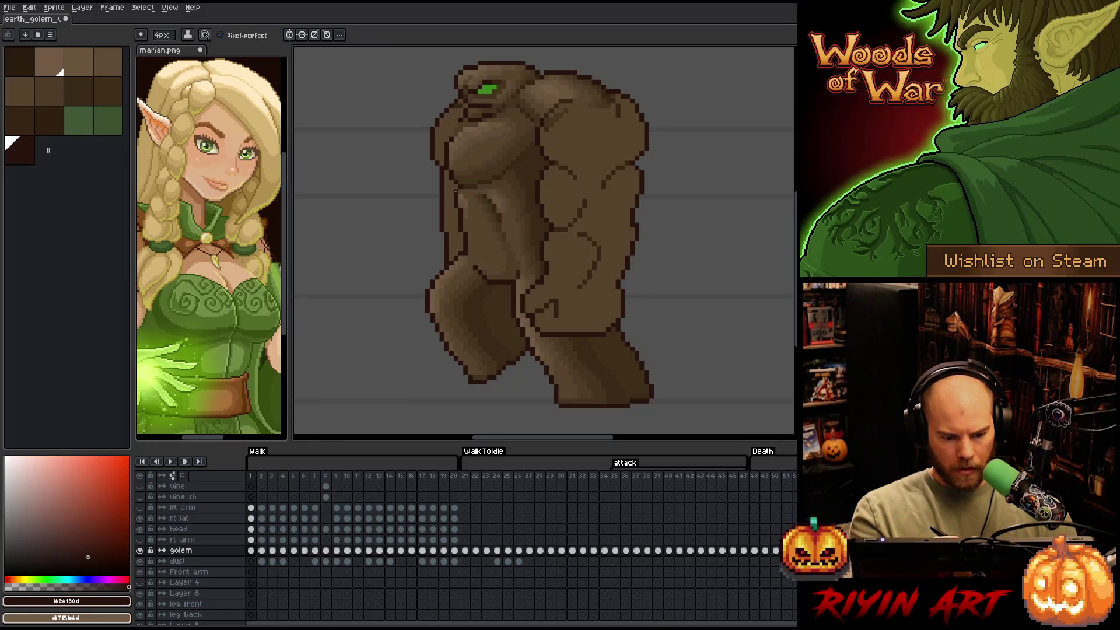
left_click(525, 140, "alt")
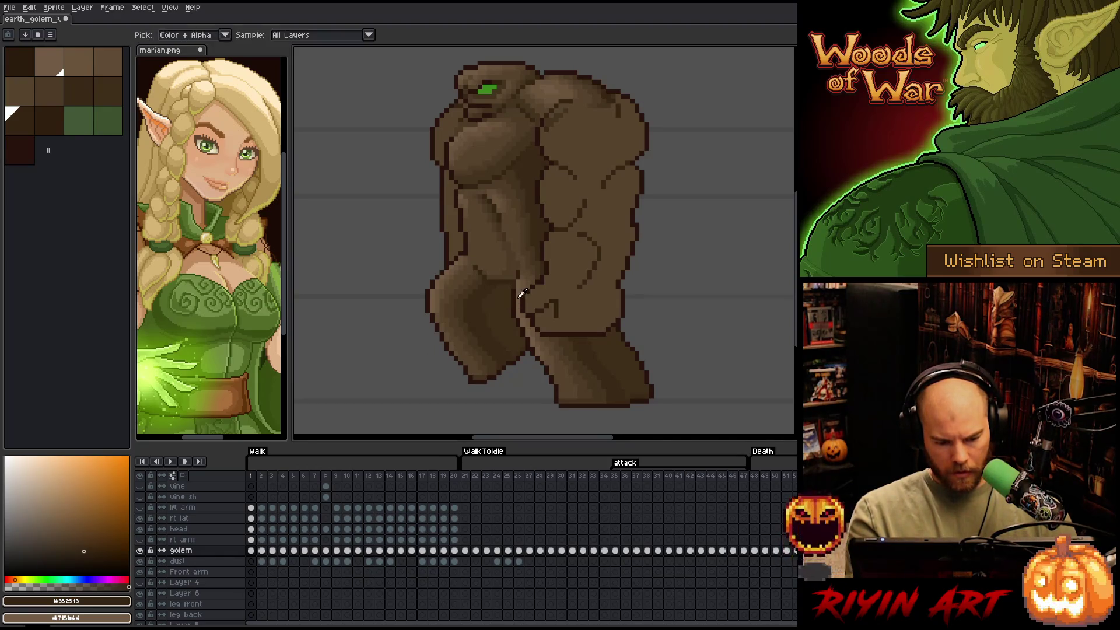
left_click(515, 295, "alt")
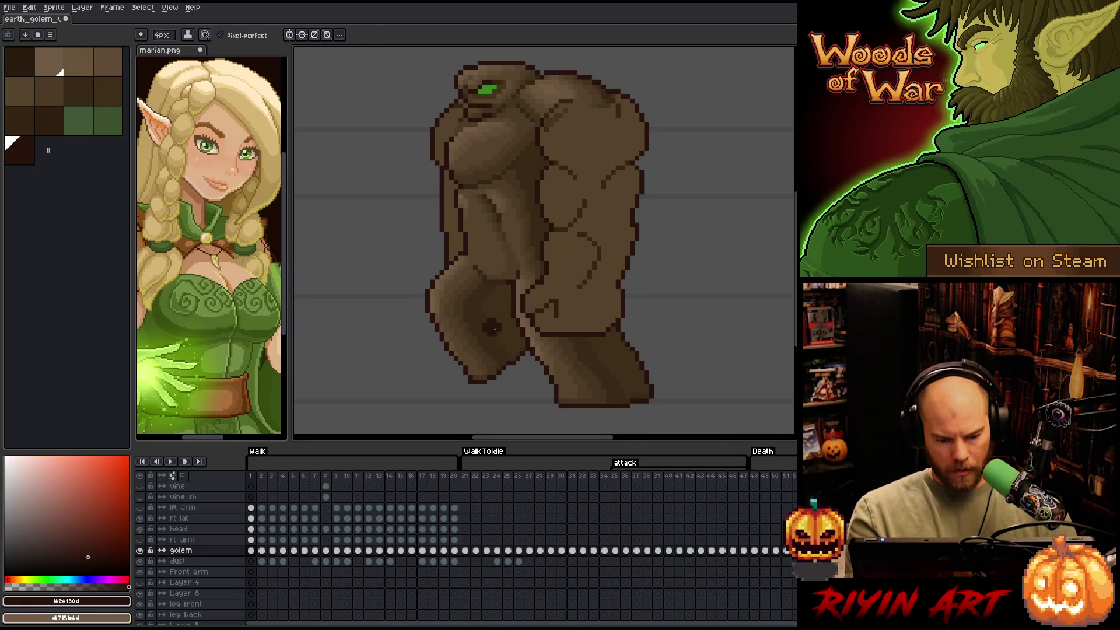
left_click(498, 283, "alt")
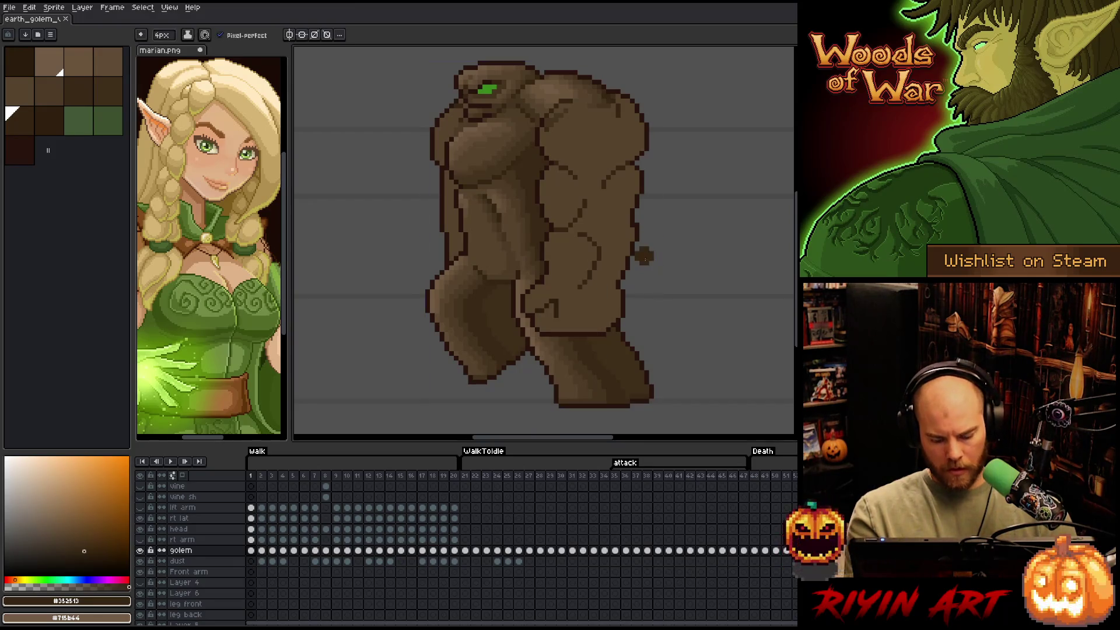
Go to frame 2 and select all #28130d outline pixels by colour
key("period")
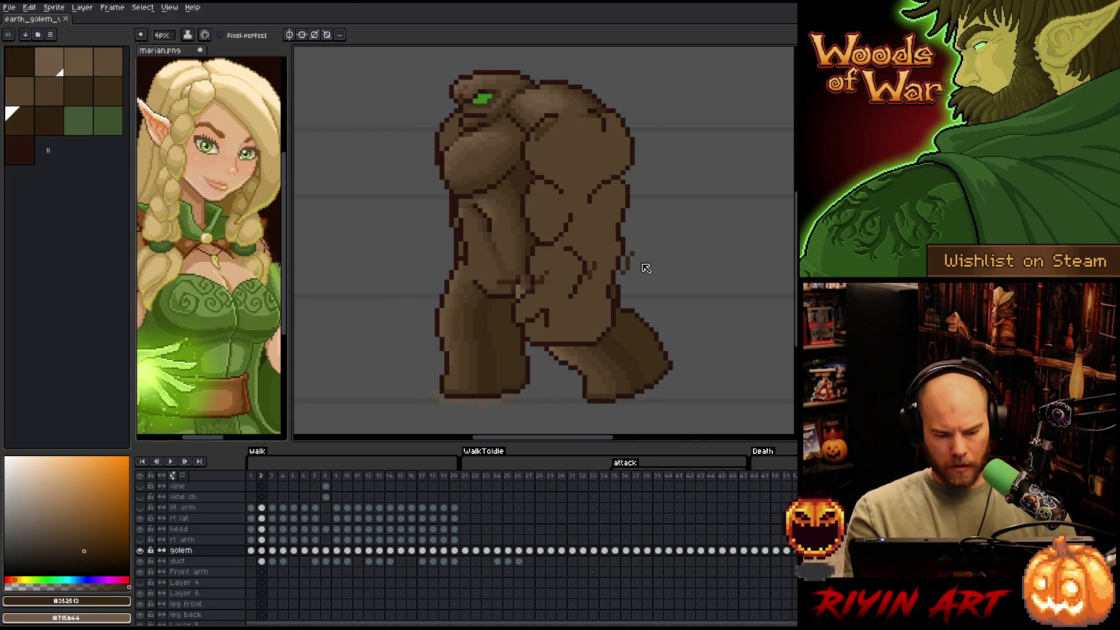
key("ctrl+shift+a")
left_click(528, 196)
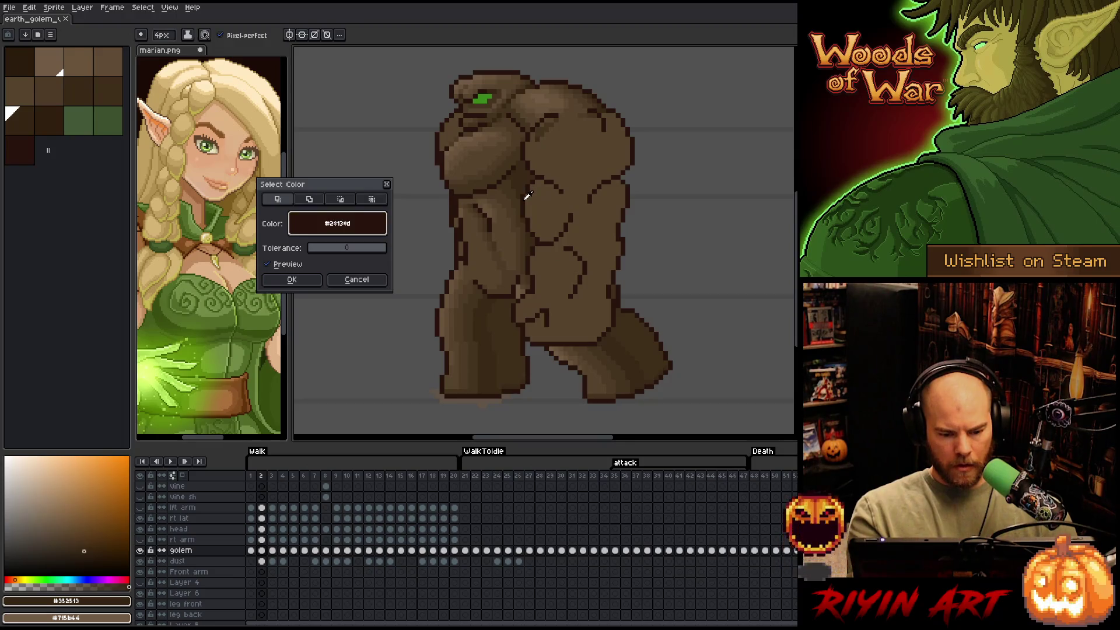
left_click(318, 279)
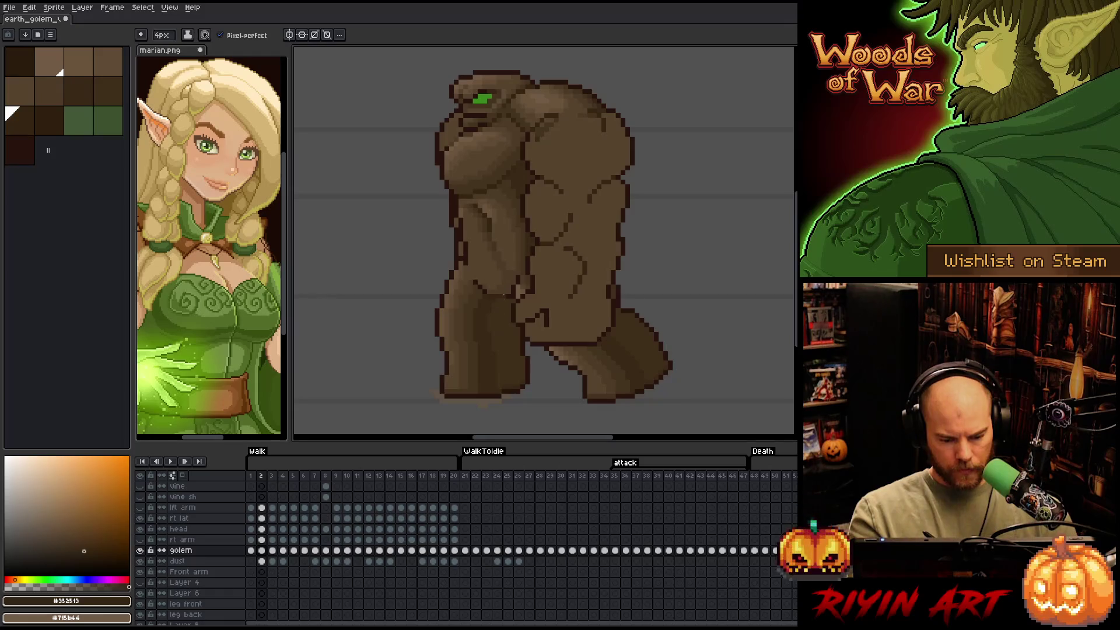
Repaint the cracks alternating two dark swatches, then advance to frame 3
left_click(53, 119)
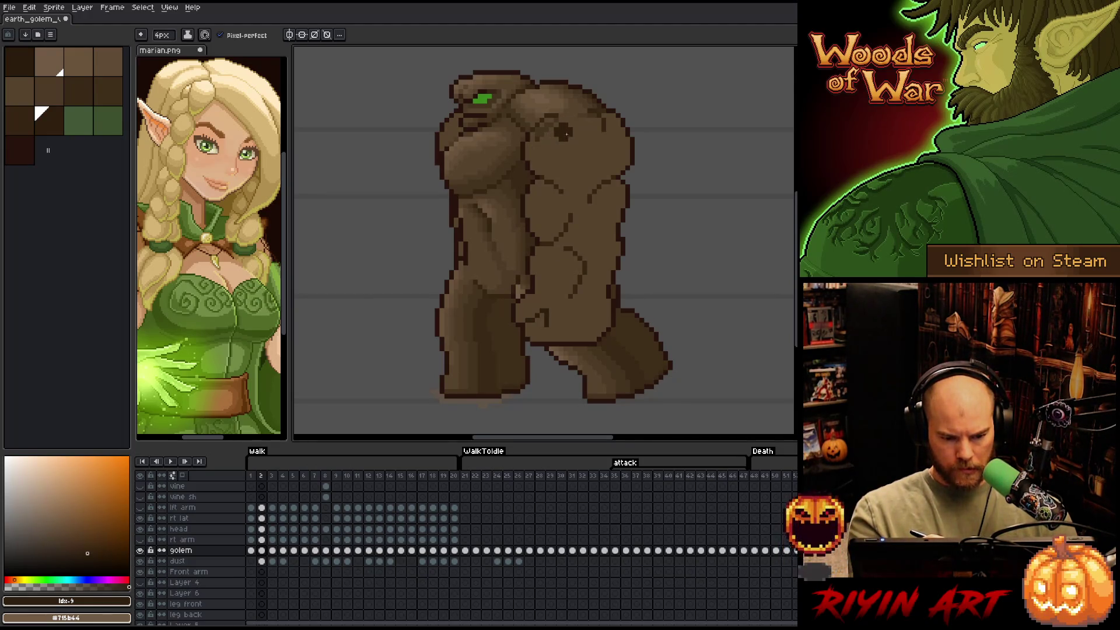
left_click(21, 123)
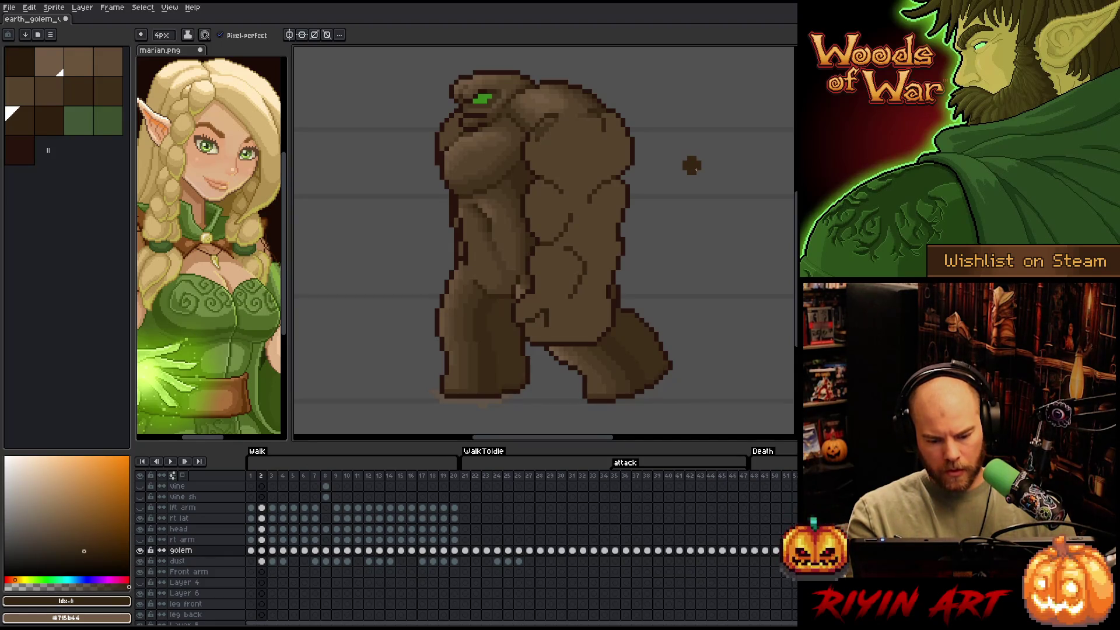
key("period")
key("ctrl")
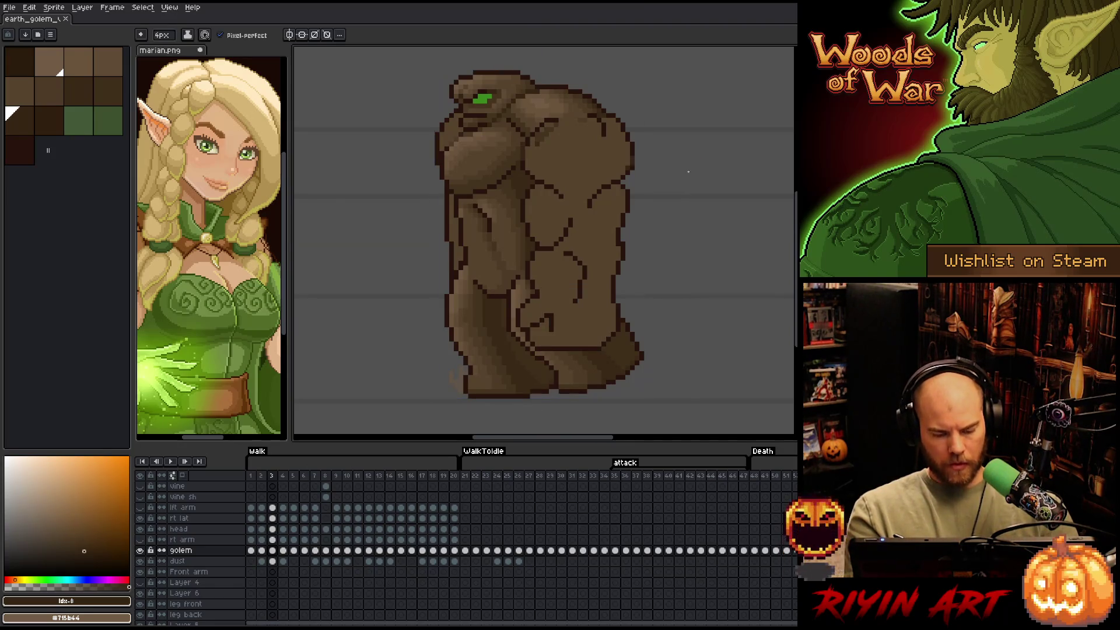
Select every #28130d outline pixel on frame 3 with Color Range
key("shift+c")
left_click(528, 203)
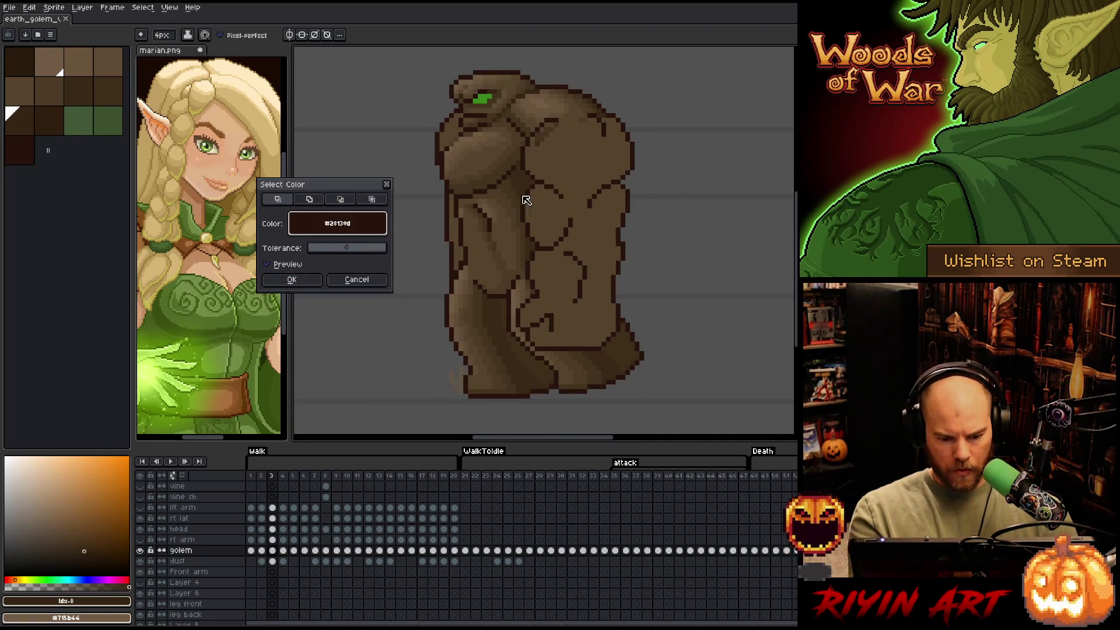
left_click(292, 280)
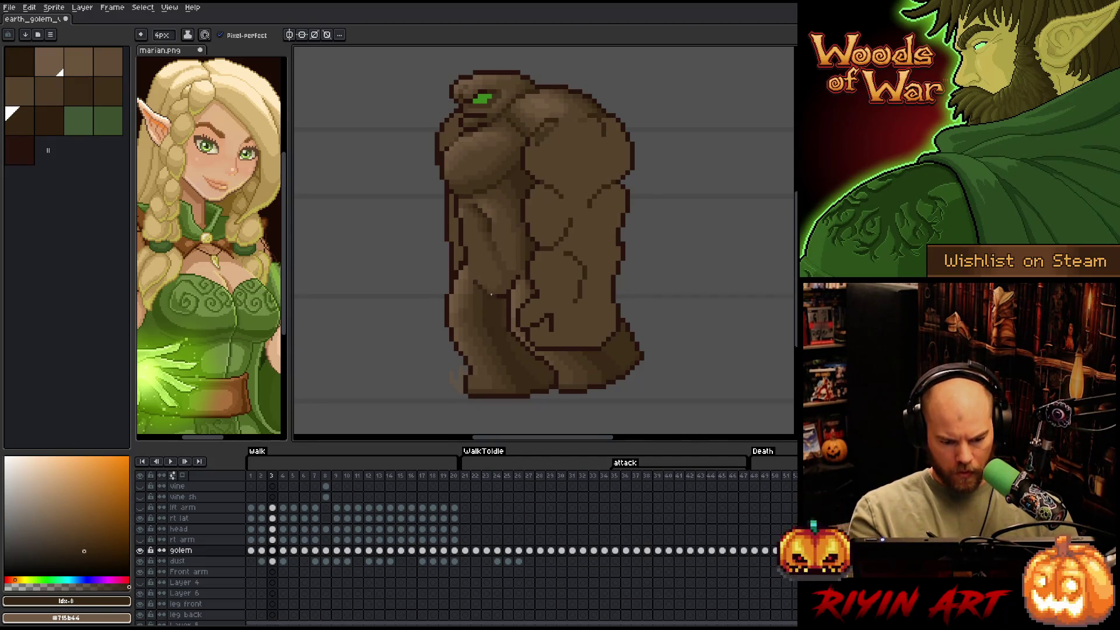
Repaint the cracks alternating swatches idx-8 and idx-9, then go to frame 4
left_click(42, 129)
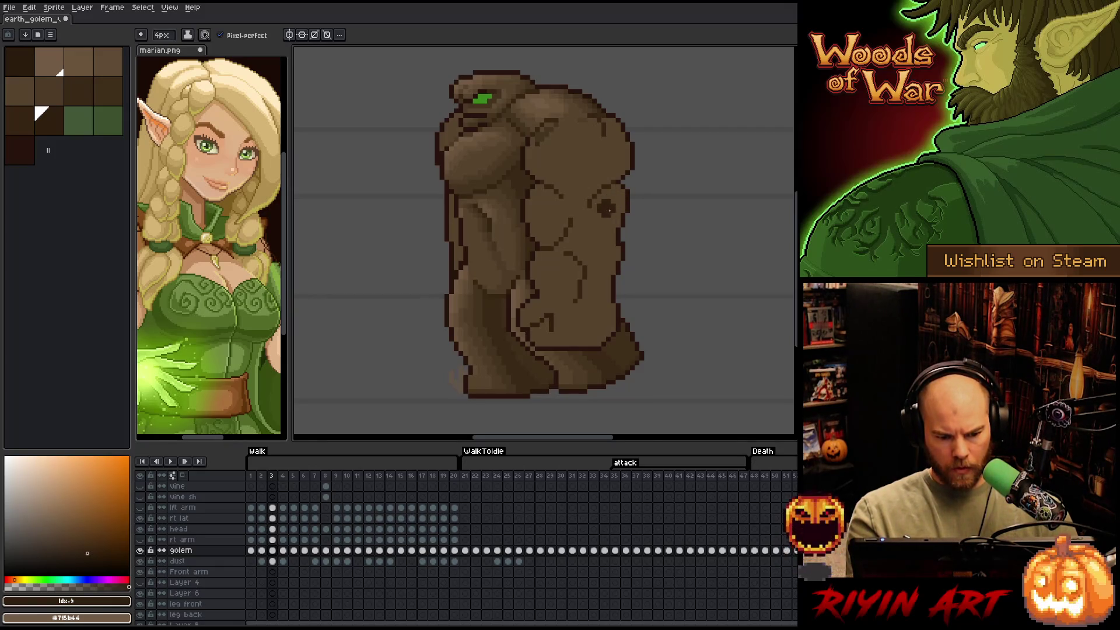
left_click(25, 121)
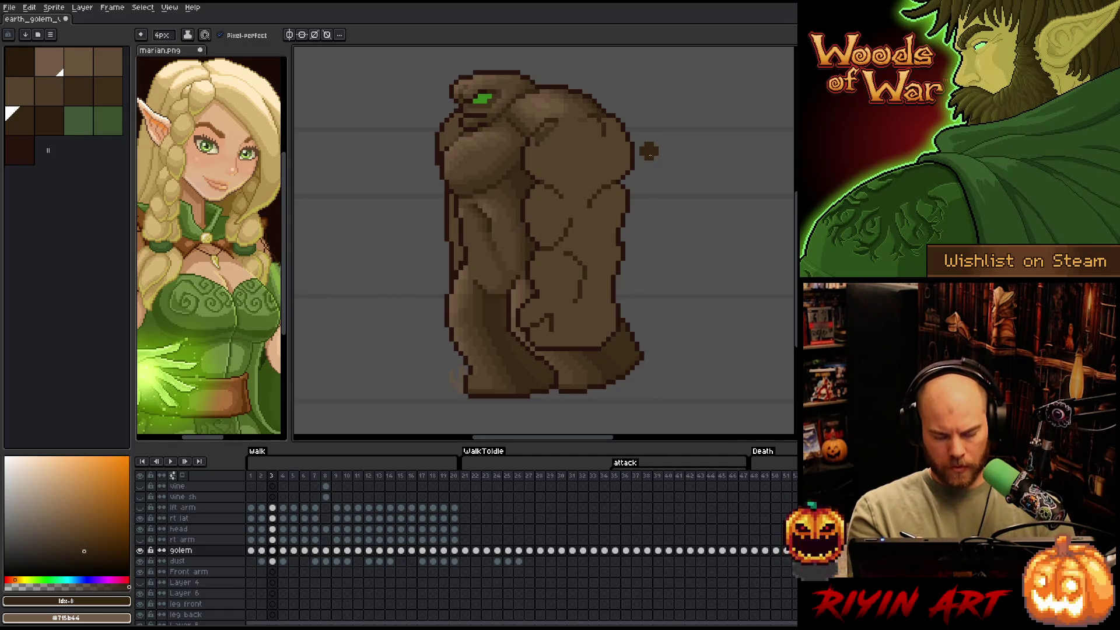
key("Right")
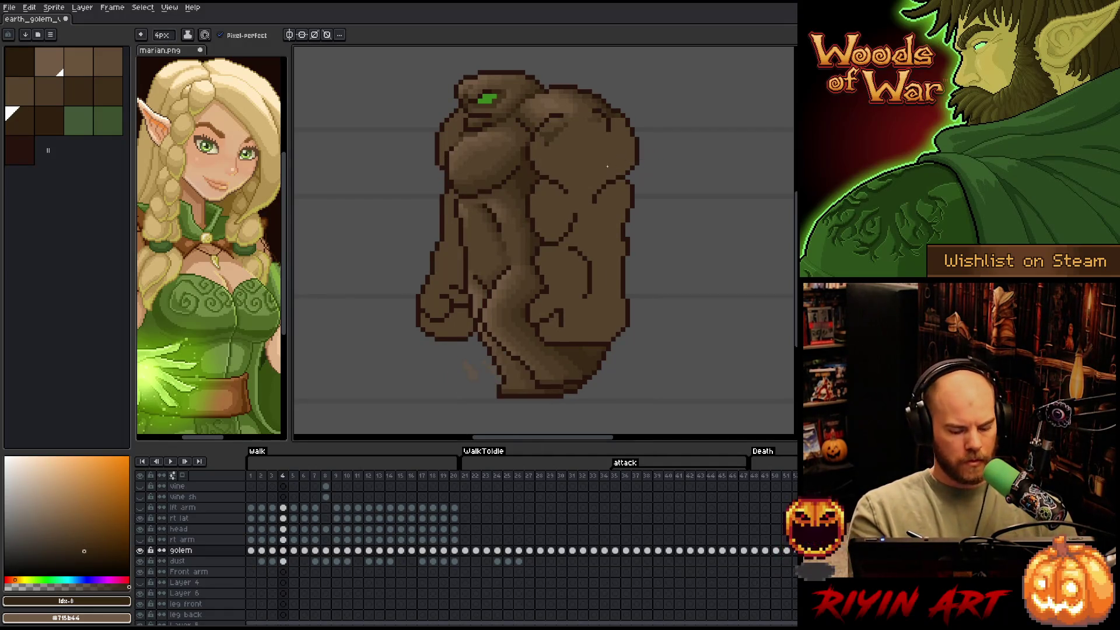
Select all dark outline pixels by colour on frame 4
key("shift+c")
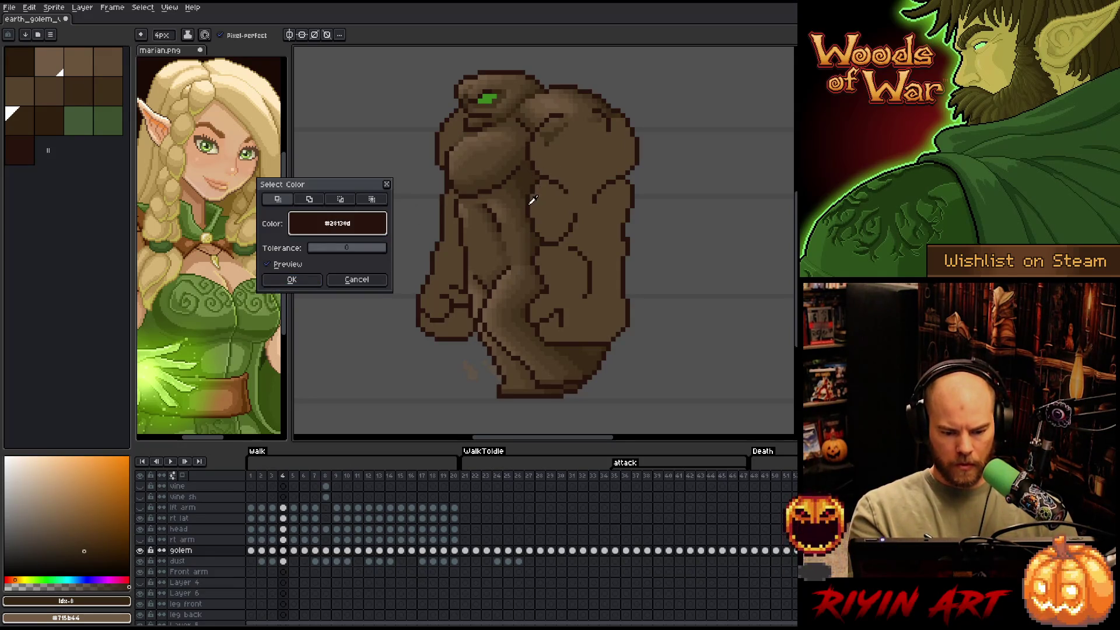
left_click(291, 280)
left_click(22, 128)
Paint lighter brown over the chest crack marks, then move to frame 5
left_click_drag(569, 265, 585, 256)
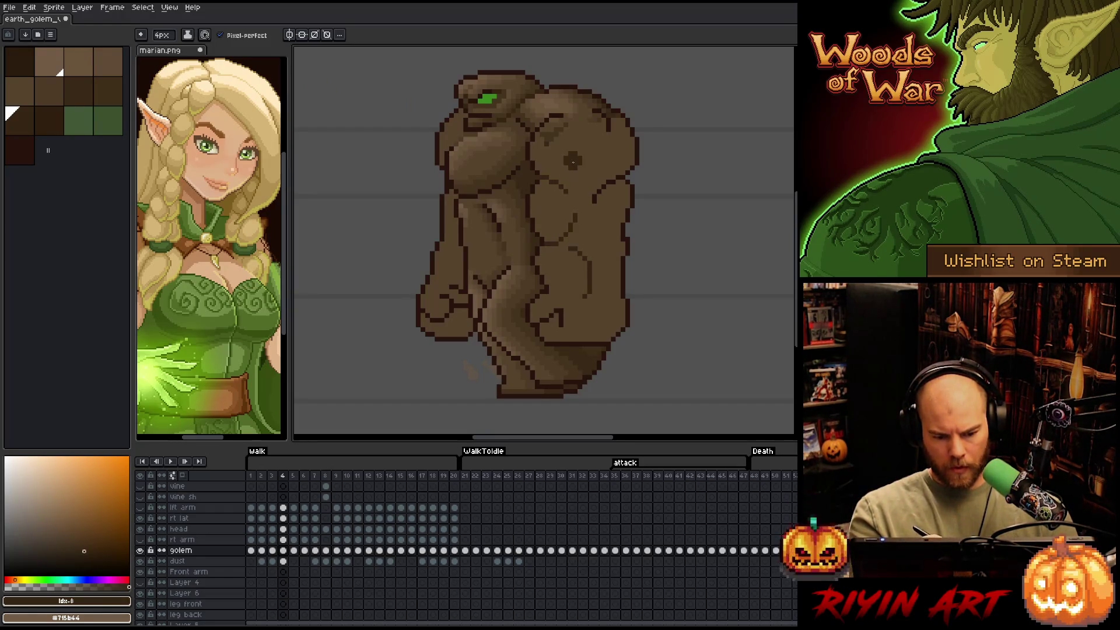
left_click_drag(541, 179, 557, 178)
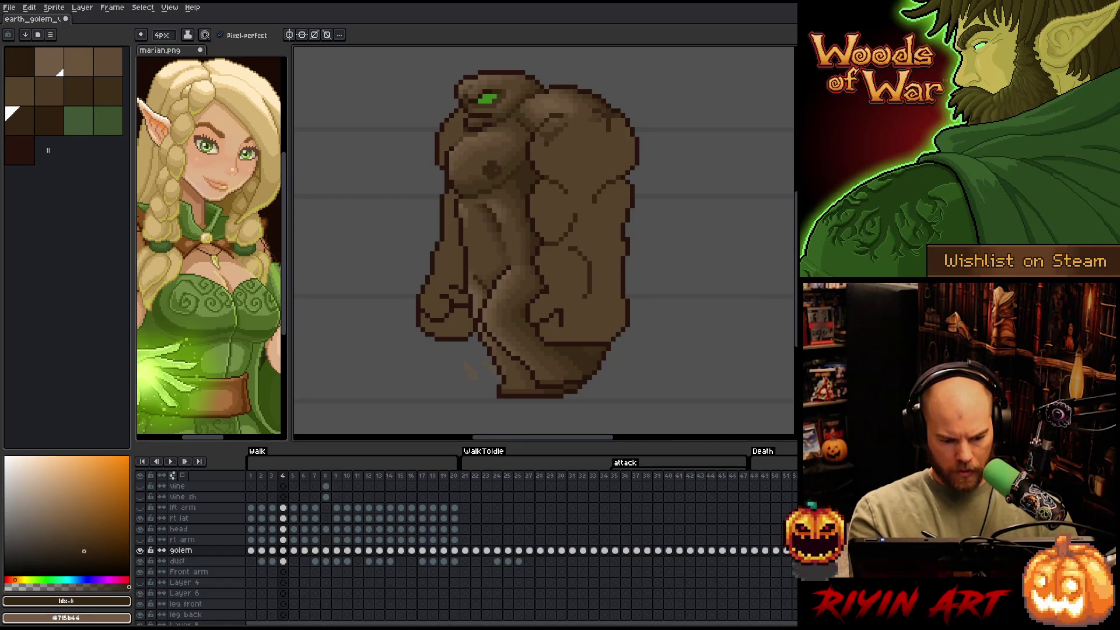
left_click(52, 129)
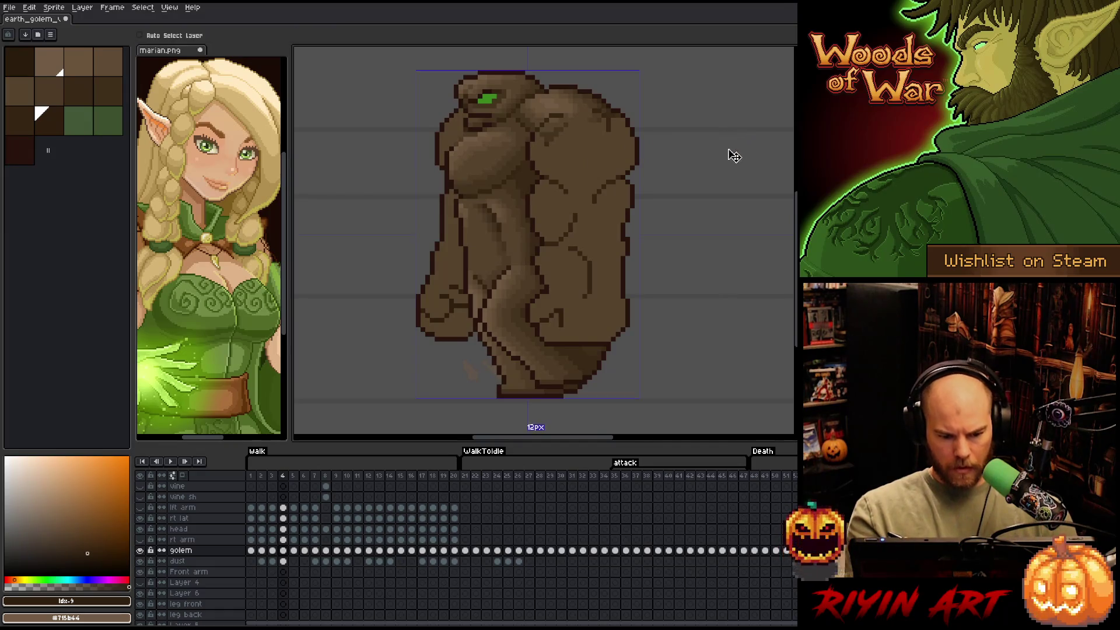
key("period")
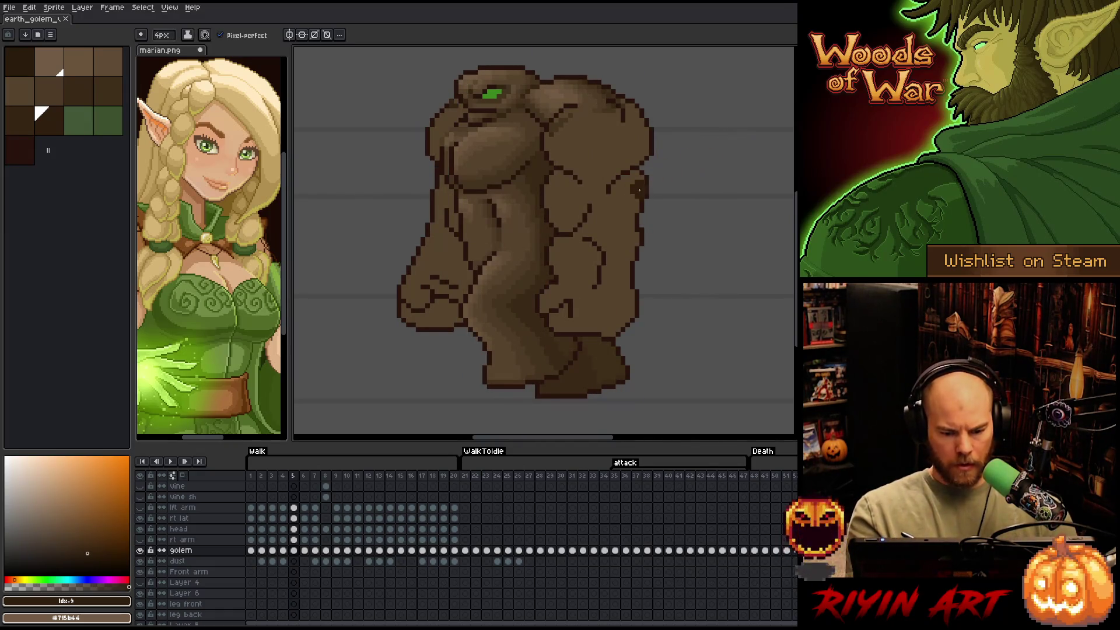
Color-range select the #28130d outline pixels on frame 5
key("shift+c")
left_click(546, 139)
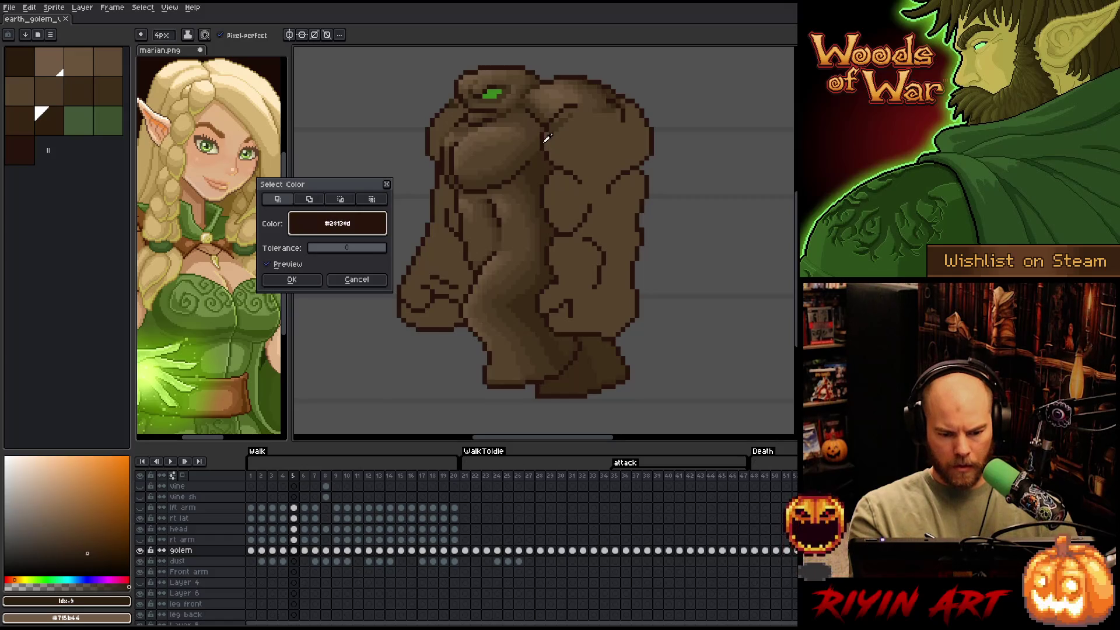
left_click(315, 279)
key("[")
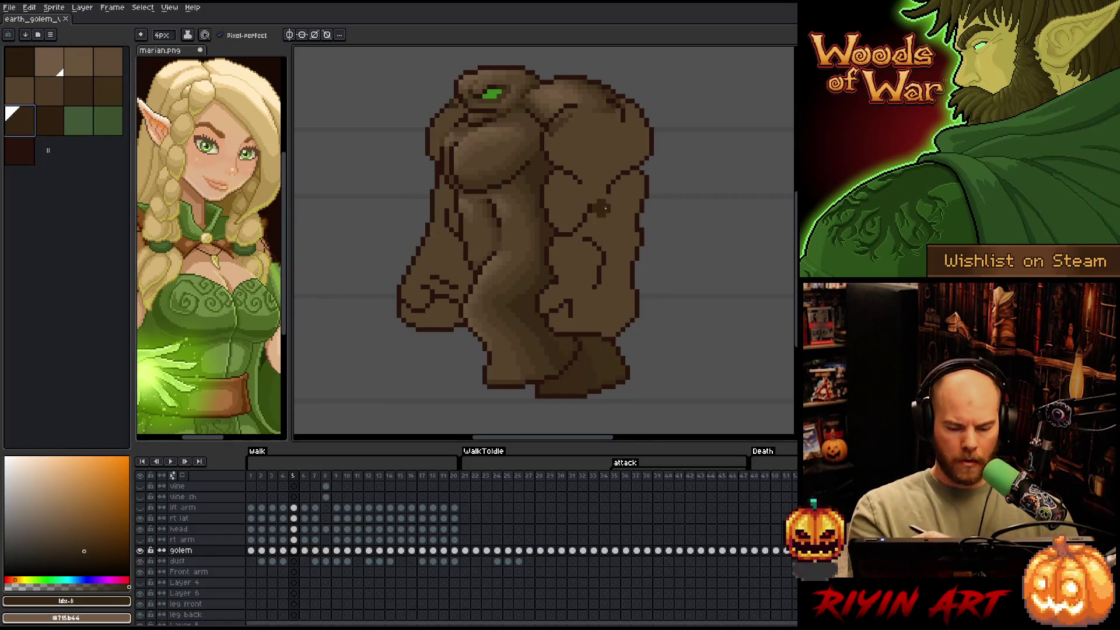
Paint lighter brown over the interior body cracks and advance to frame 6
left_click(573, 221)
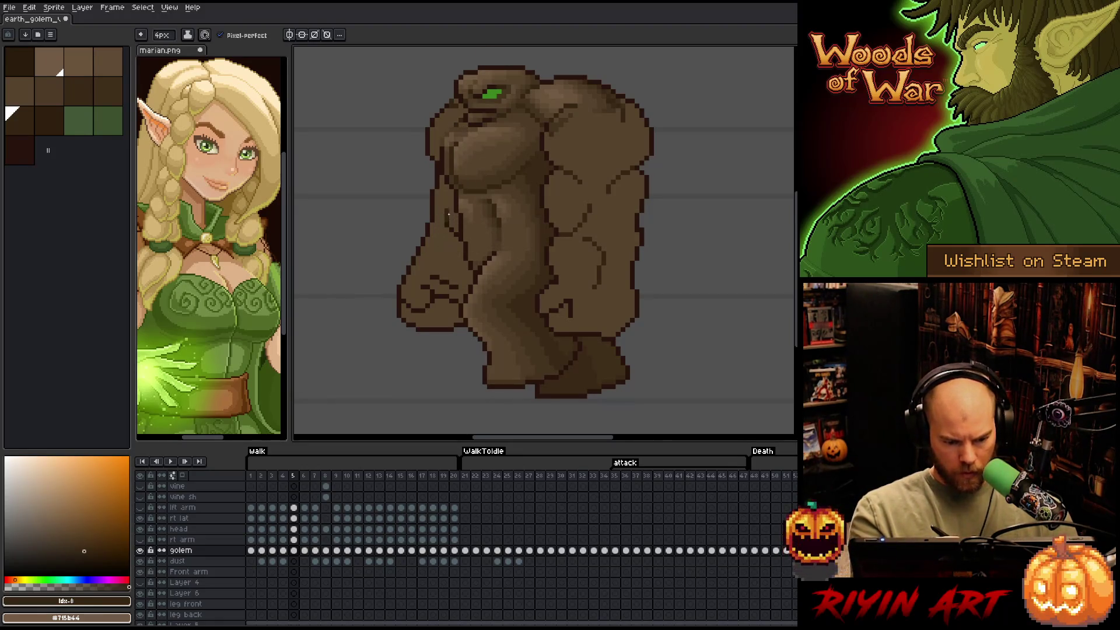
left_click(453, 256, "alt")
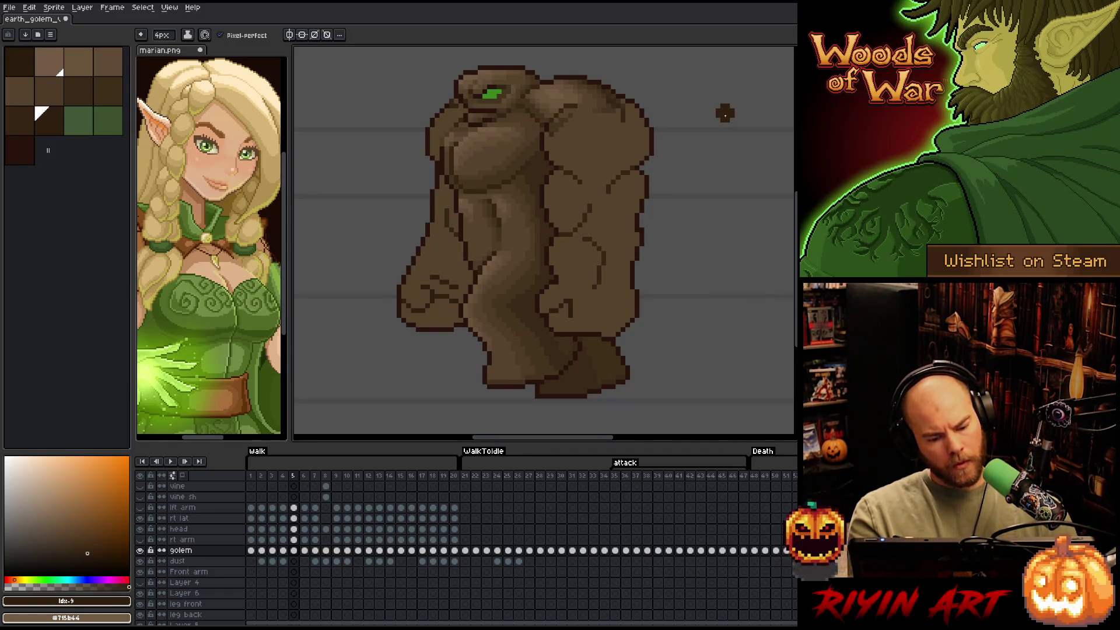
key("period")
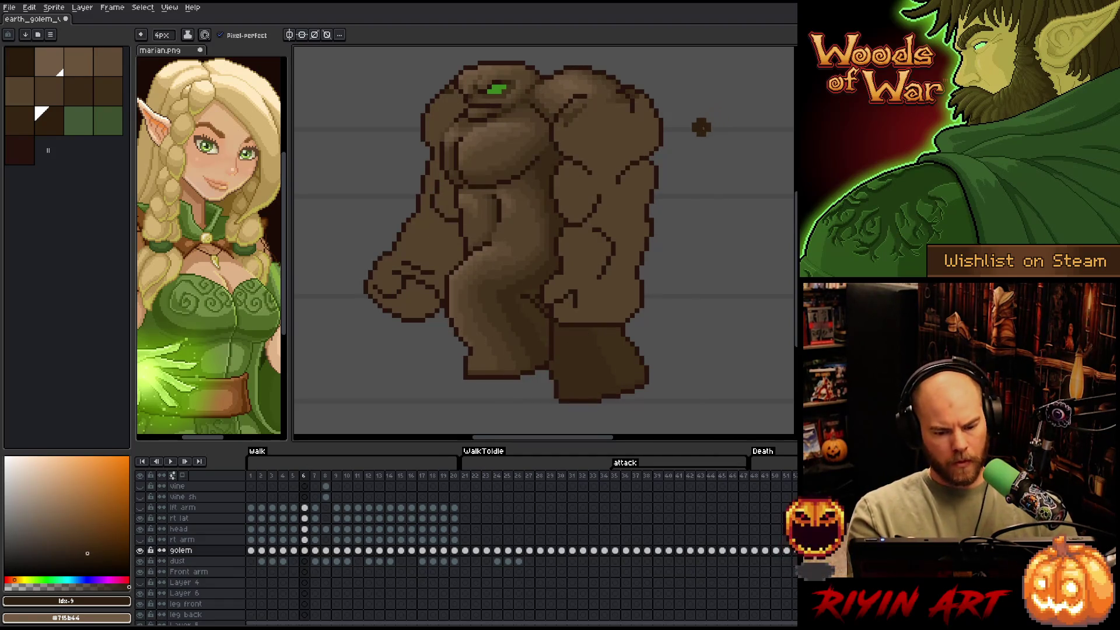
Select all of walk frame 6's dark outline pixels with Color Range
key("shift+c")
left_click(554, 182)
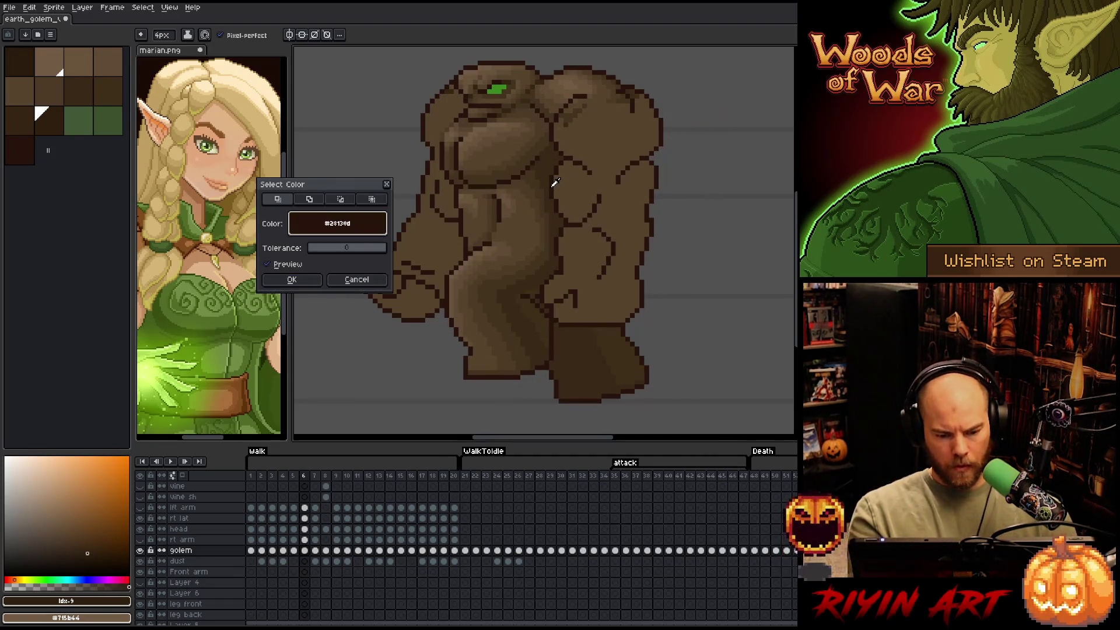
left_click(292, 279)
left_click(32, 126)
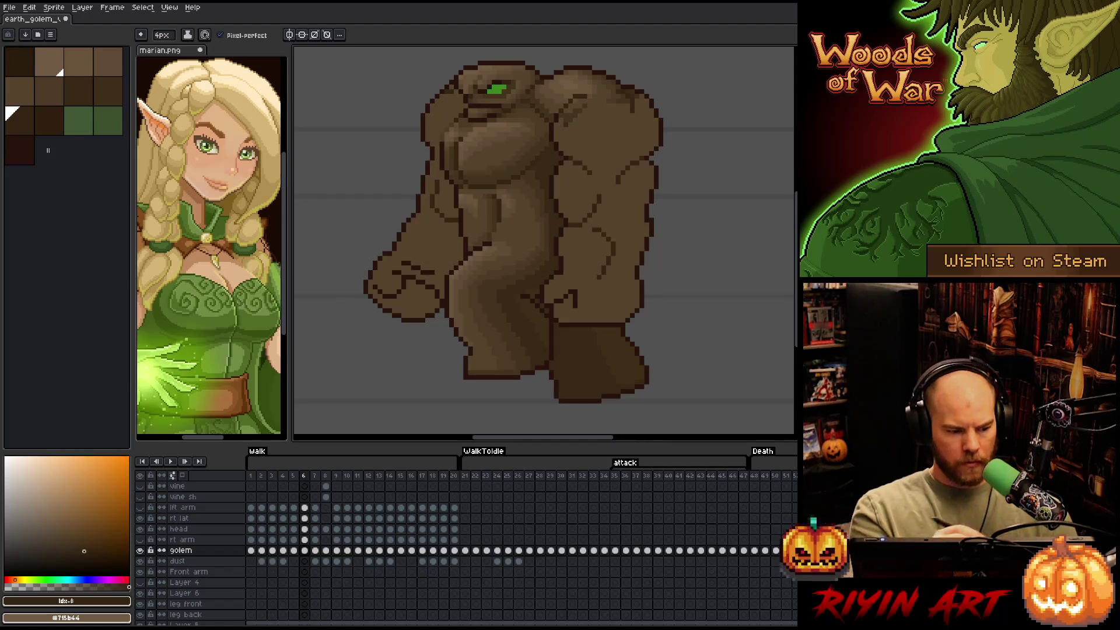
Repaint the interior cracks in lighter browns from the palette and fist sample
key("bracketright")
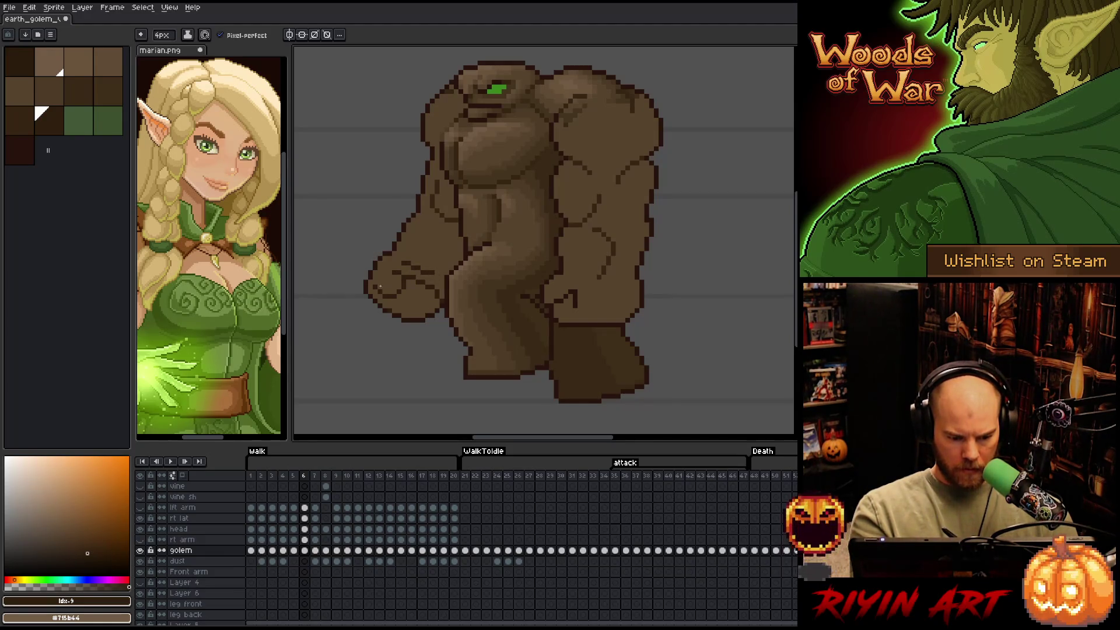
left_click(392, 318, "alt")
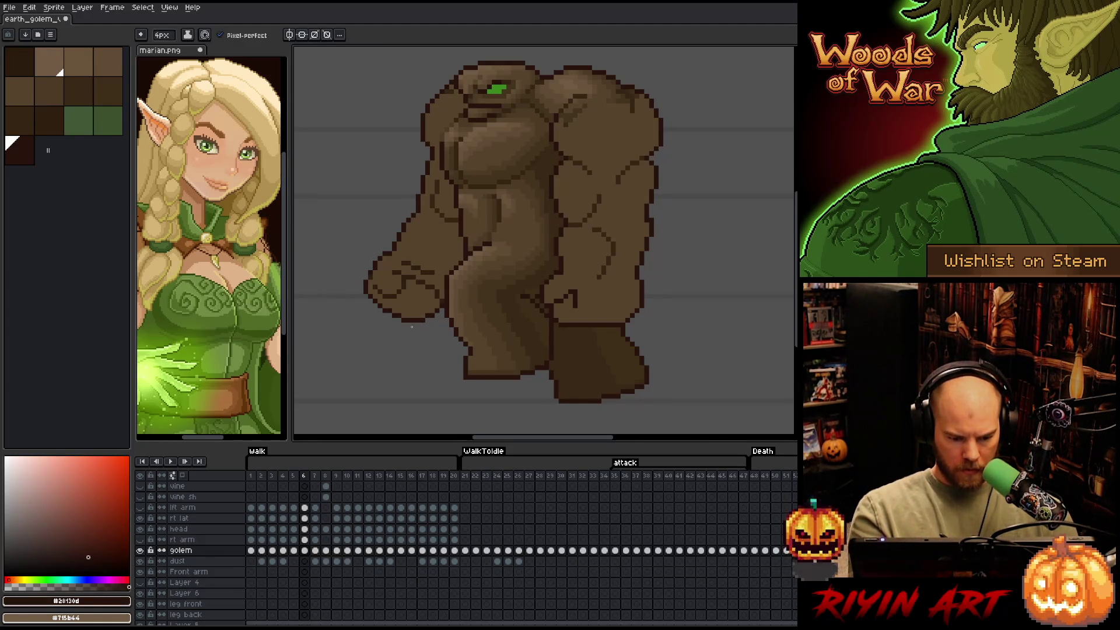
left_click(408, 280, "alt")
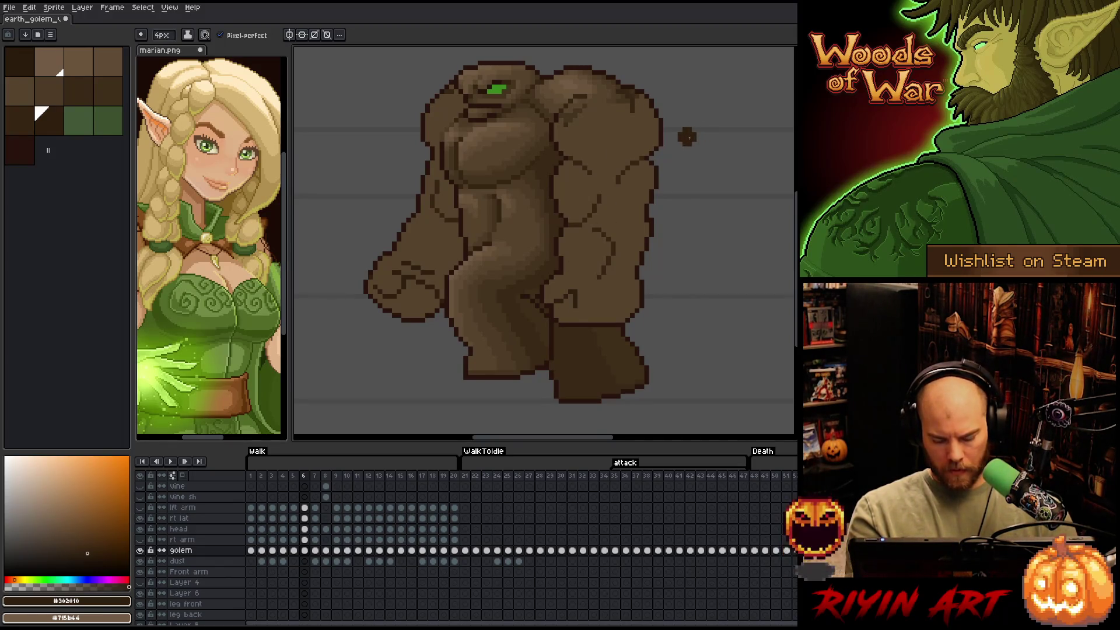
On walk frame 7, select all outline-coloured pixels with Color Range
key("period")
key("shift+c")
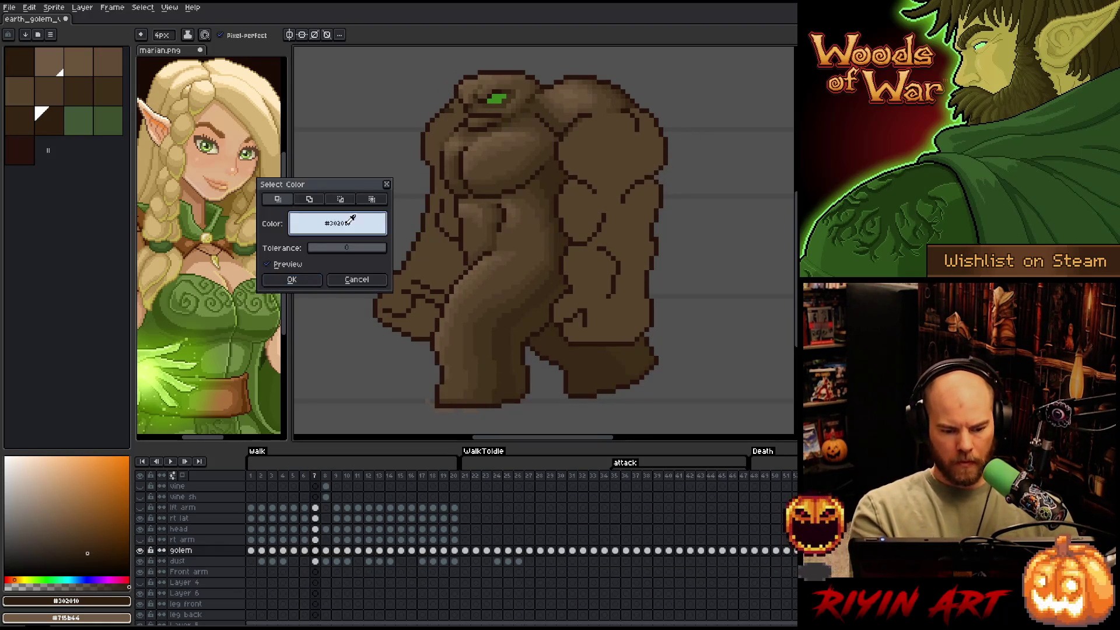
left_click(578, 139)
left_click(563, 147)
left_click(292, 279)
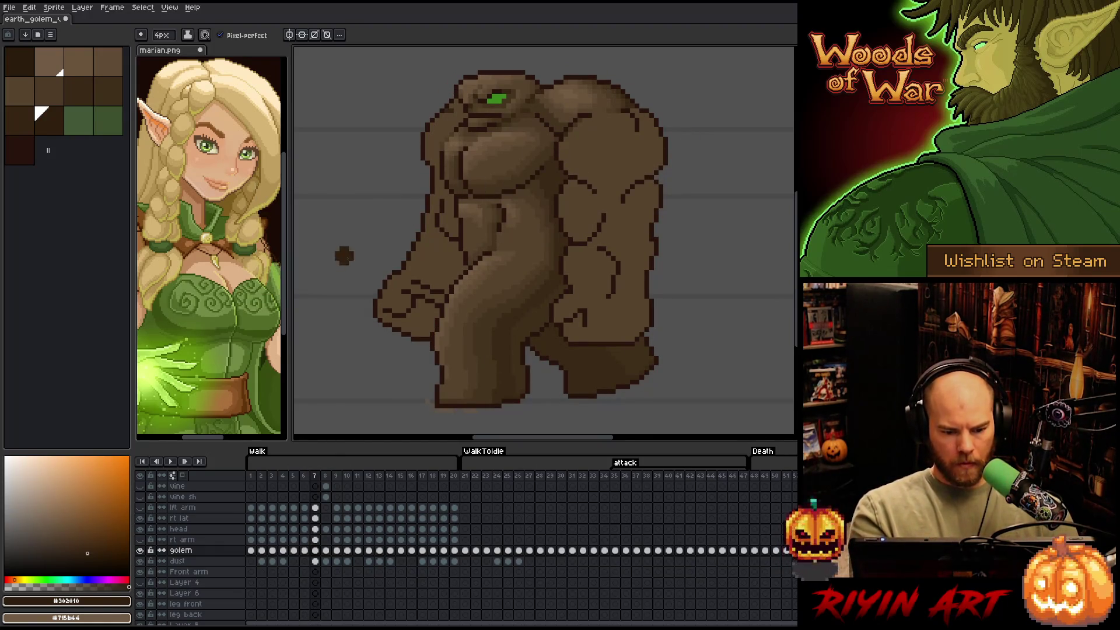
Repaint frame 7's inner cracks in lighter browns, save the sprite, and advance to frame 8
left_click(21, 121)
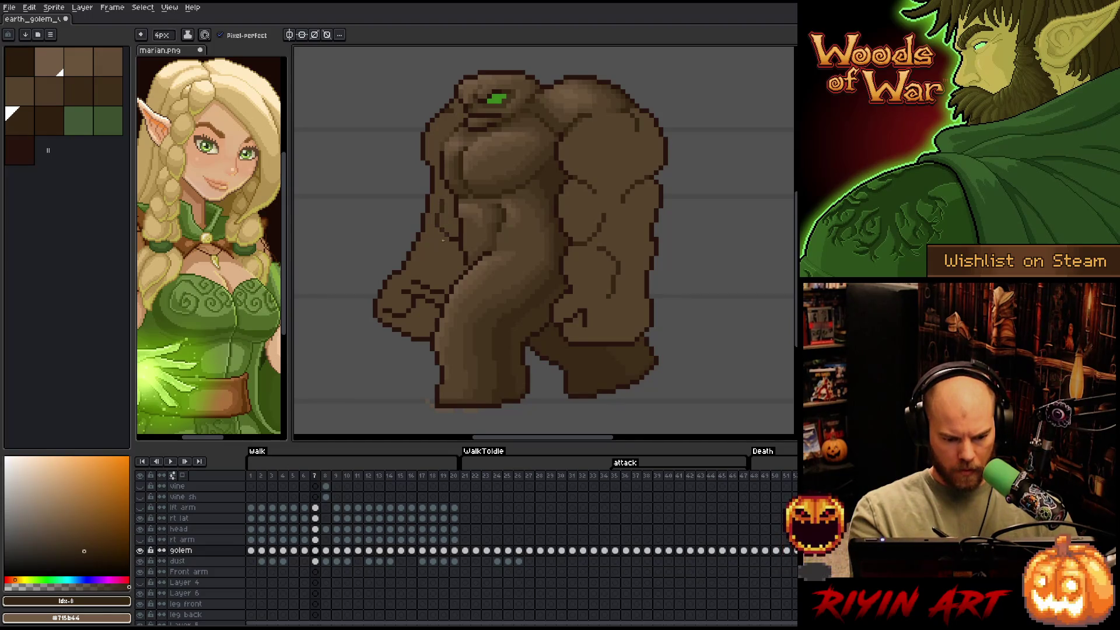
key("bracketright")
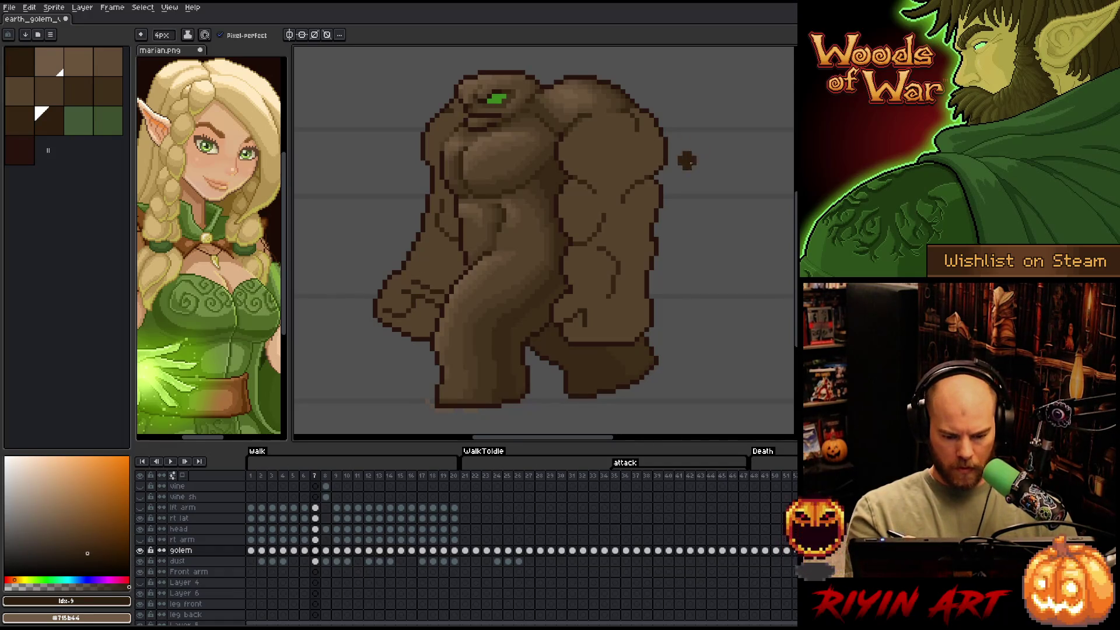
key("ctrl+s")
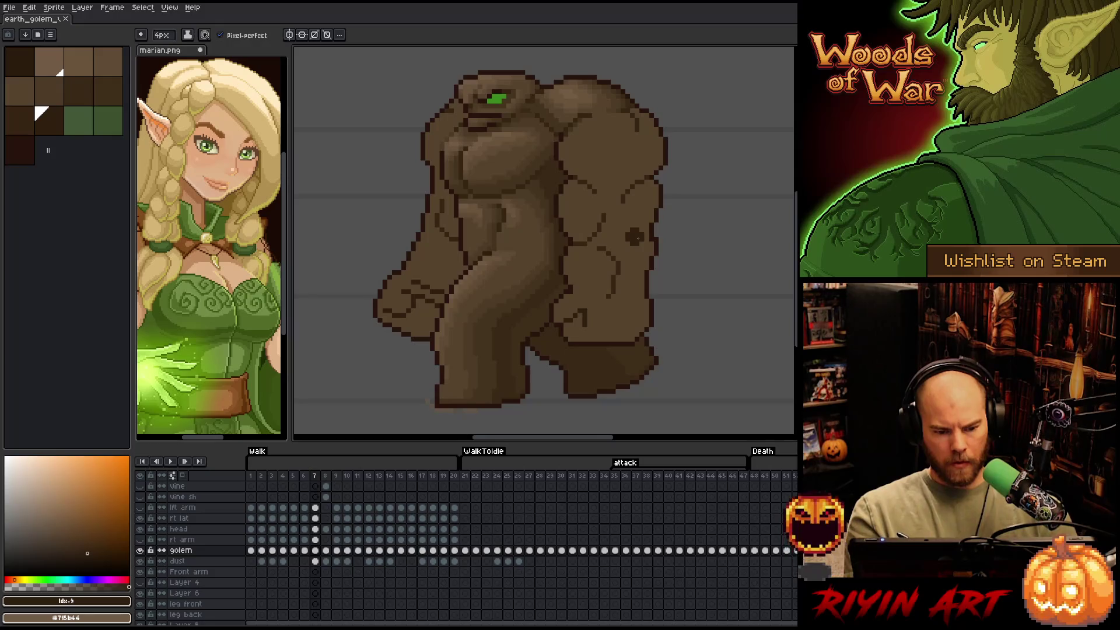
key("period")
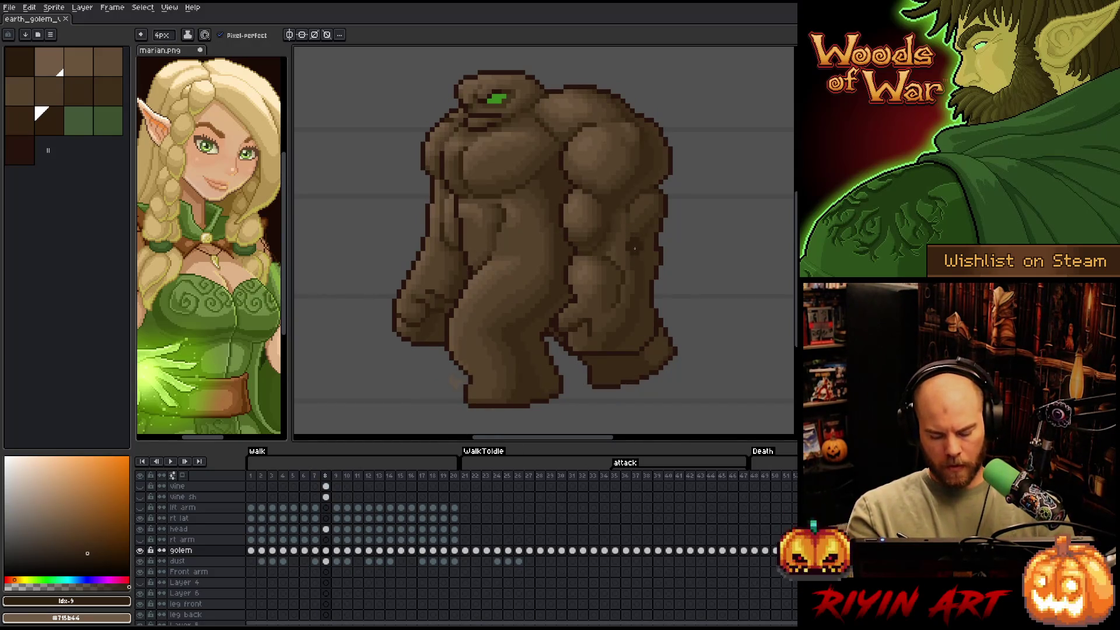
Advance a frame, play and stop the walk cycle, and confirm a Color Range selection
key("period")
key("Return")
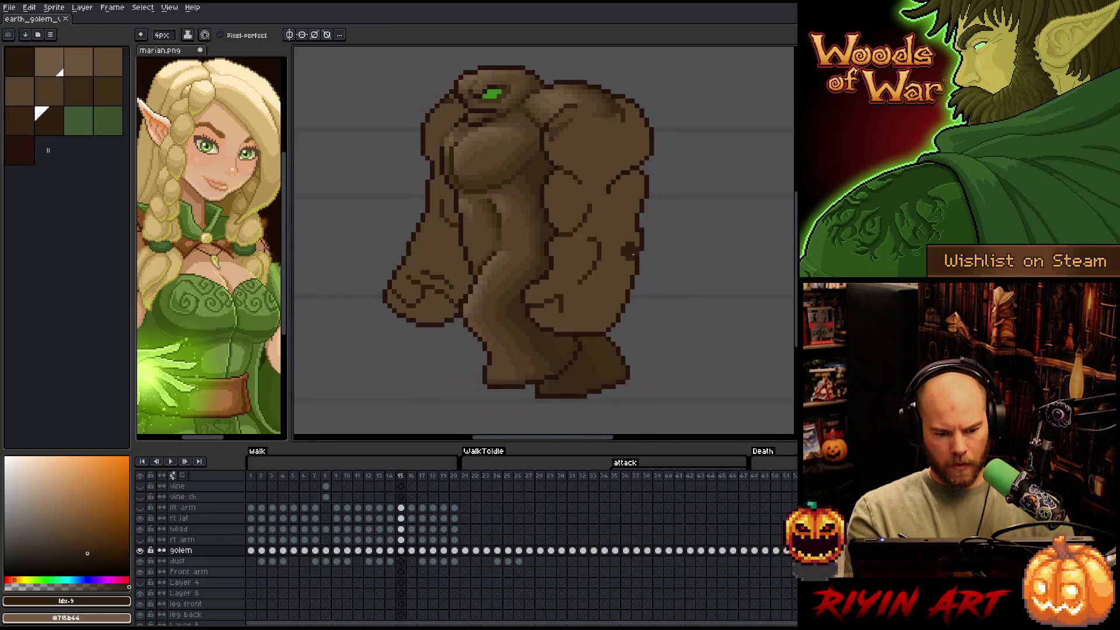
key("Return")
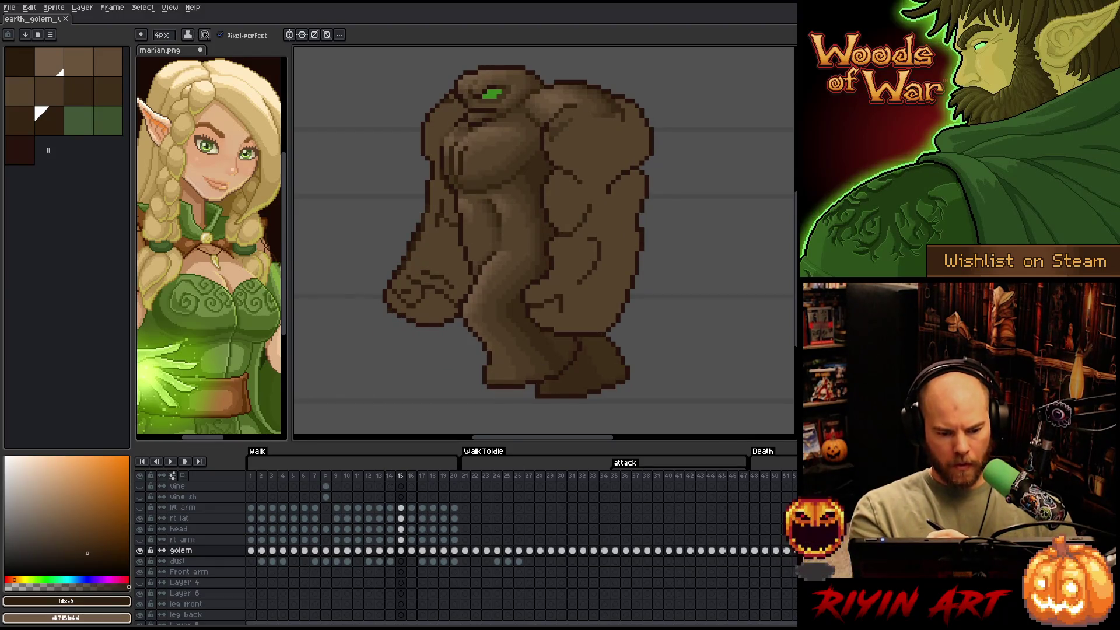
key("ctrl+shift+c")
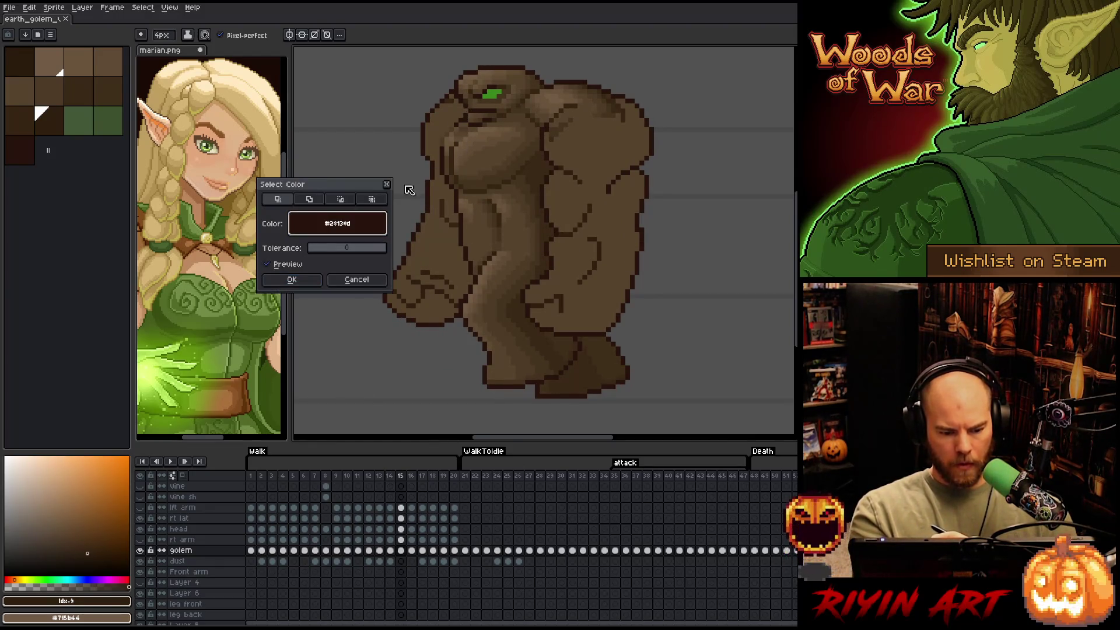
left_click(291, 280)
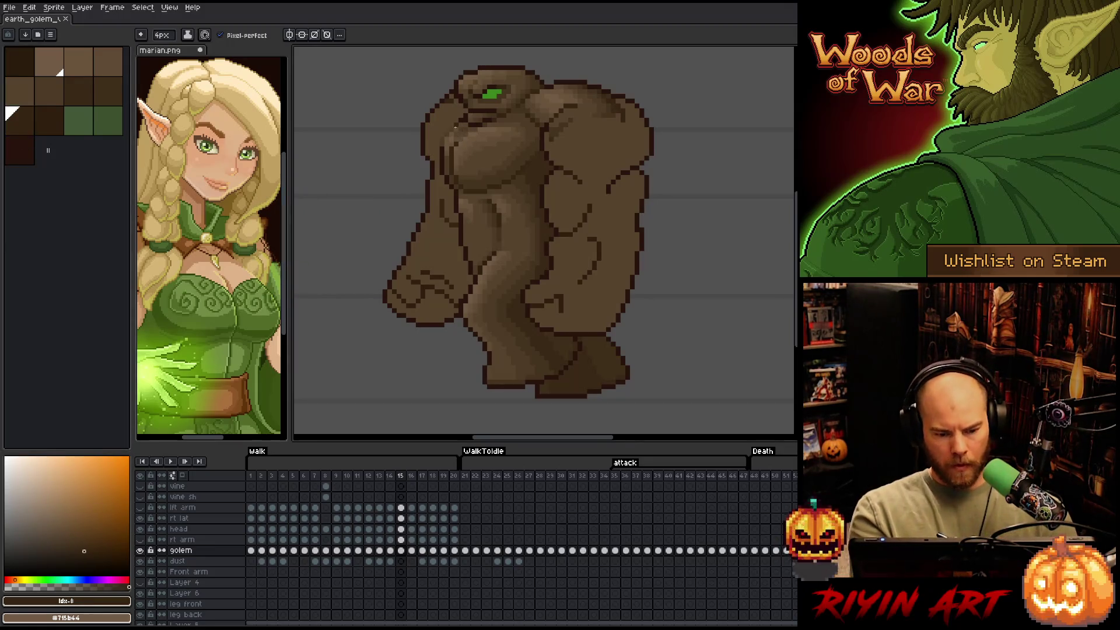
Step back and forth through the walk frames to check the softened cracks
key("Left")
key("Left")
key("Right")
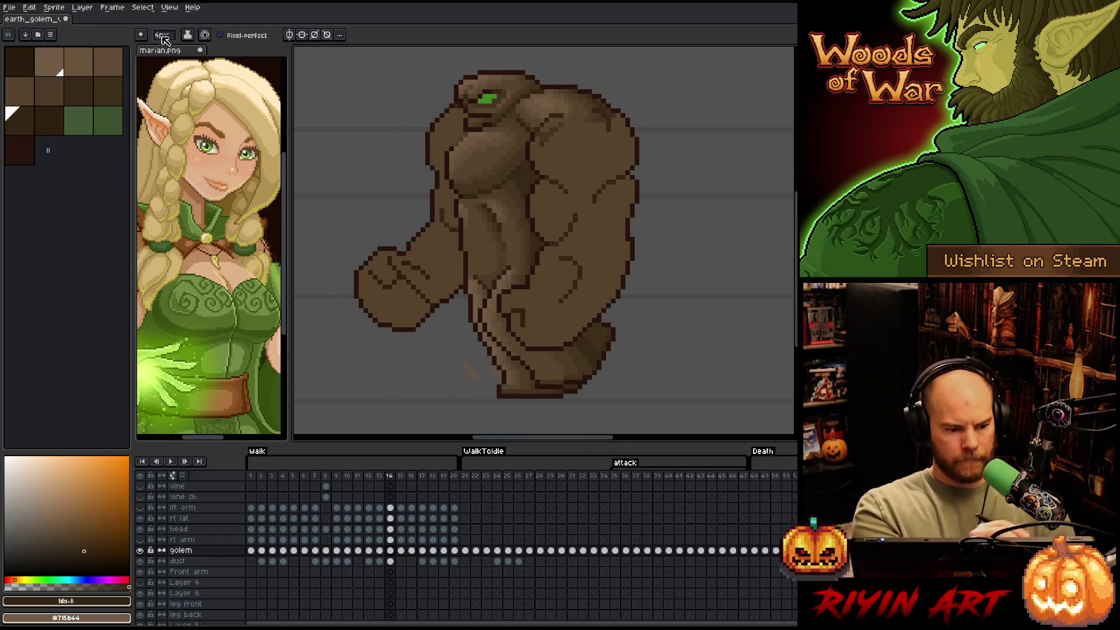
key("v")
key("b")
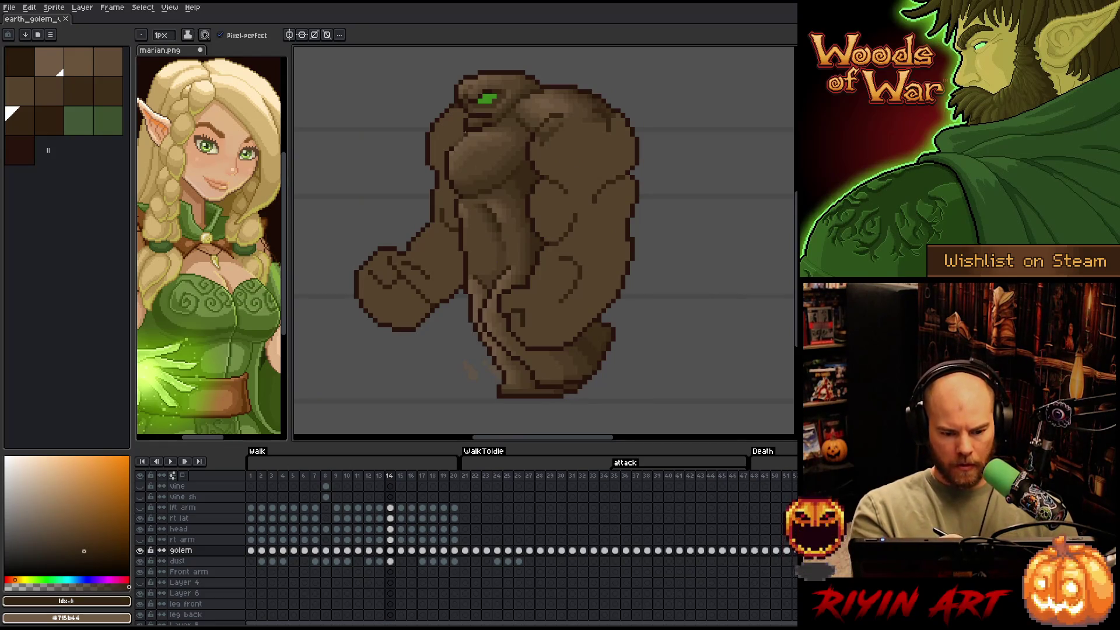
key("Left")
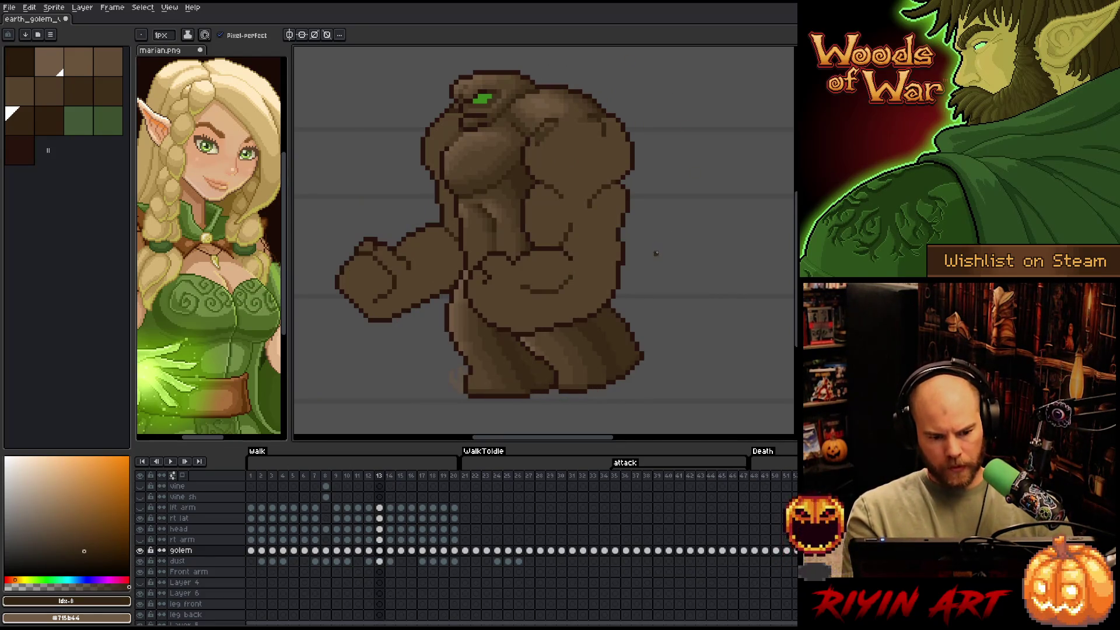
key("Left")
key("Left")
key("Right")
key("Right")
key("Right")
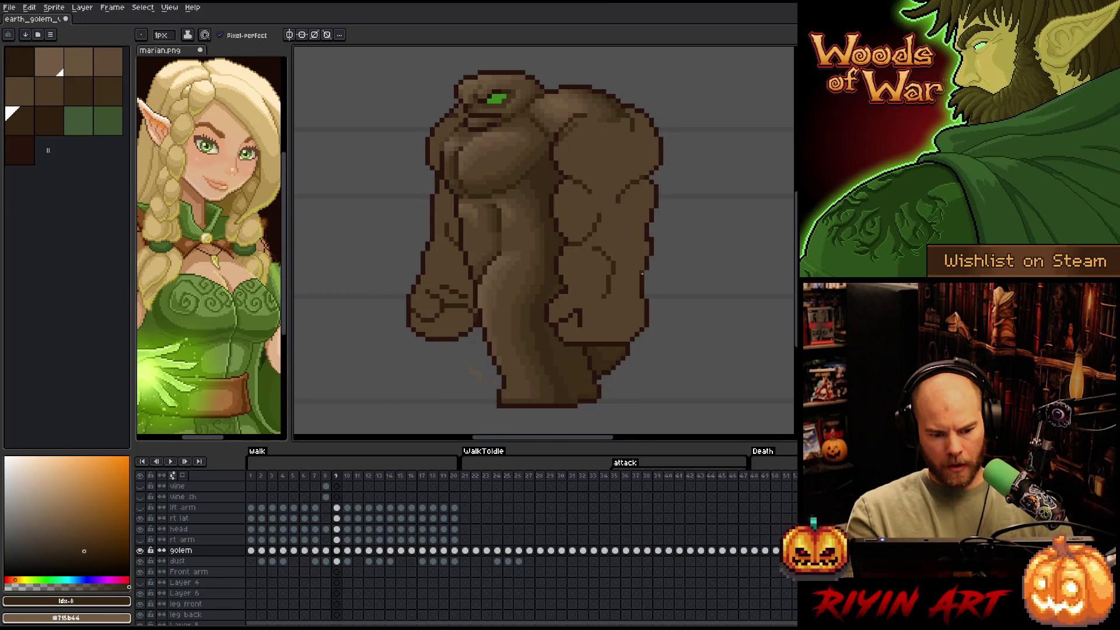
Step back one pose and play the golem's walk loop
key("Left")
key("Return")
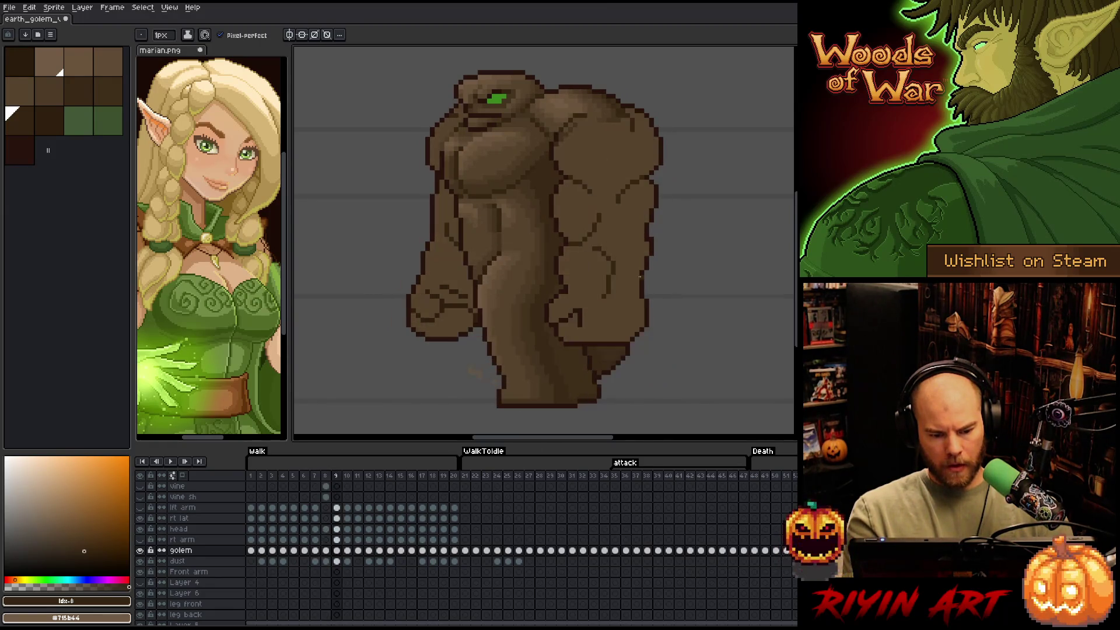
key("Return")
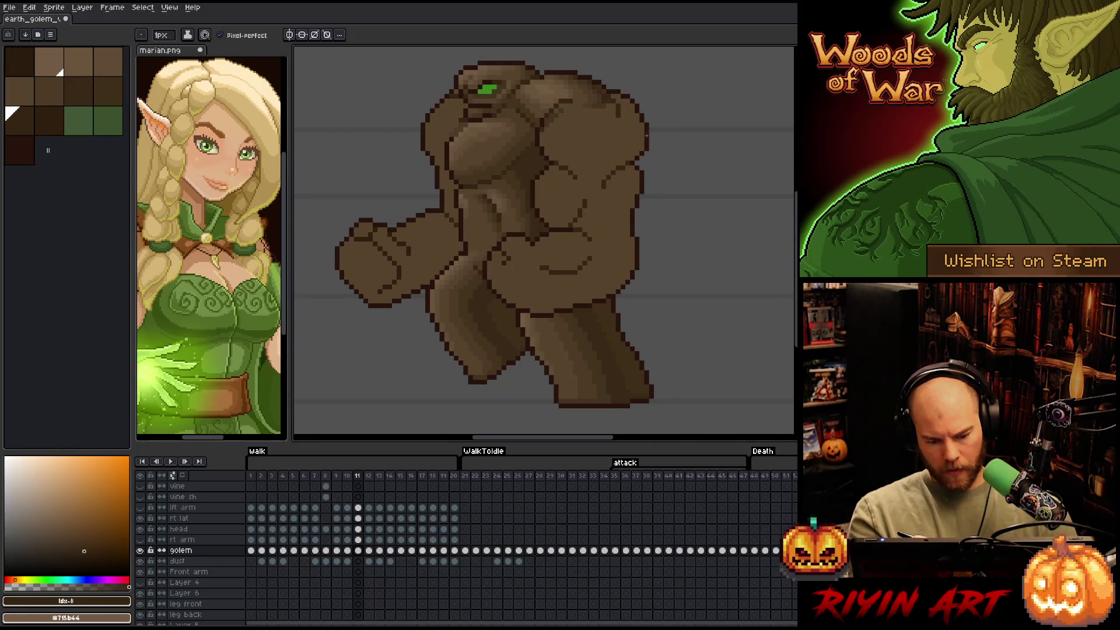
Step through the later walk poses, then play and stop the walk animation again
key("Right")
key("Right")
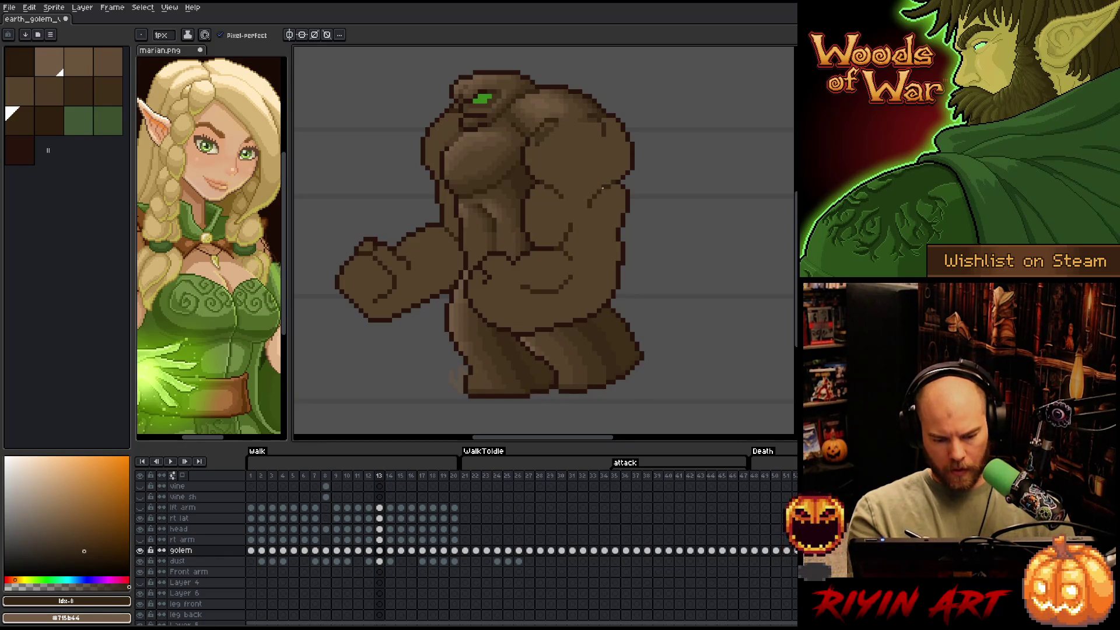
key("Left")
key("Left")
key("Right")
key("Right")
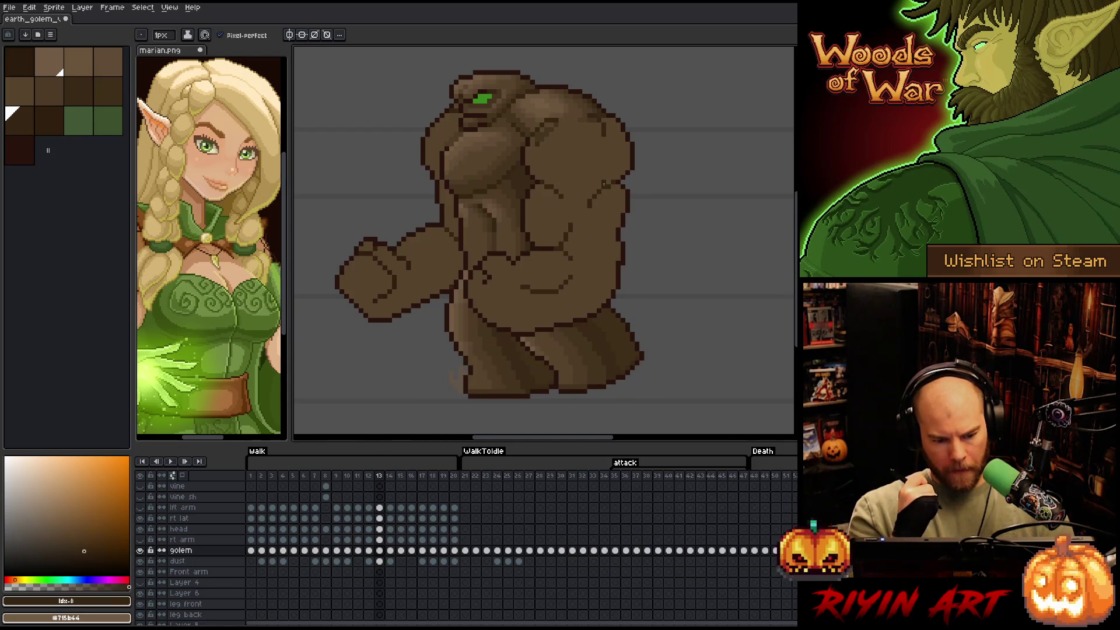
key("Right")
key("Right")
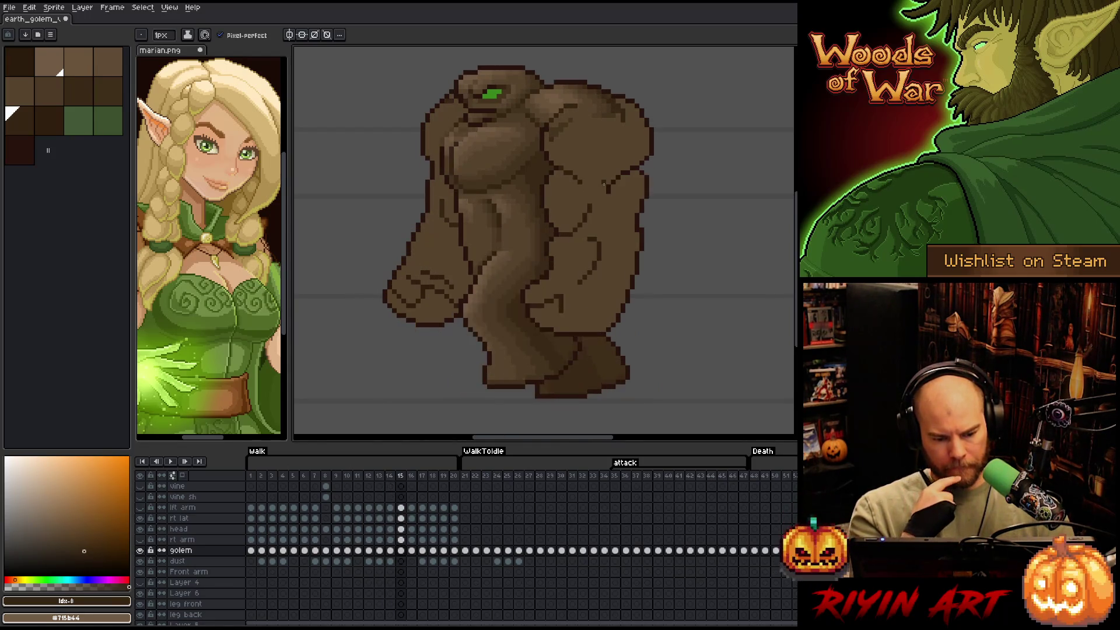
key("Right")
key("Right")
key("Return")
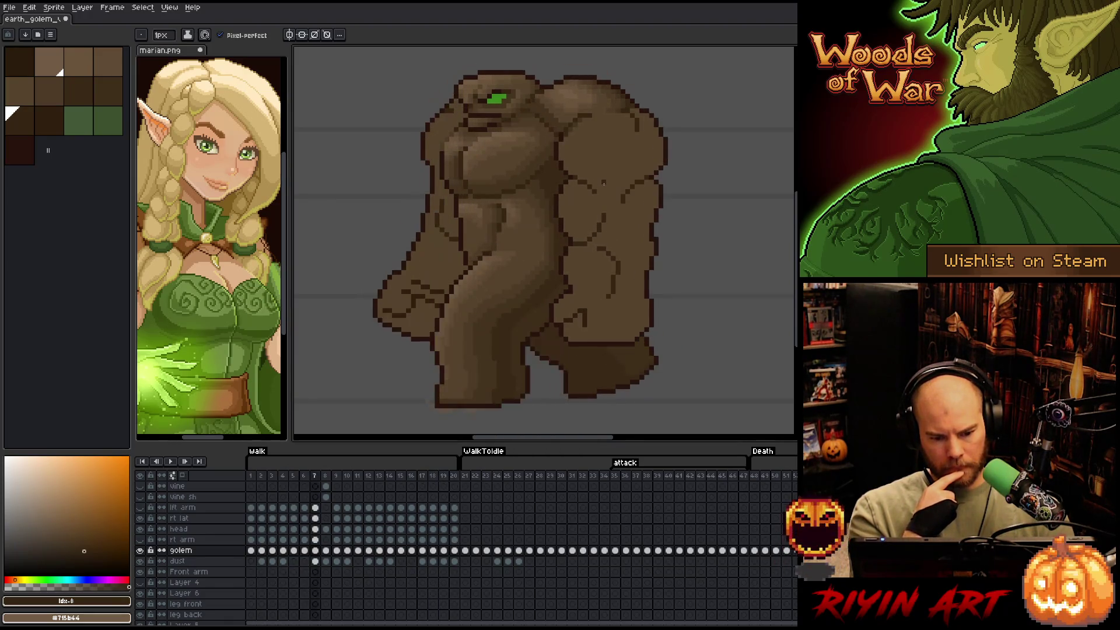
key("Return")
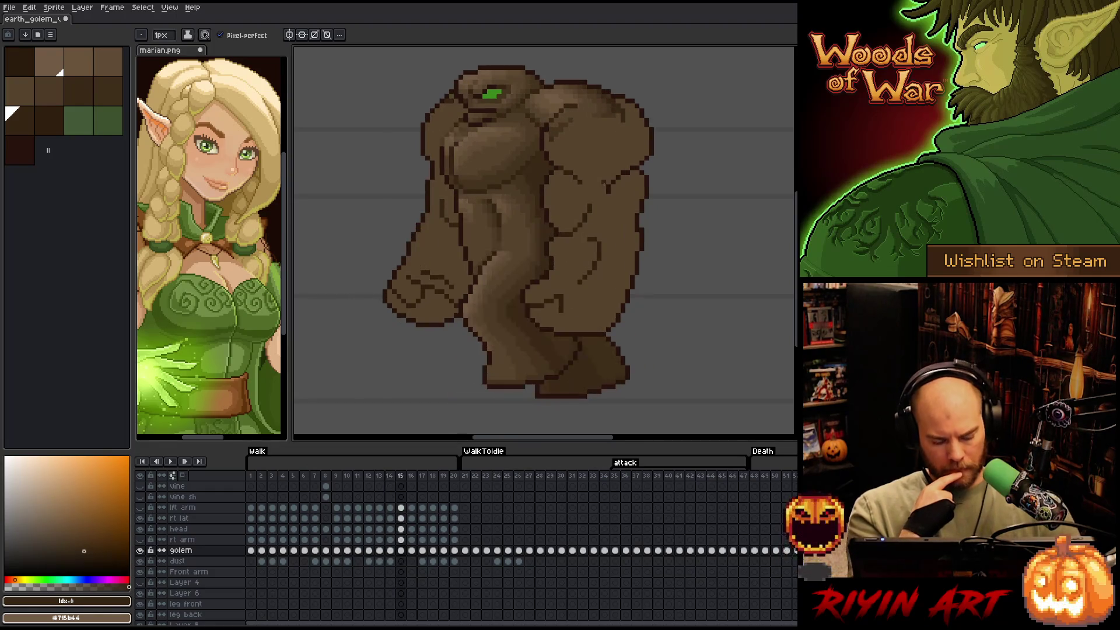
On frame 21, select all #28130d outline pixels with Color Range
left_click(465, 550)
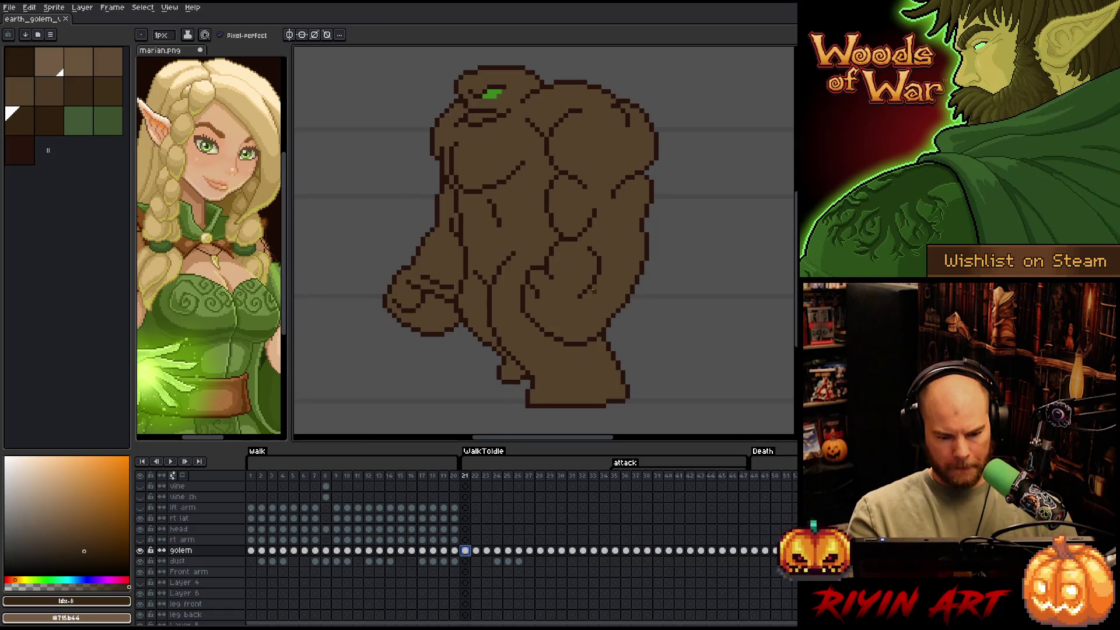
key("shift+c")
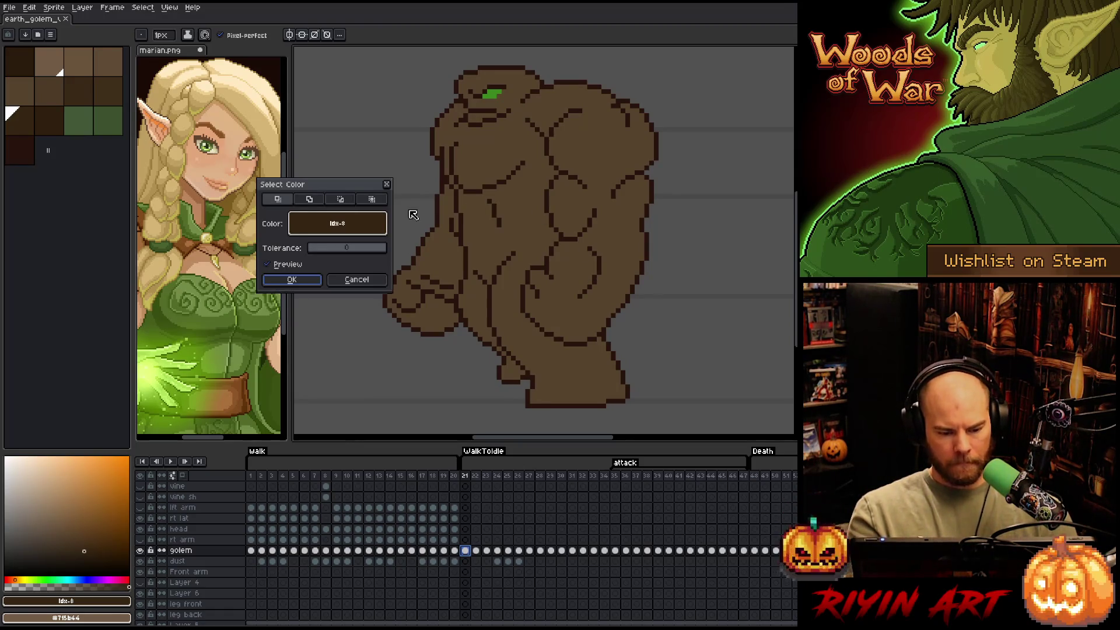
left_click(547, 132)
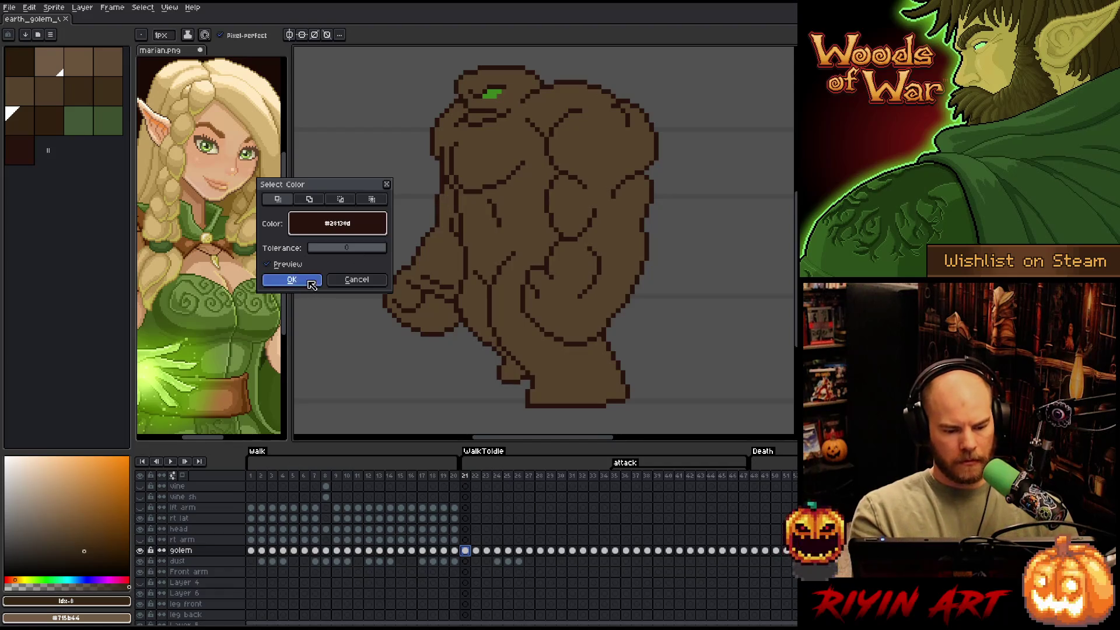
left_click(291, 279)
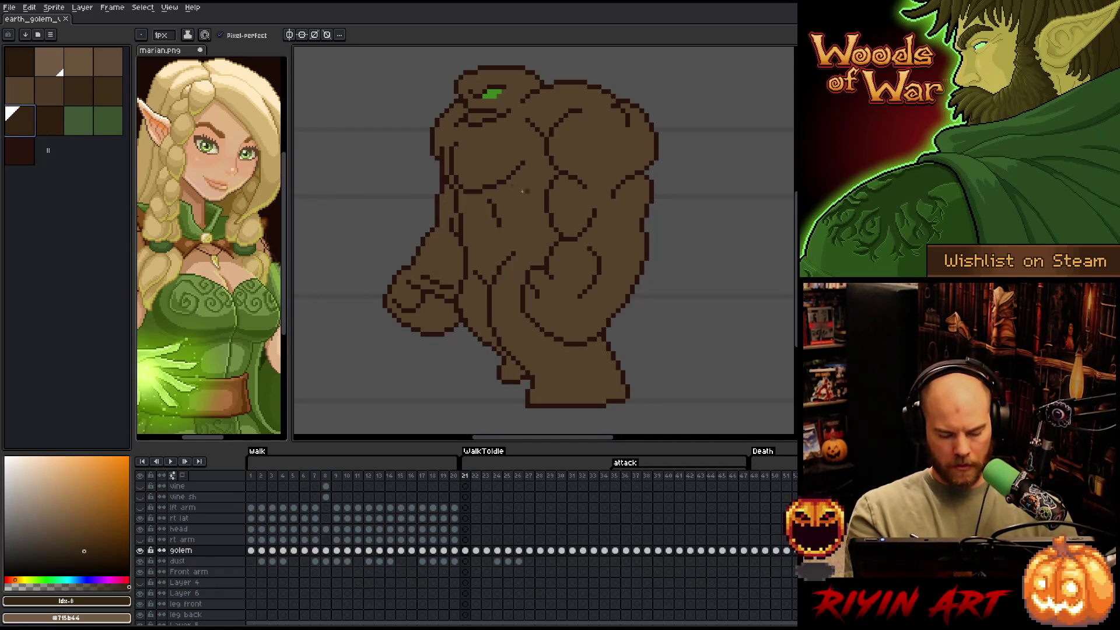
Set the brush size to 4px, compare with shaded frame 20, and return to frame 21
left_click(162, 35)
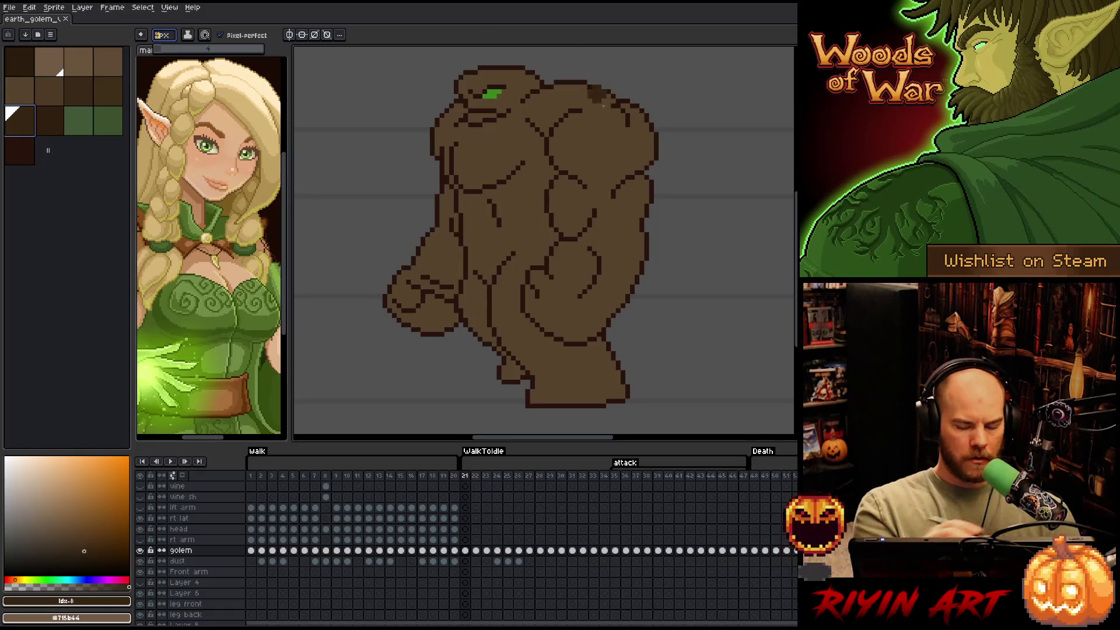
type("4")
key("Return")
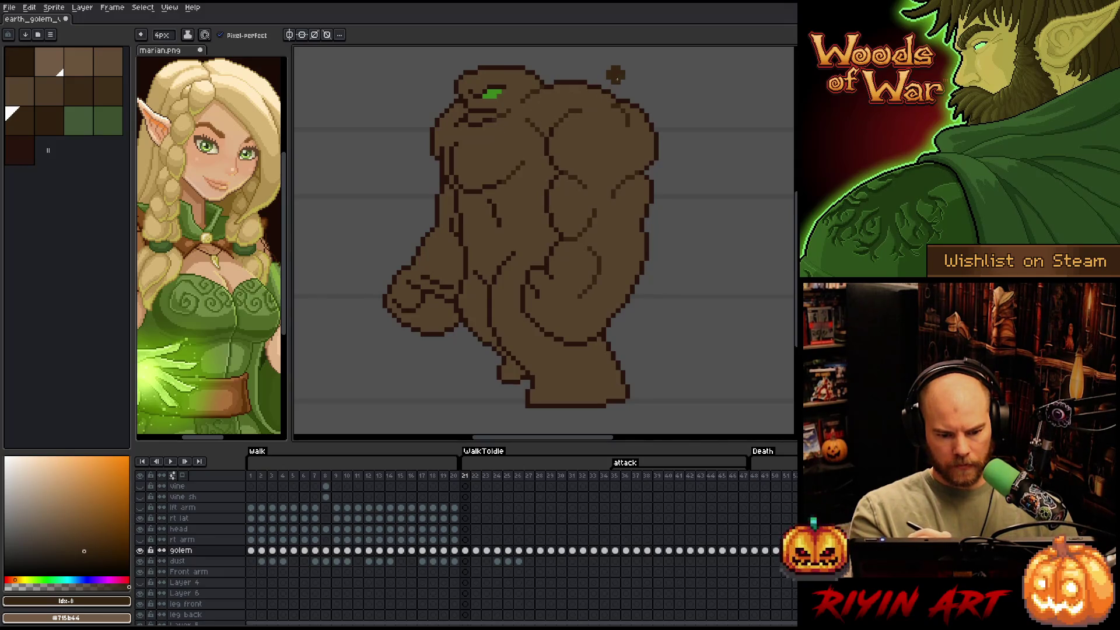
left_click(454, 476)
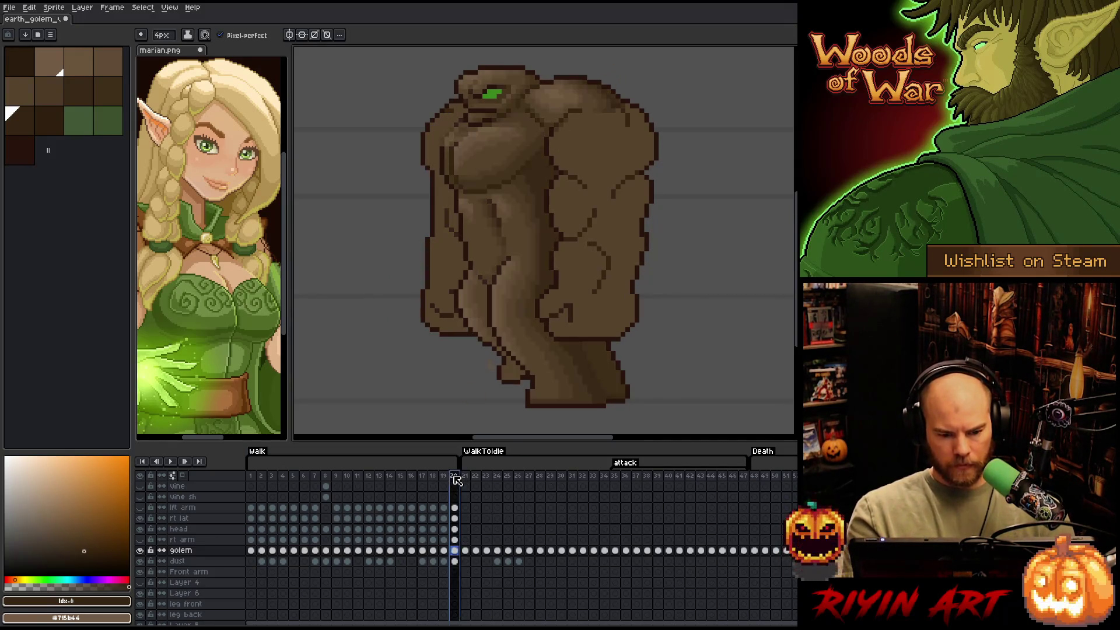
left_click(464, 551)
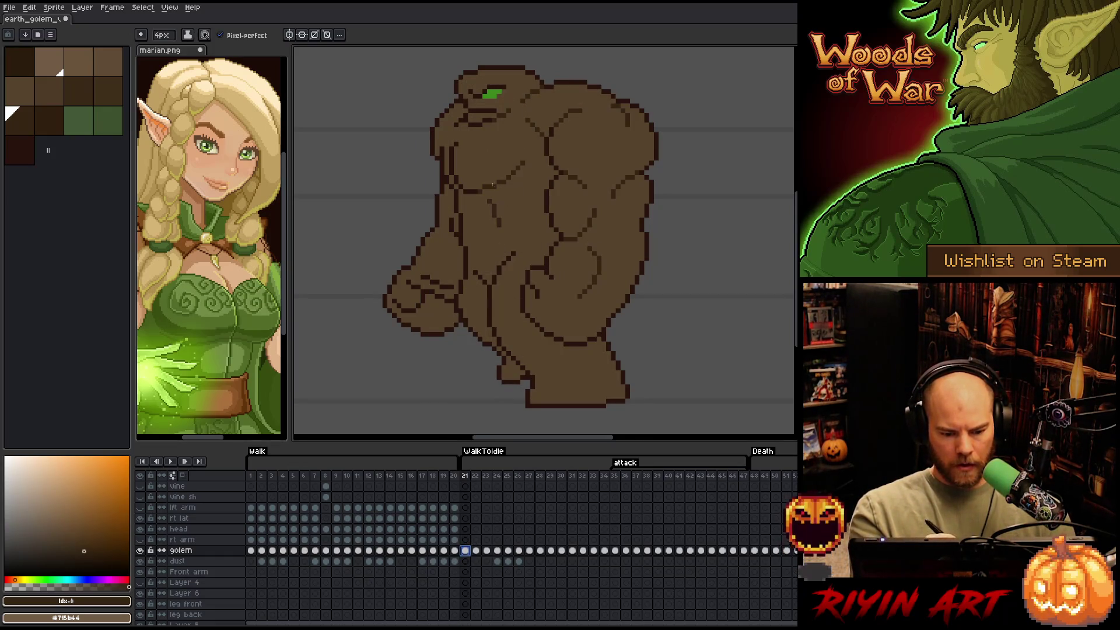
Deselect frame 21, choose idx-9 brown, and sample the outline colour #352513
left_click(482, 202)
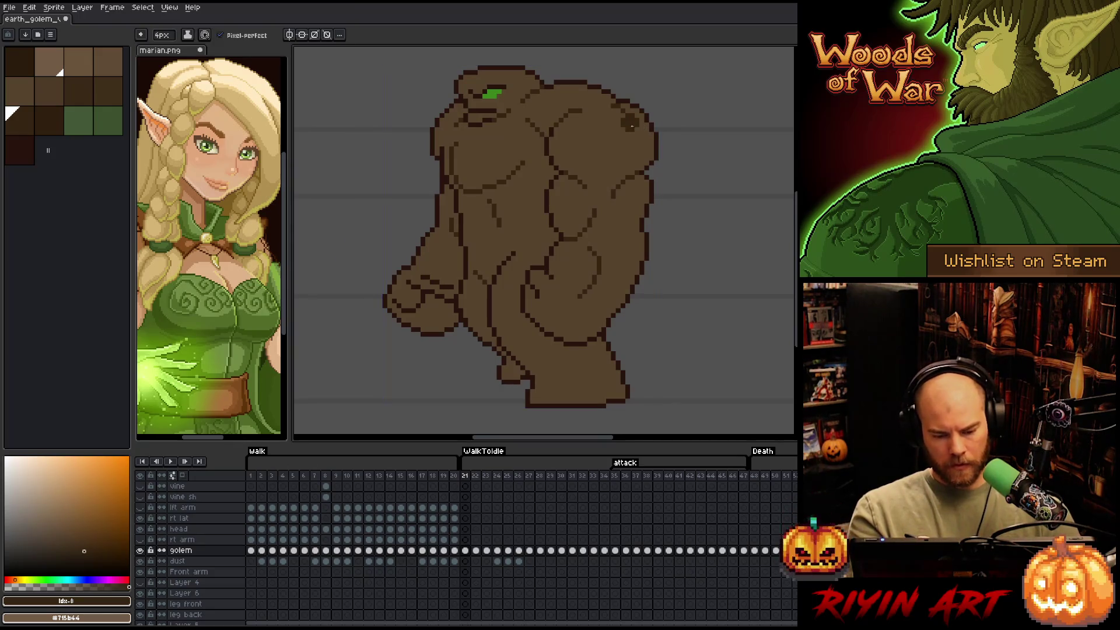
left_click(49, 124)
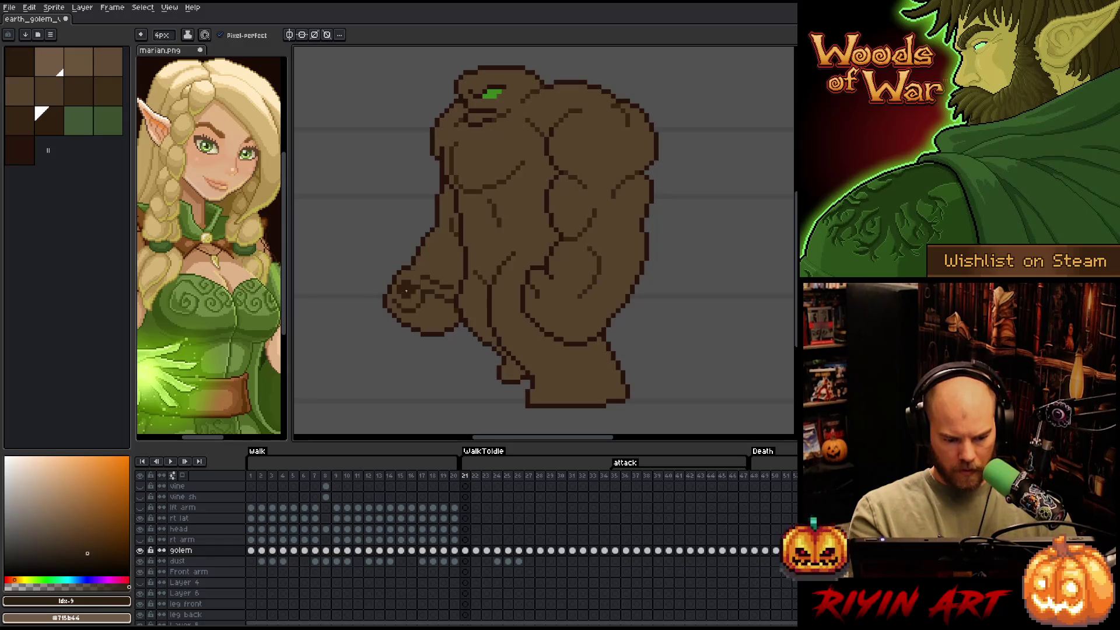
key("v")
key("b")
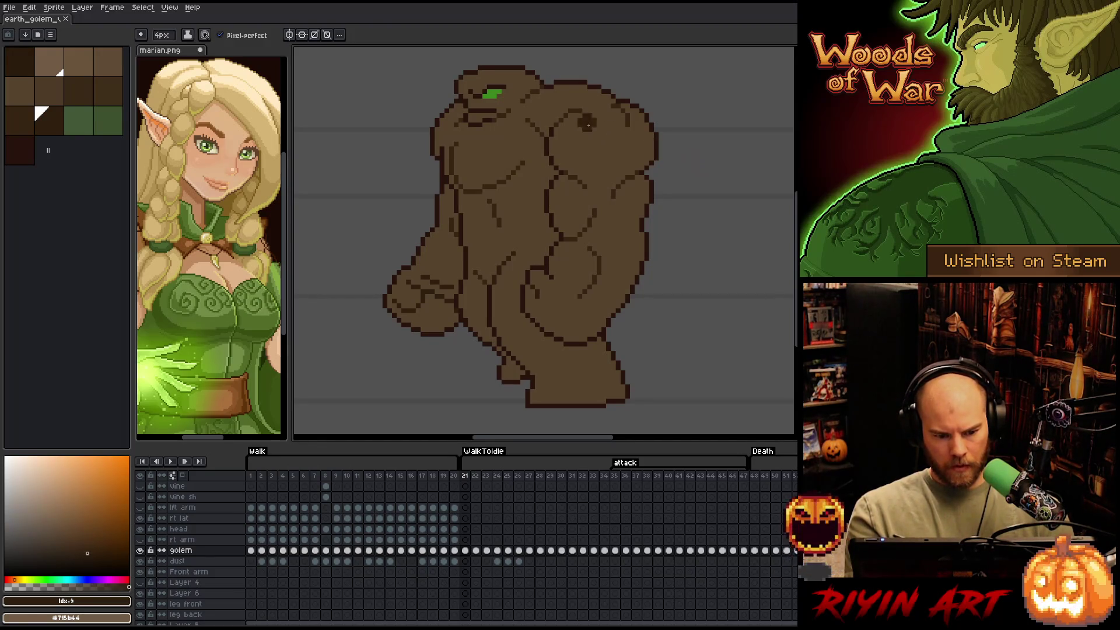
left_click(511, 107, "alt")
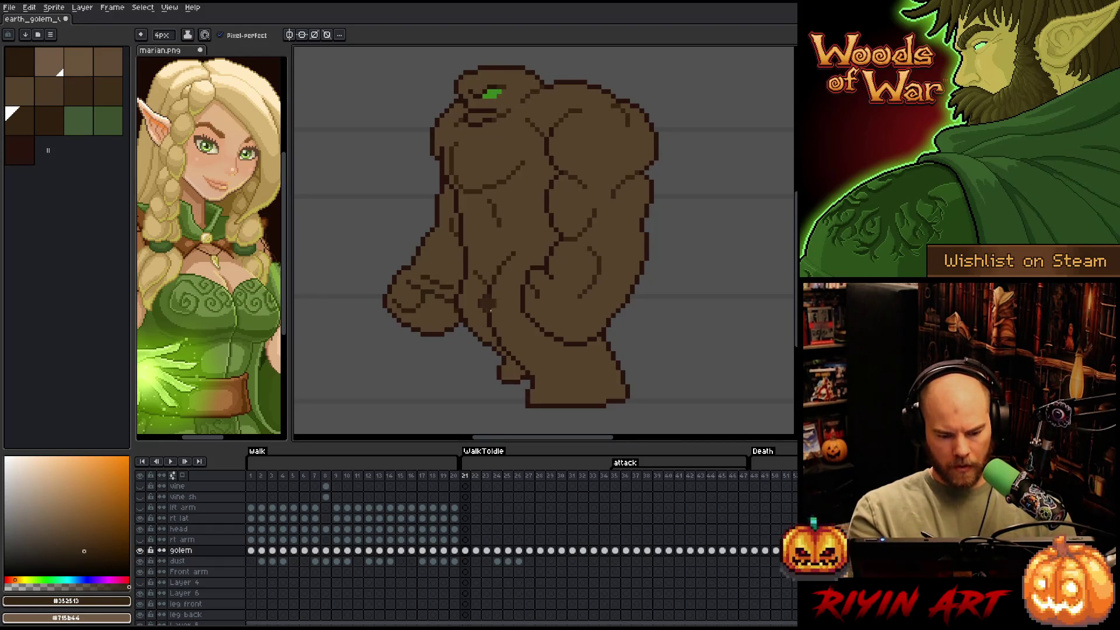
Compare with frame 20, shrink the brush to 1px, then move on to frame 22
left_click(454, 475)
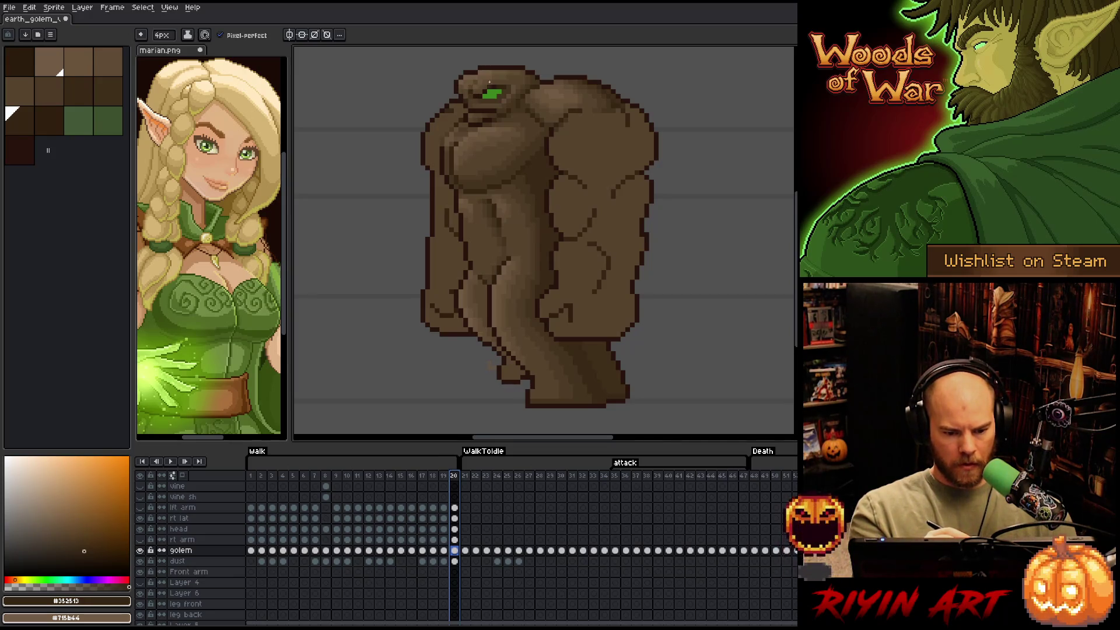
key("minus")
key("minus")
key("minus")
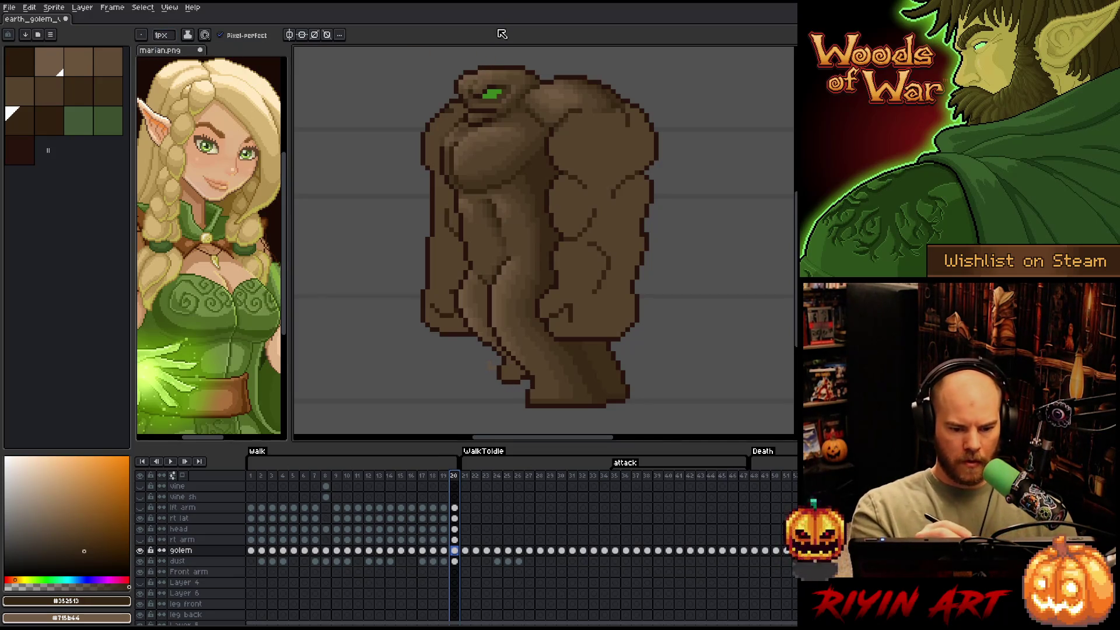
key("i")
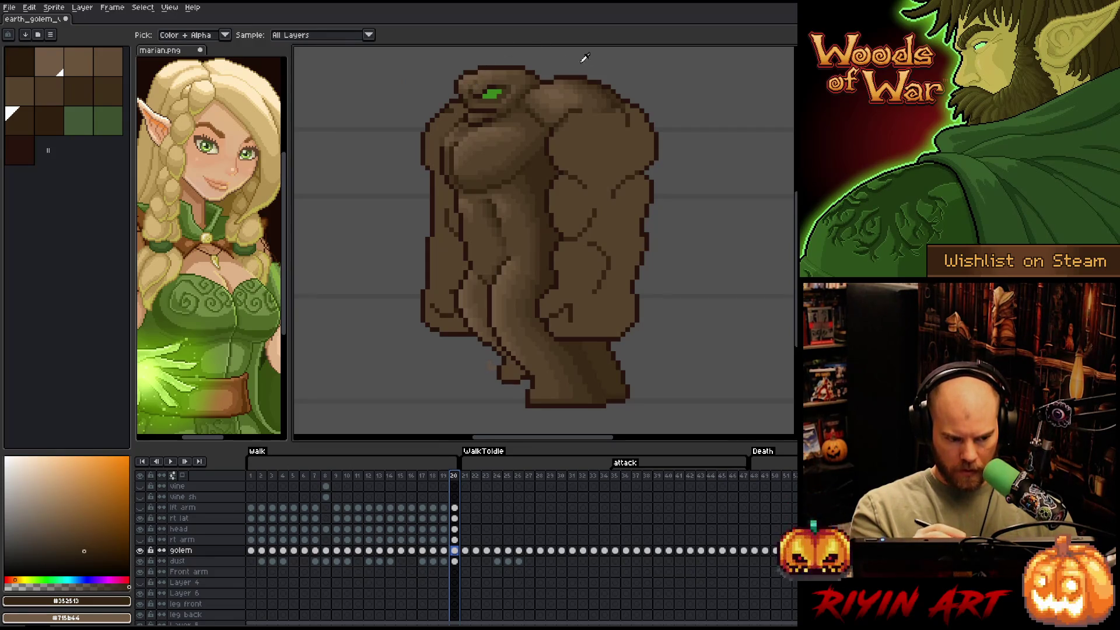
key("b")
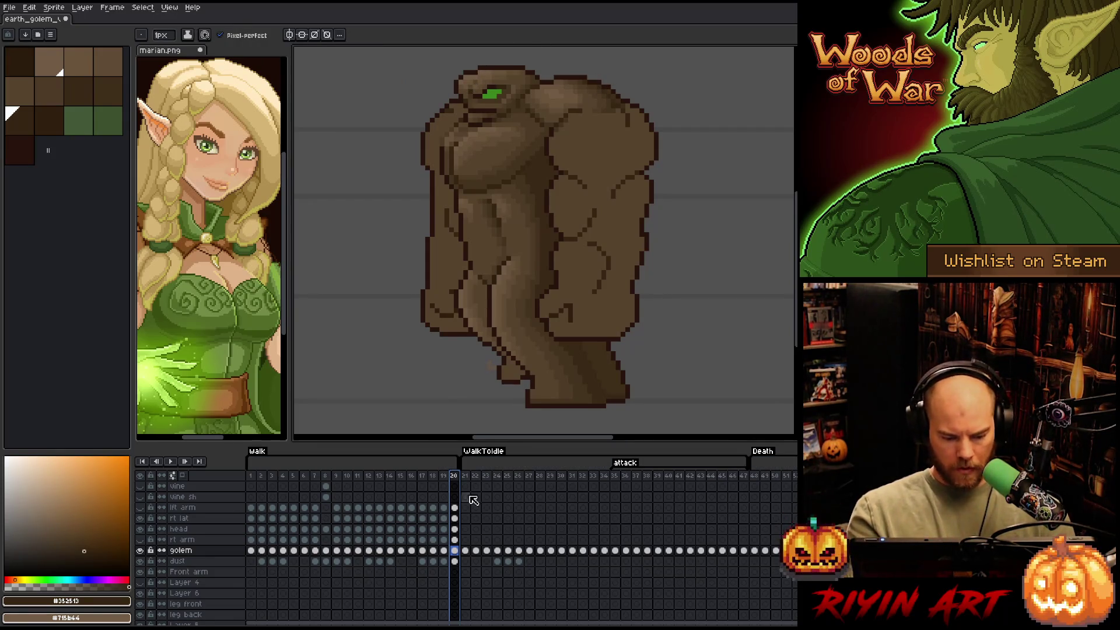
left_click(465, 550)
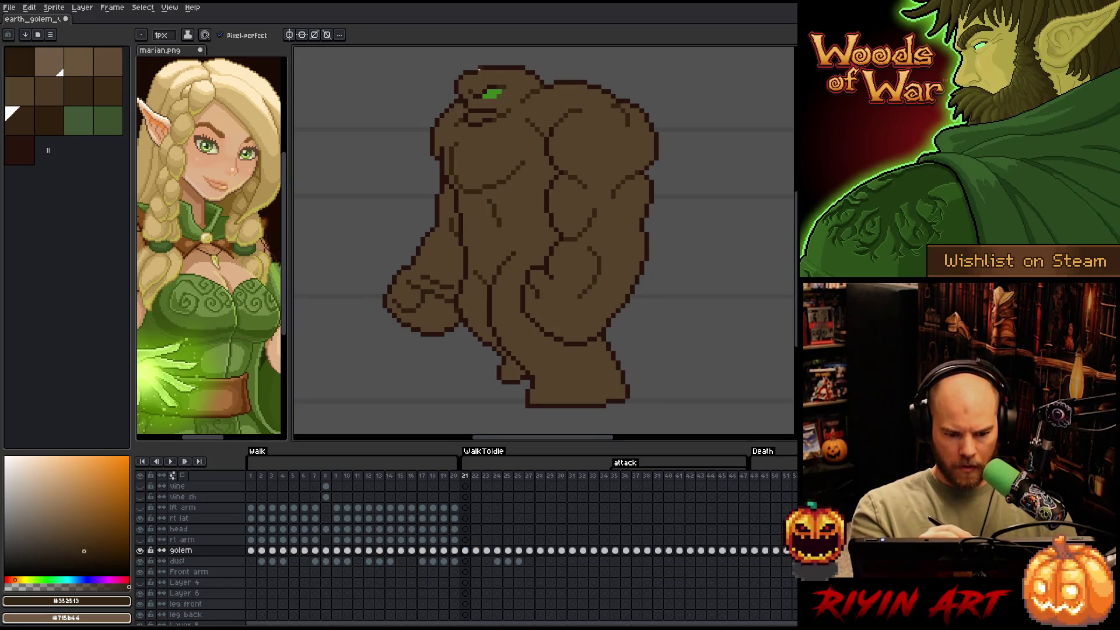
key("Right")
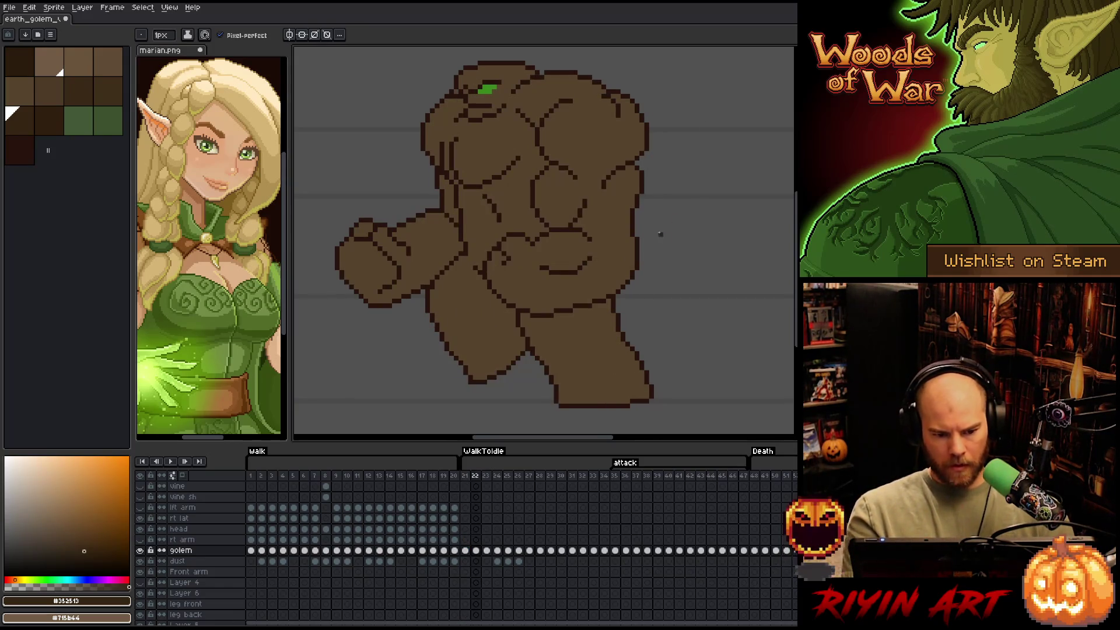
Sample #28130d on frame 22's head in Color Range, then cancel the selection
key("shift+c")
left_click(502, 76)
left_click(353, 279)
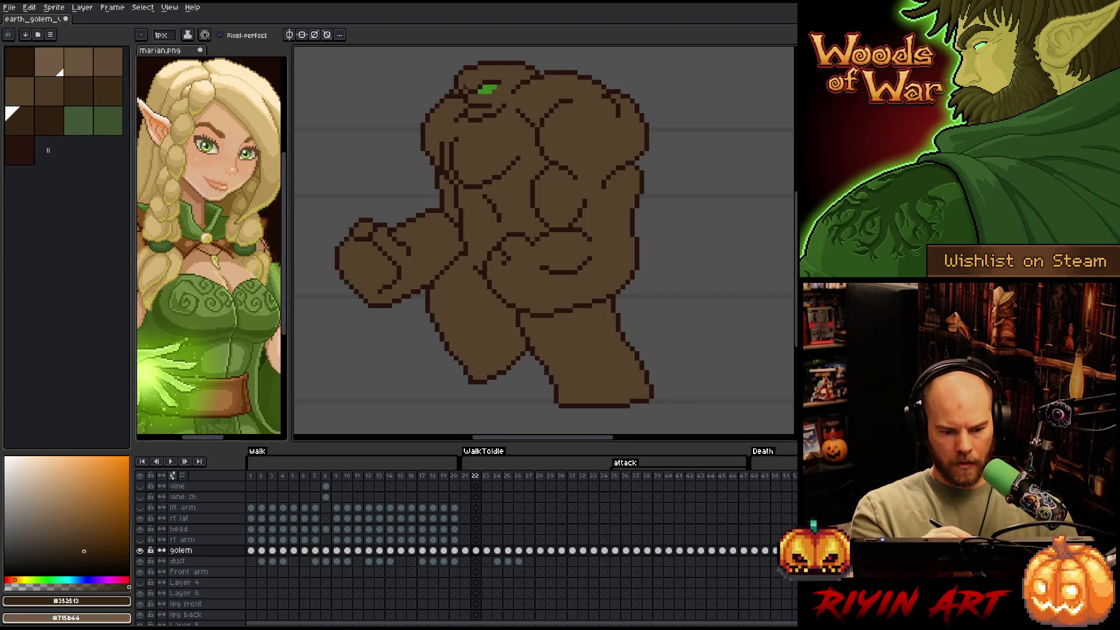
Set a 4px brush in idx-9 dark brown and advance to frame 23
left_click(167, 36)
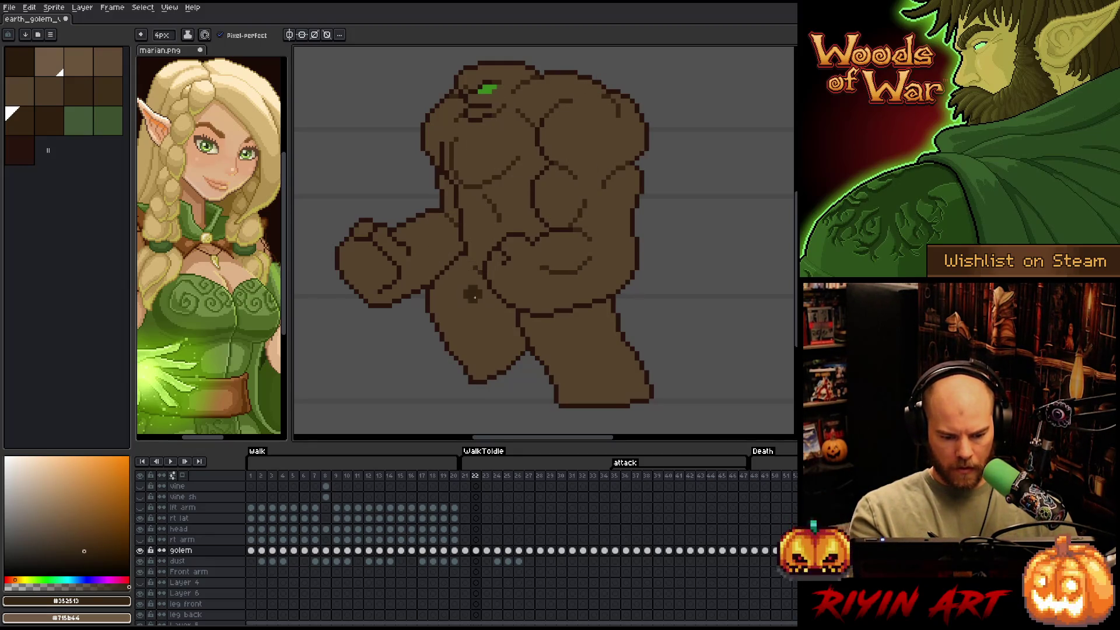
left_click(62, 117)
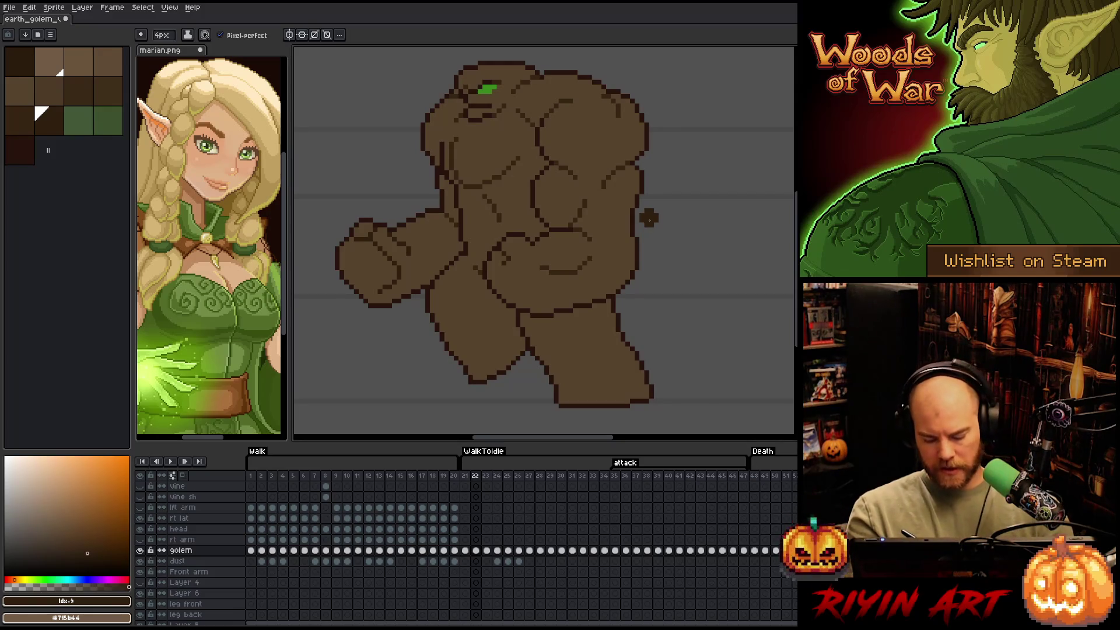
key("Right")
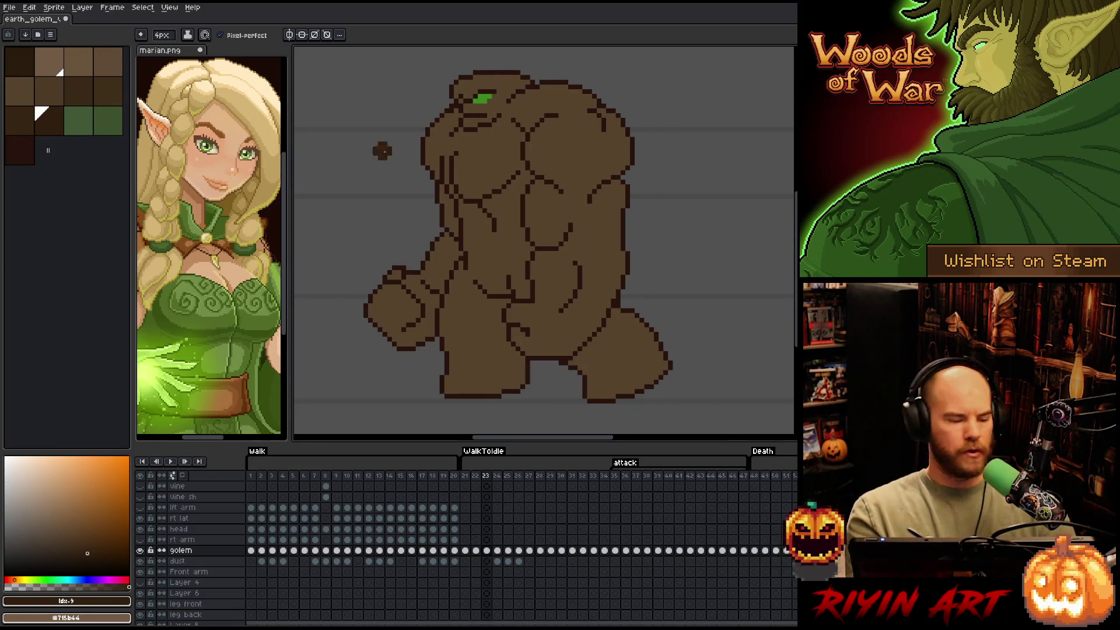
On frame 23, pick a darker palette brown, sample the outline colour, then go to frame 24
left_click(40, 114)
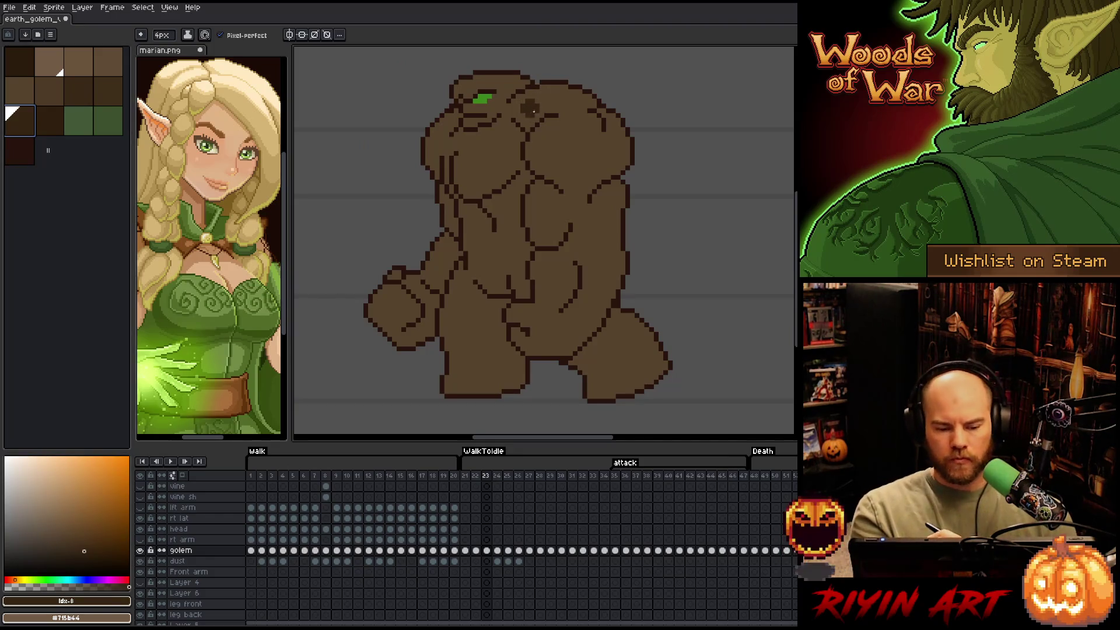
key("shift+c")
left_click(464, 118)
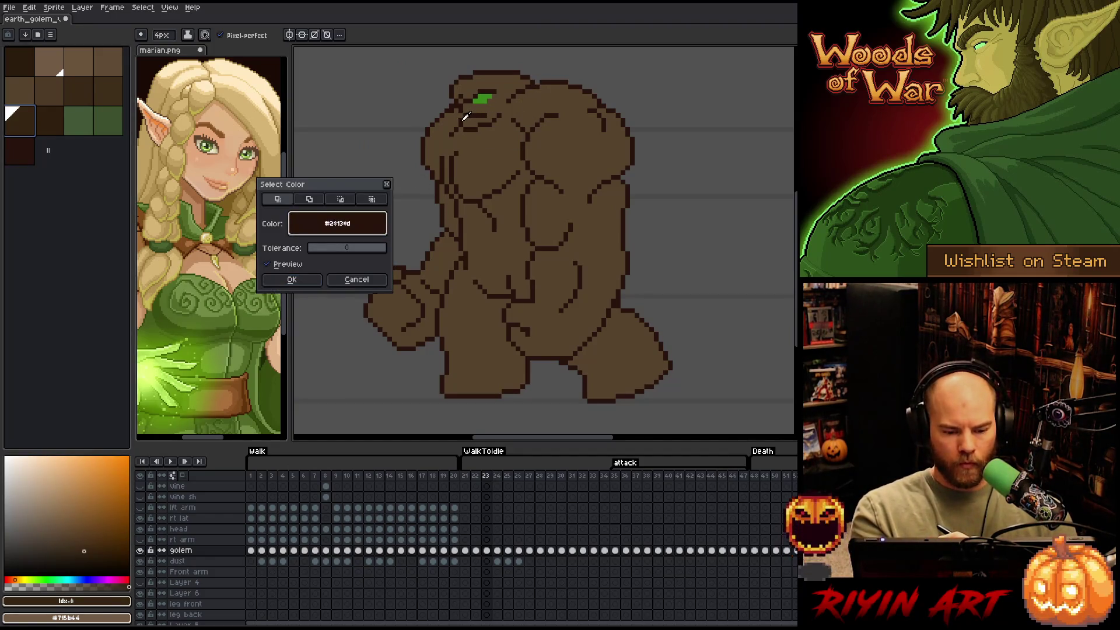
left_click(332, 281)
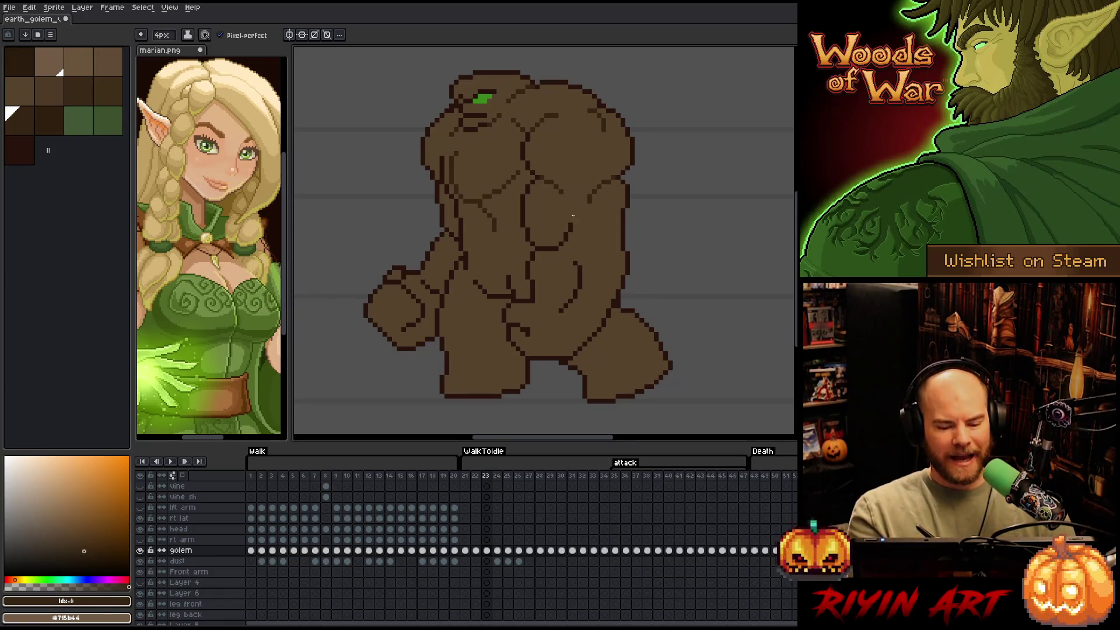
key("Right")
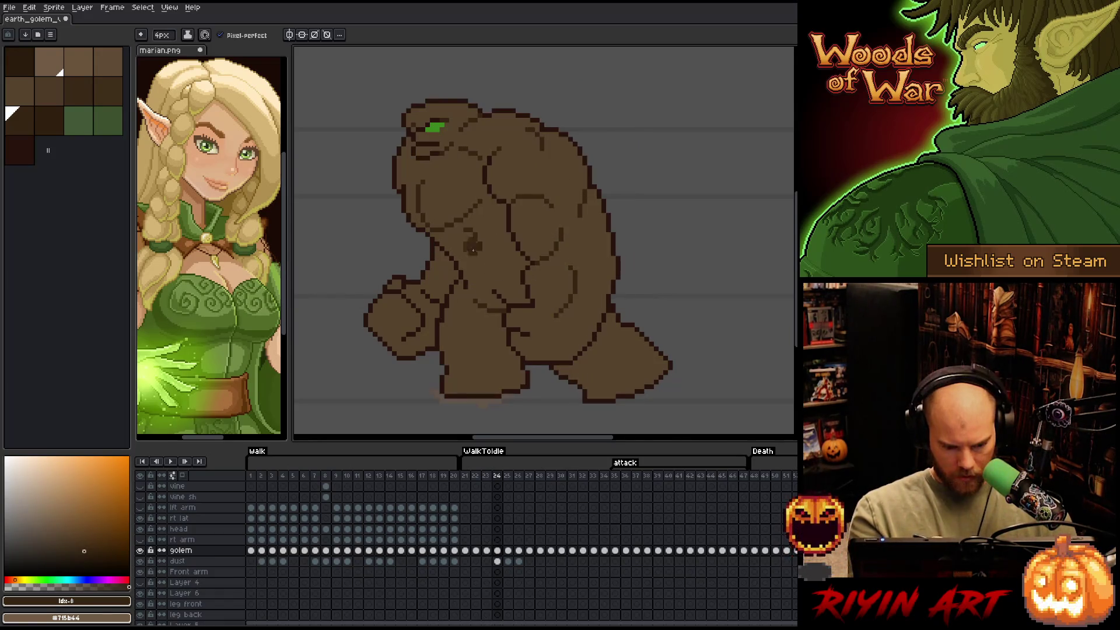
Pick the next palette brown, touch up frame 24's cracks, and advance to frame 25
left_click(58, 106)
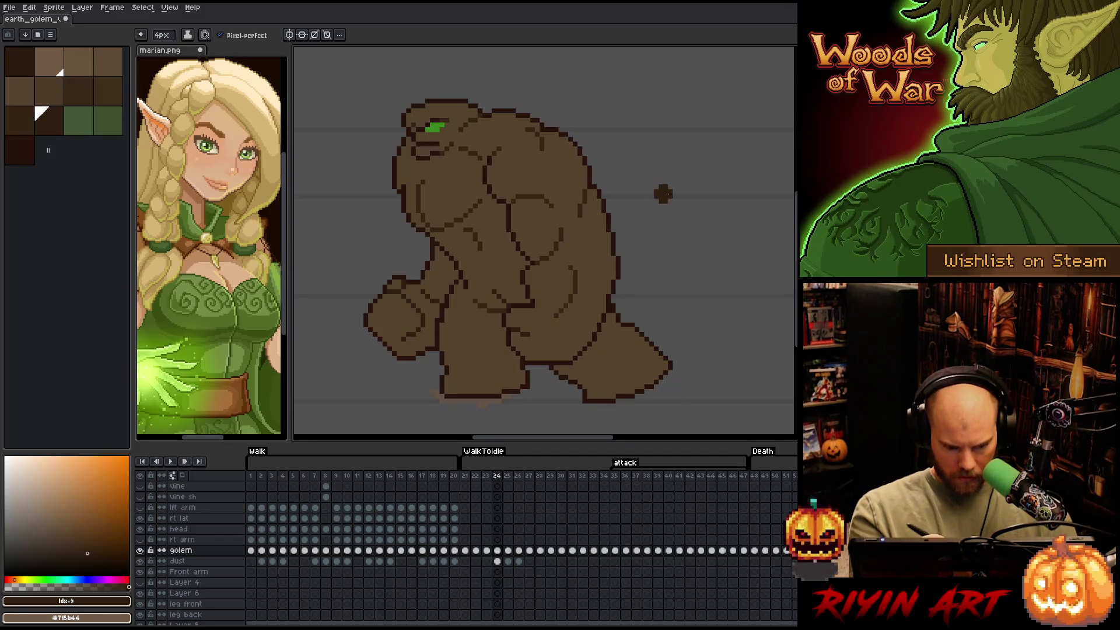
key("v")
key("b")
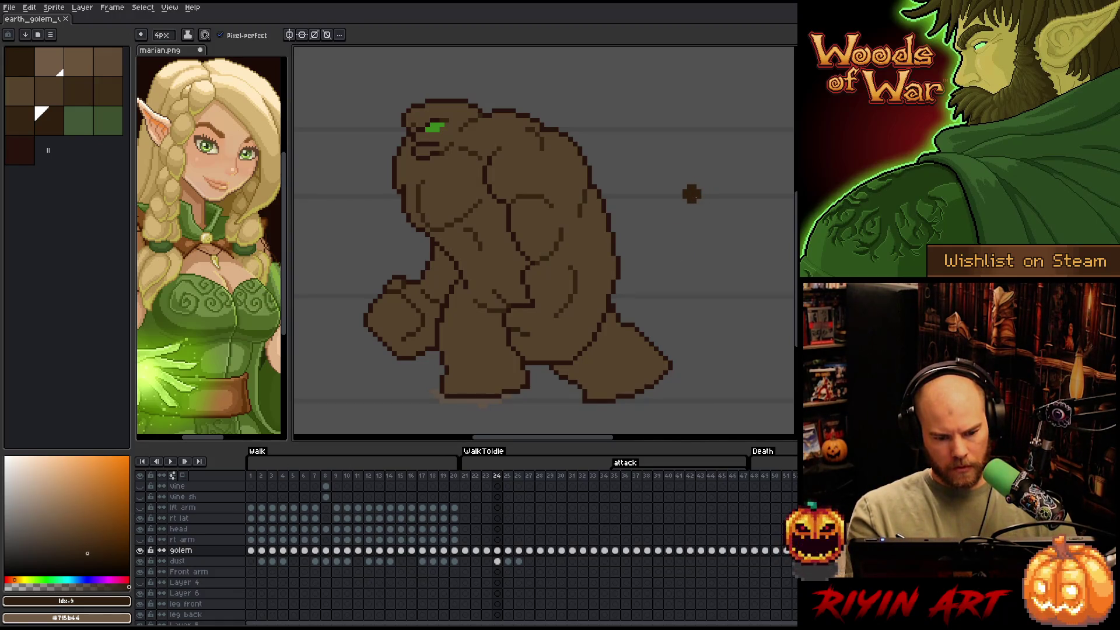
key("Right")
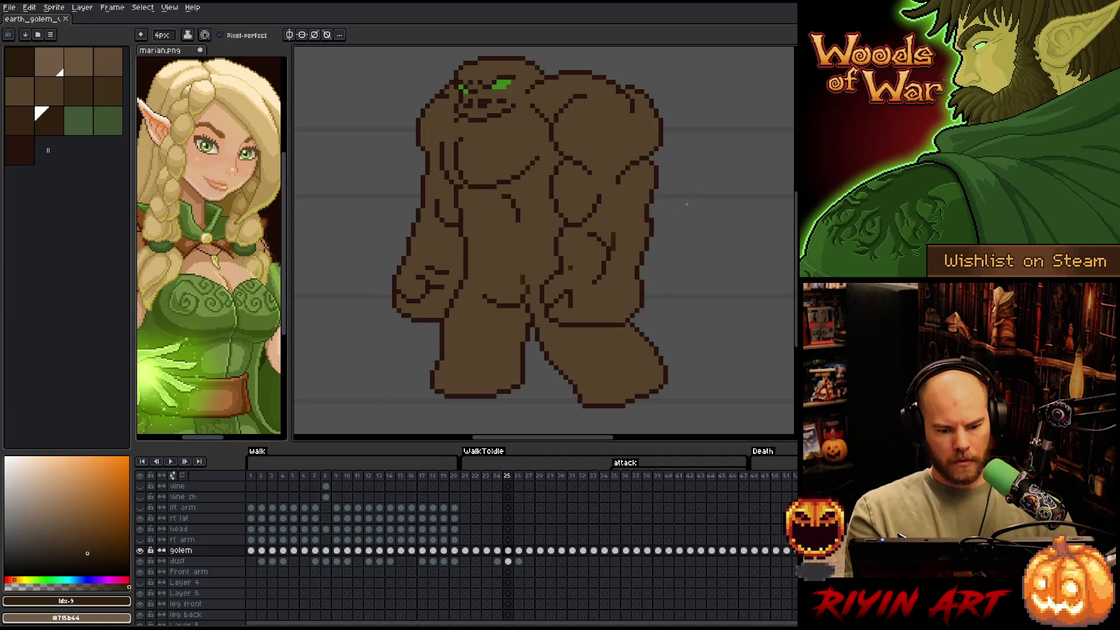
Select frame 25's #28130d outline pixels with Color Range
key("shift+c")
left_click_drag(385, 223, 557, 179)
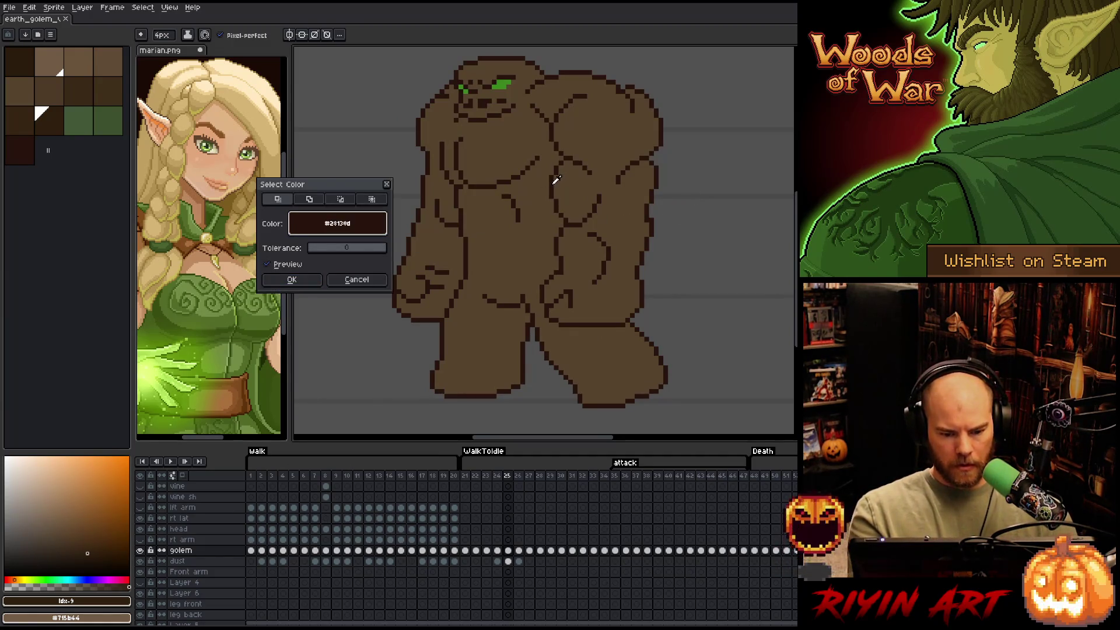
left_click(292, 279)
Recolour inner cracks with Idx-8 brown, undoing the stray strokes near the right shoulder
left_click(33, 121)
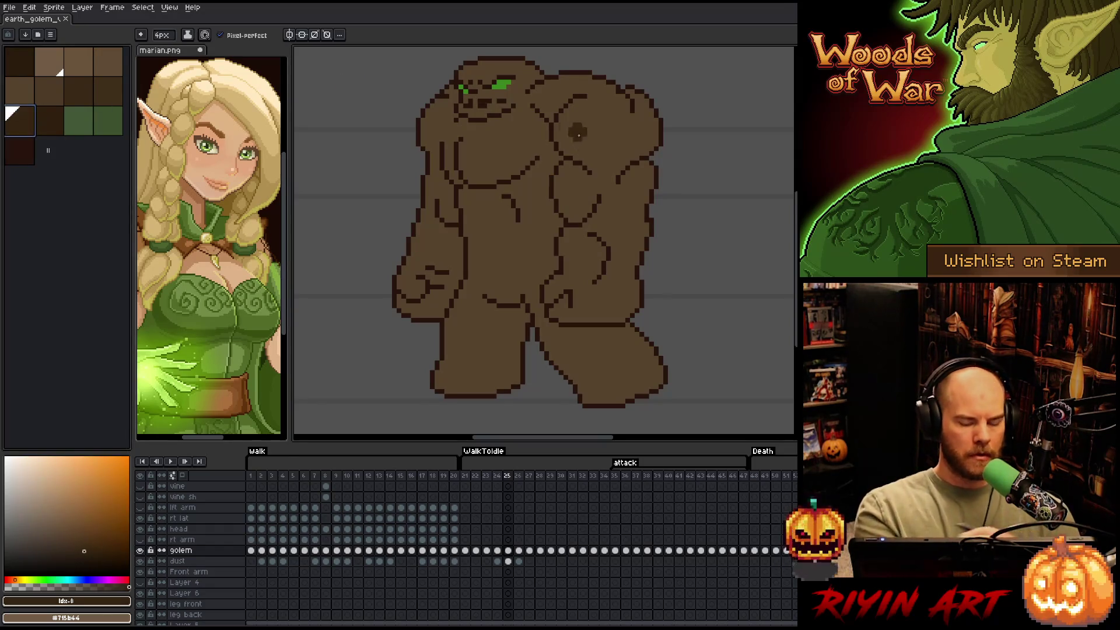
left_click(582, 223)
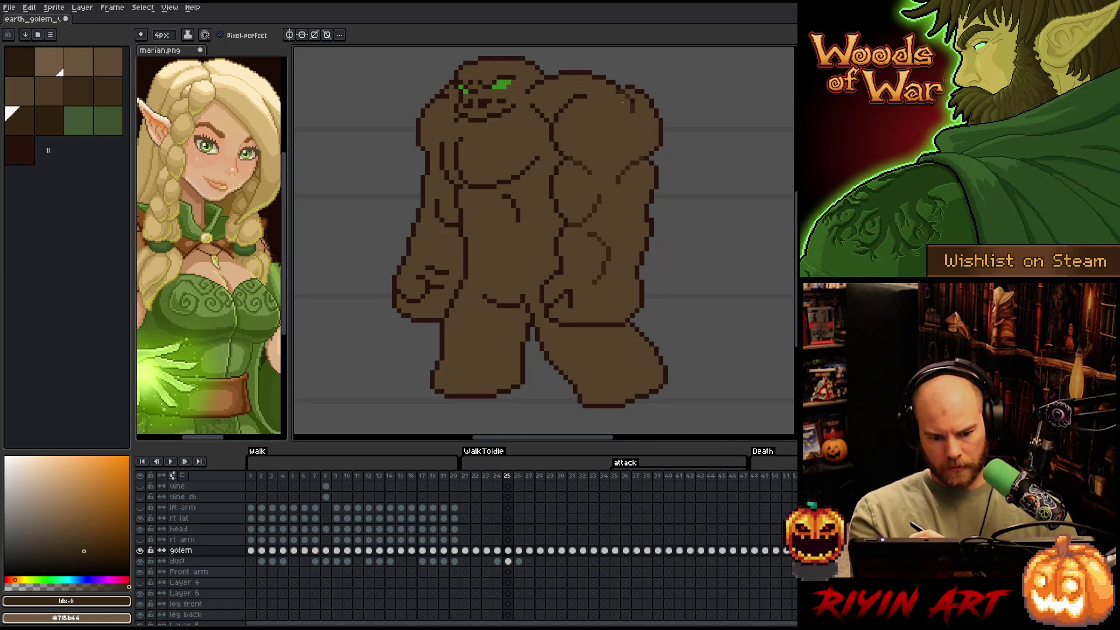
key("ctrl+z")
left_click_drag(629, 99, 612, 118)
key("ctrl+z")
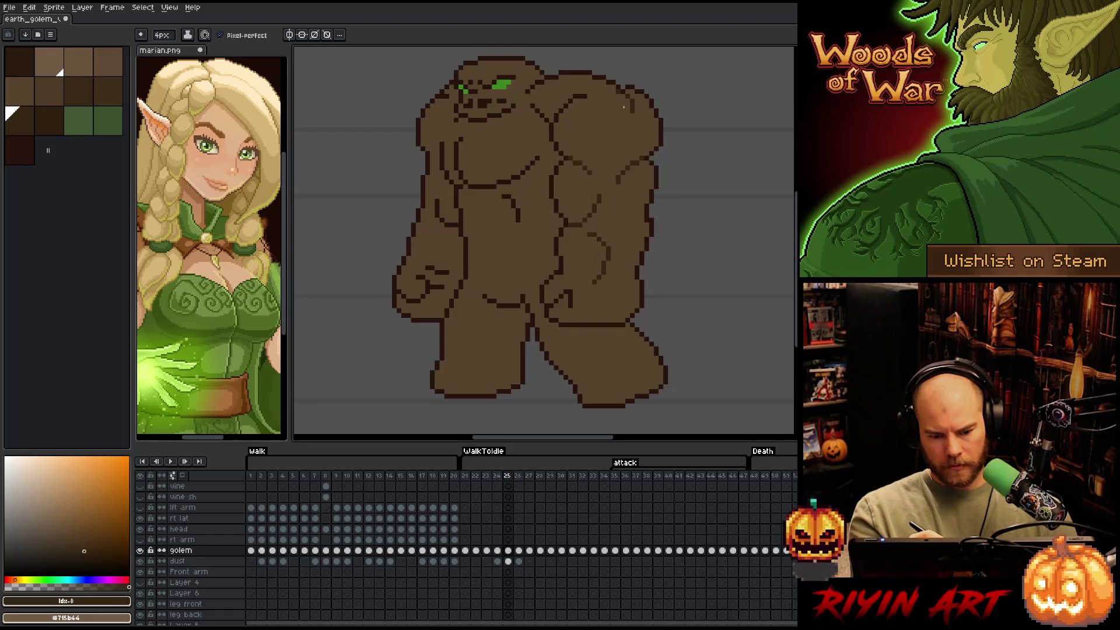
Shrink the brush, select the frame and outline pixels, hide selection edges, and resume drawing
left_click(162, 35)
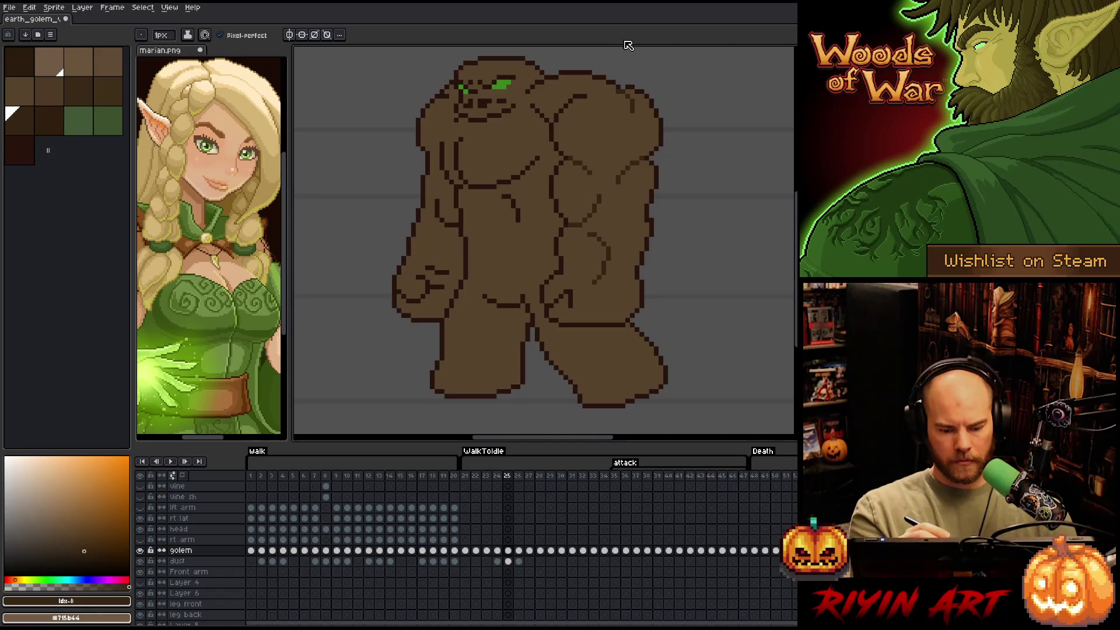
key("m")
key("ctrl+a")
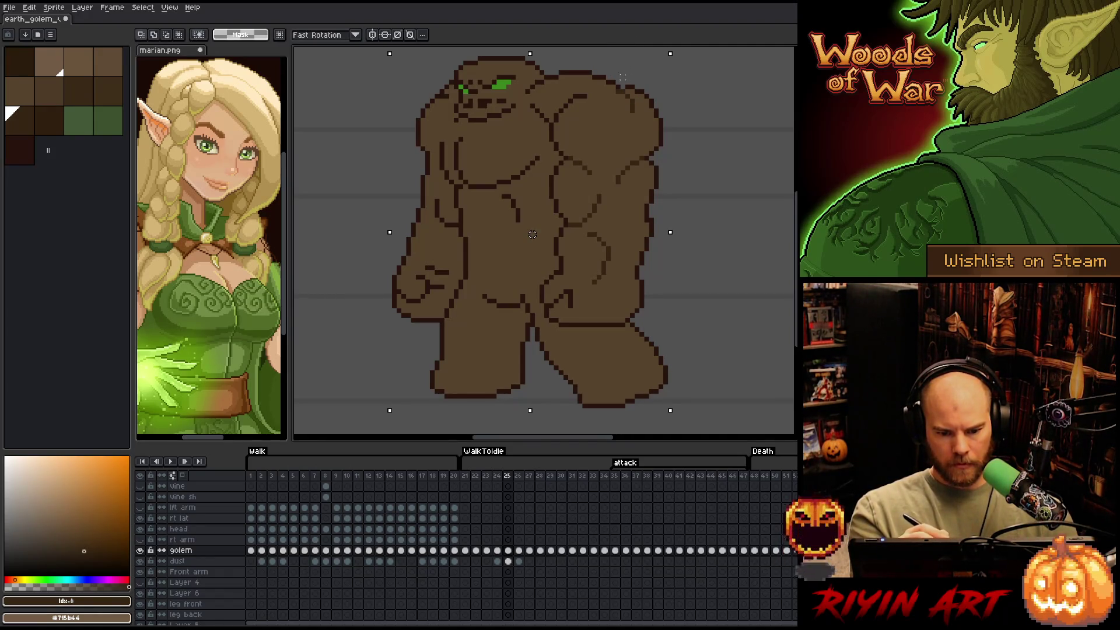
left_click(622, 82)
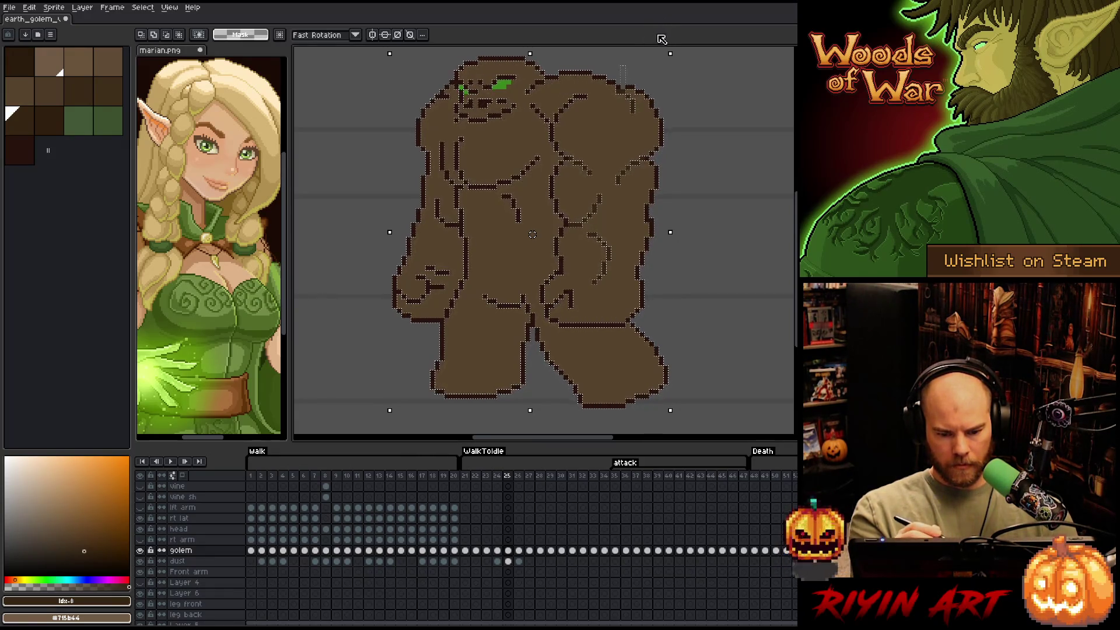
key("ctrl+h")
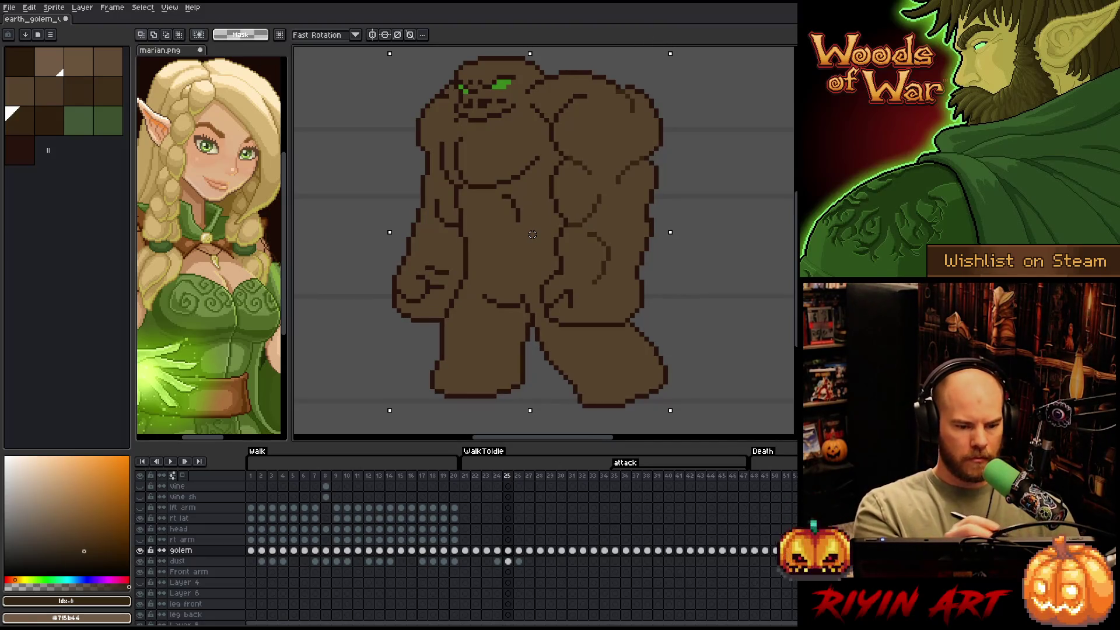
key("b")
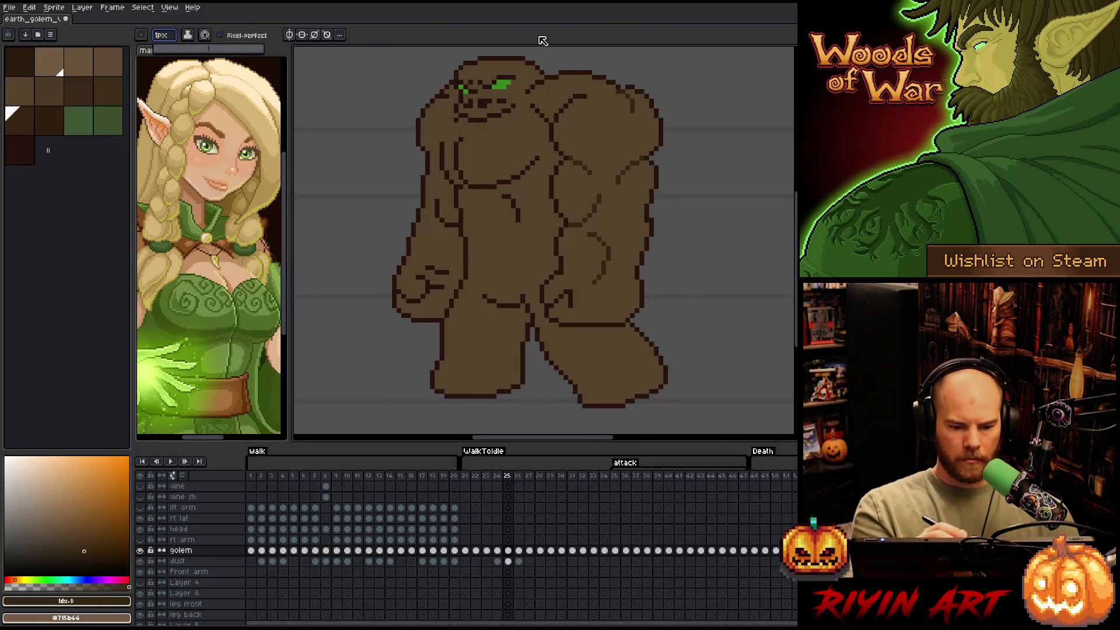
Pick the dark outline brown, enlarge the brush to 4px, and switch to palette colour idx-8
left_click(634, 86, "alt")
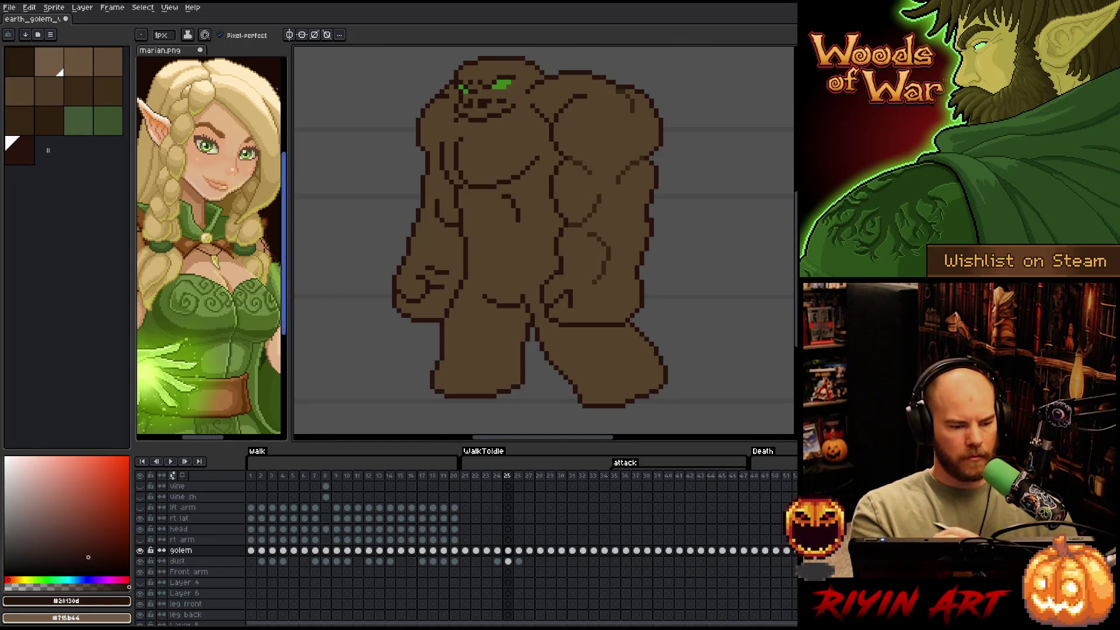
key("plus")
key("plus")
key("plus")
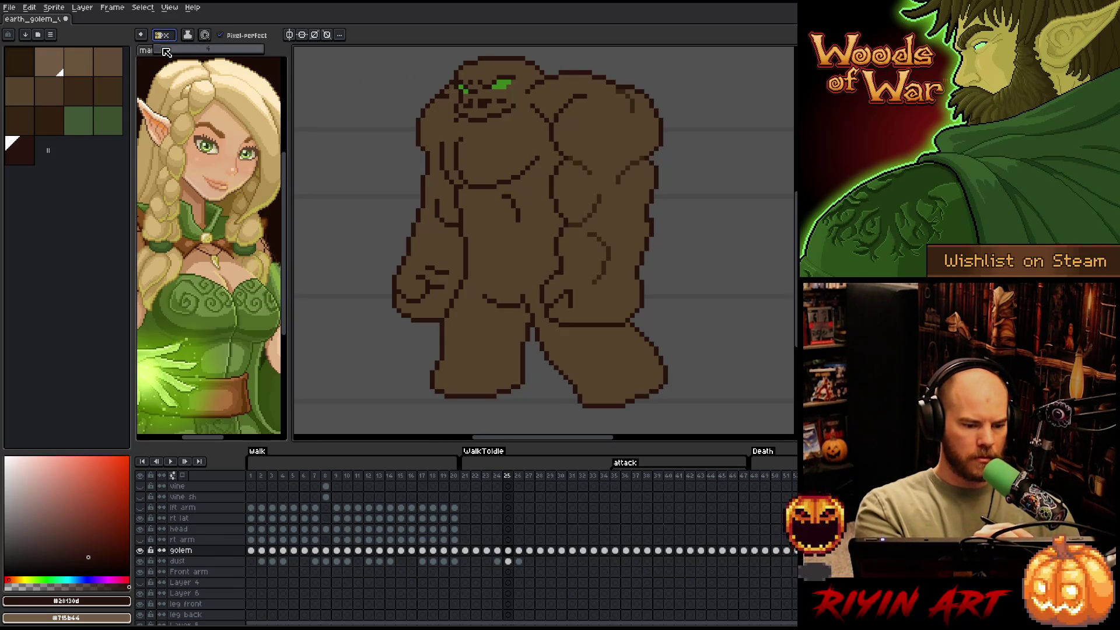
left_click(549, 66, "alt")
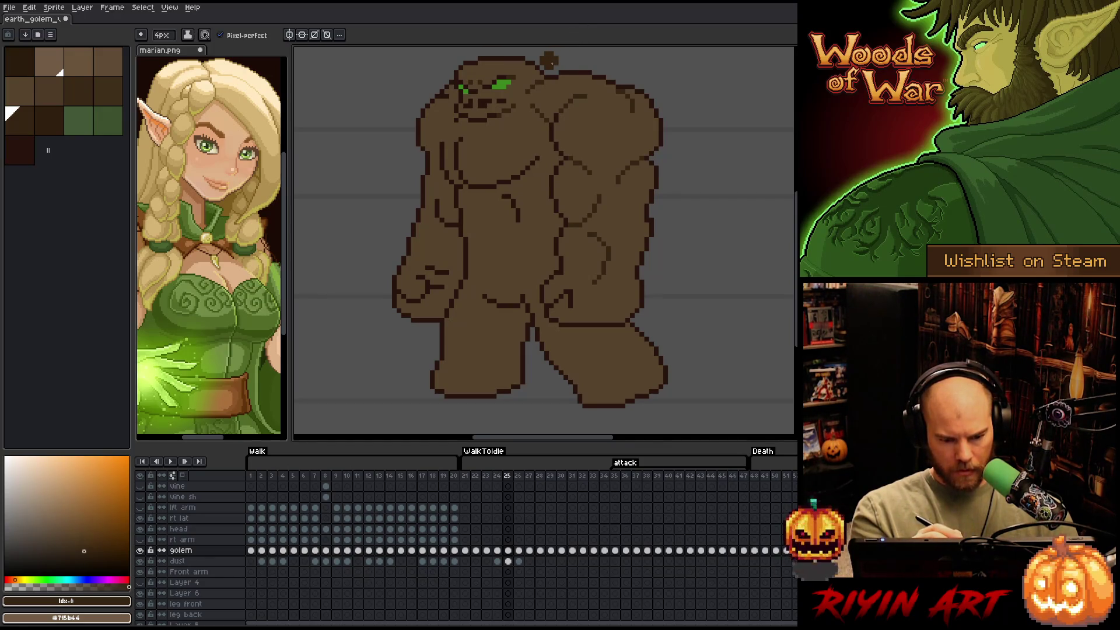
Compare frame 25 against frames 8 and 21, then return to frame 25
left_click(326, 476)
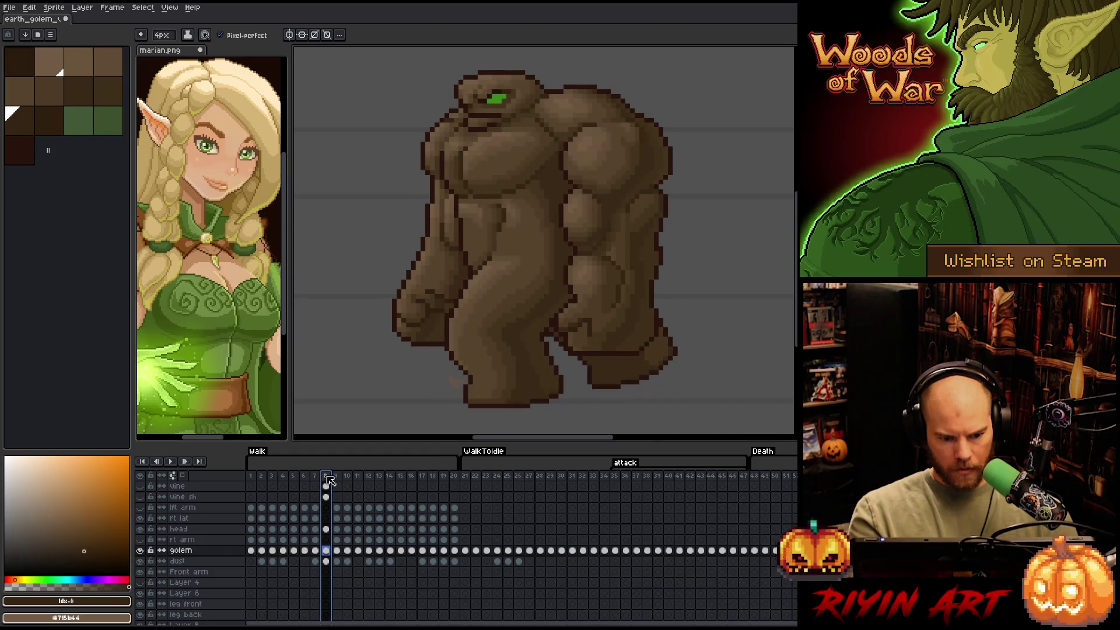
left_click(466, 476)
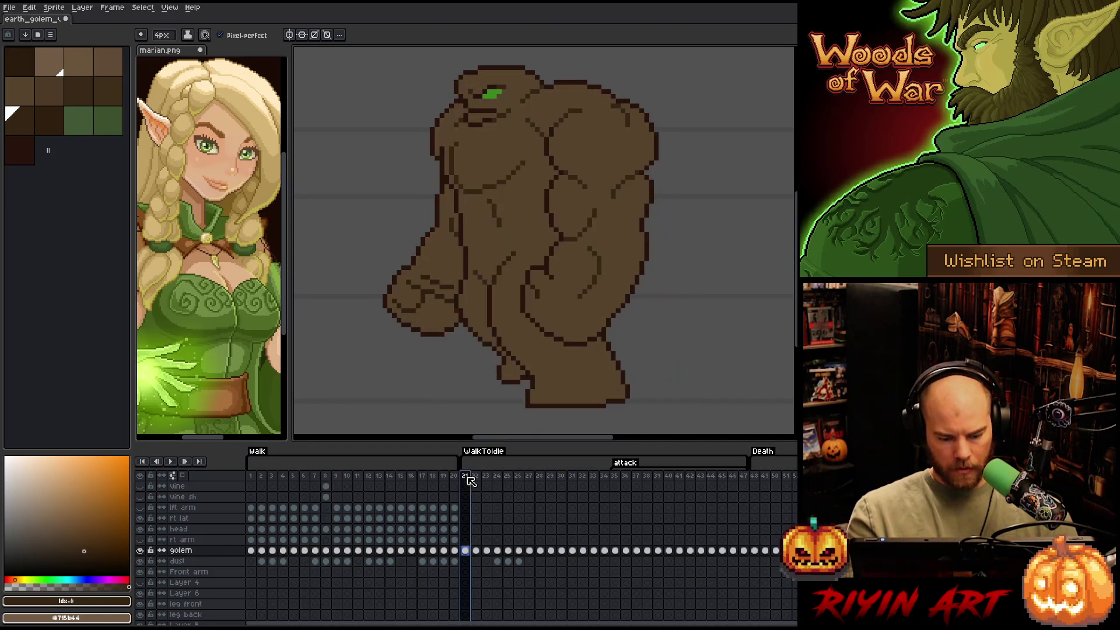
key("Right")
key("Right")
key("Right")
key("minus")
key("minus")
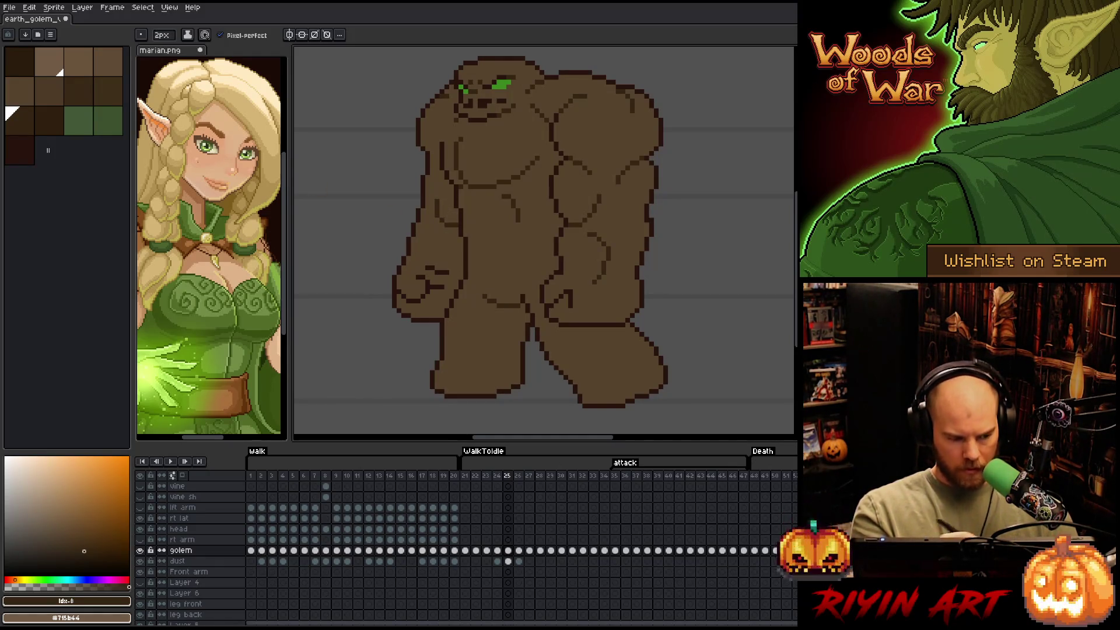
Touch up frame 25's cracks with a 1px brush in the sampled outline colour, save, and go to frame 26
key("bracketright")
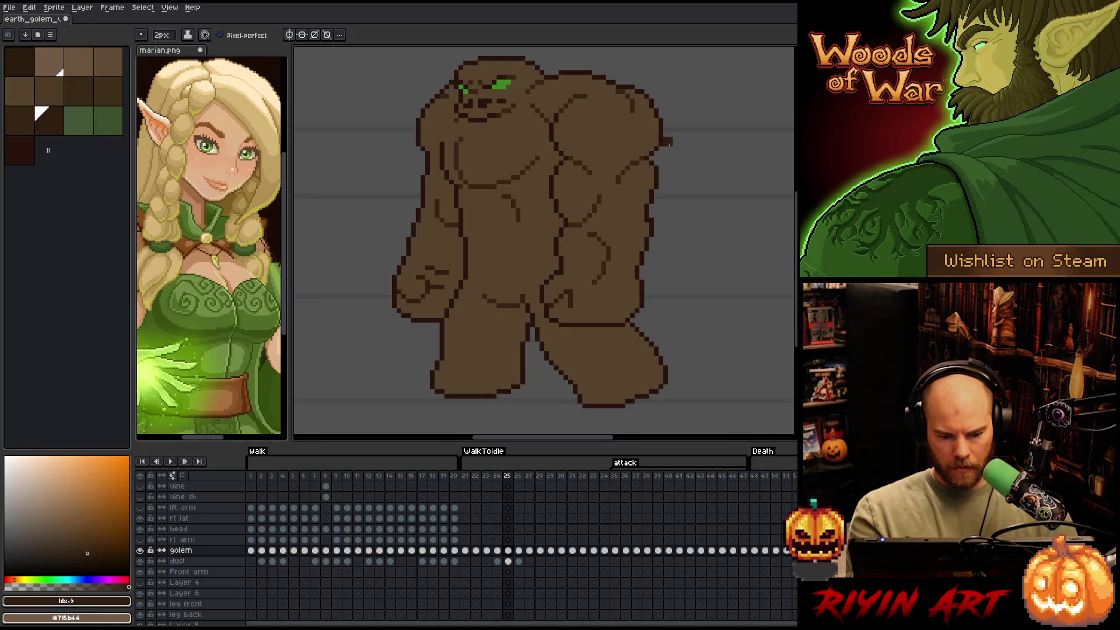
left_click(162, 35)
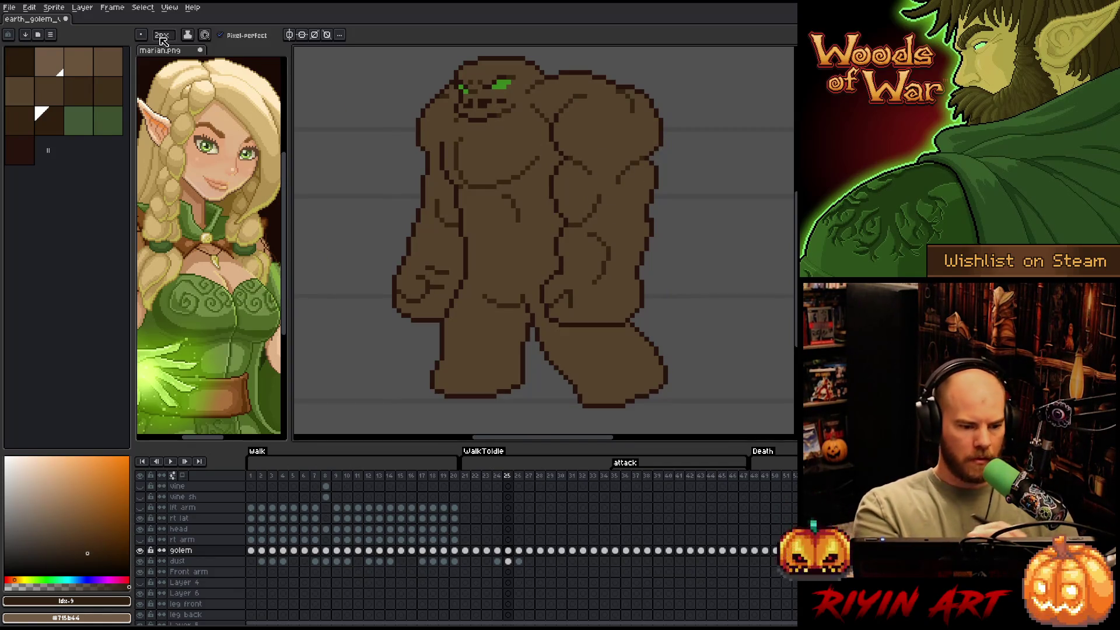
key("Return")
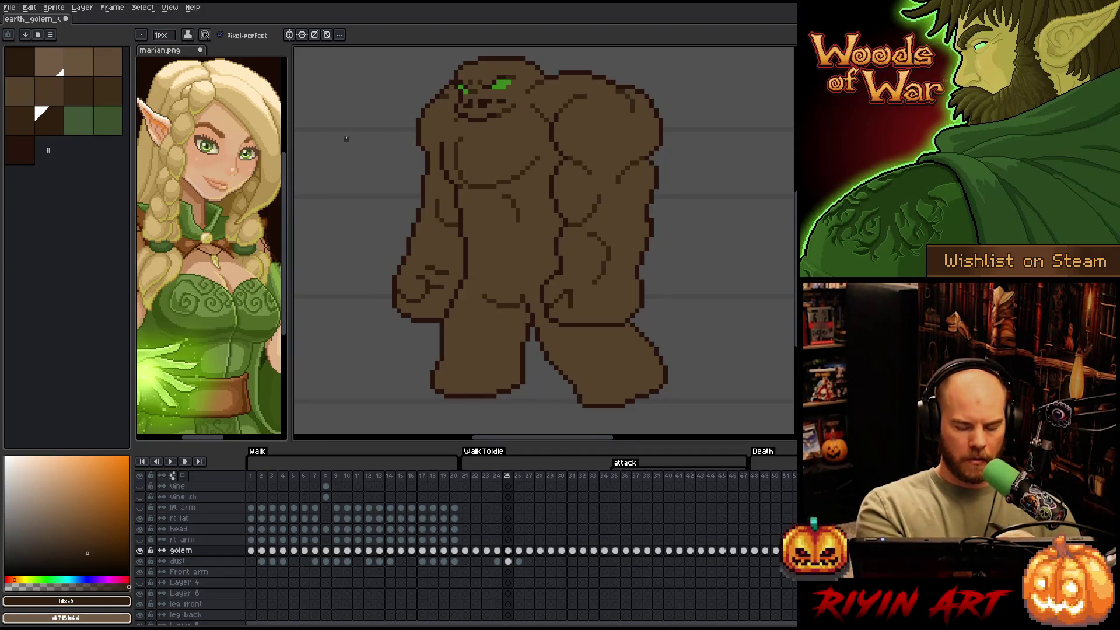
left_click(452, 286, "alt")
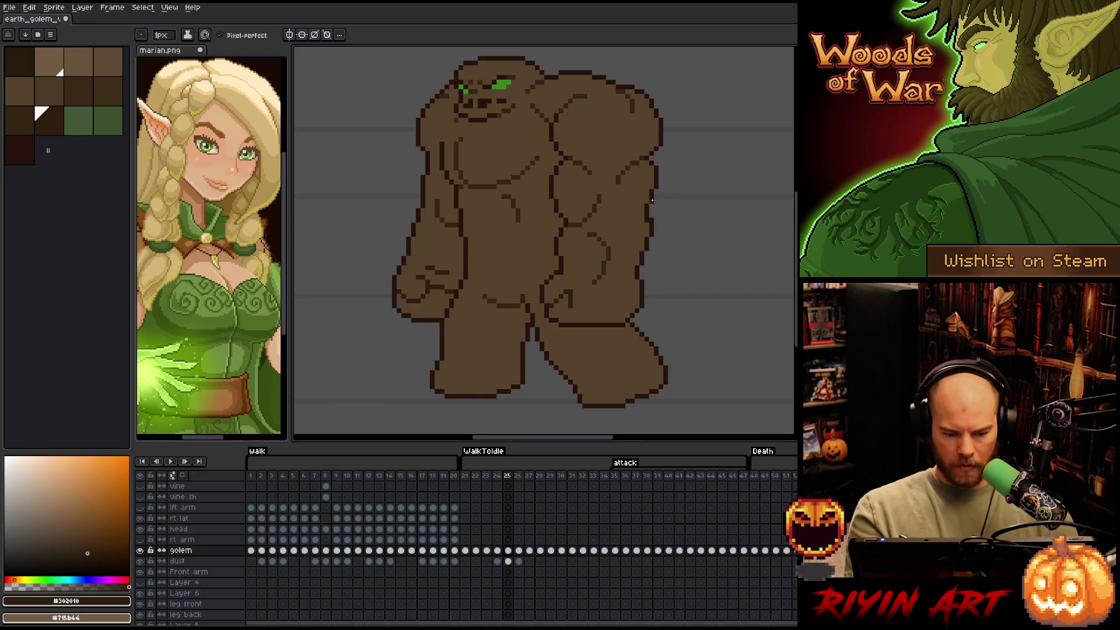
right_click(538, 285)
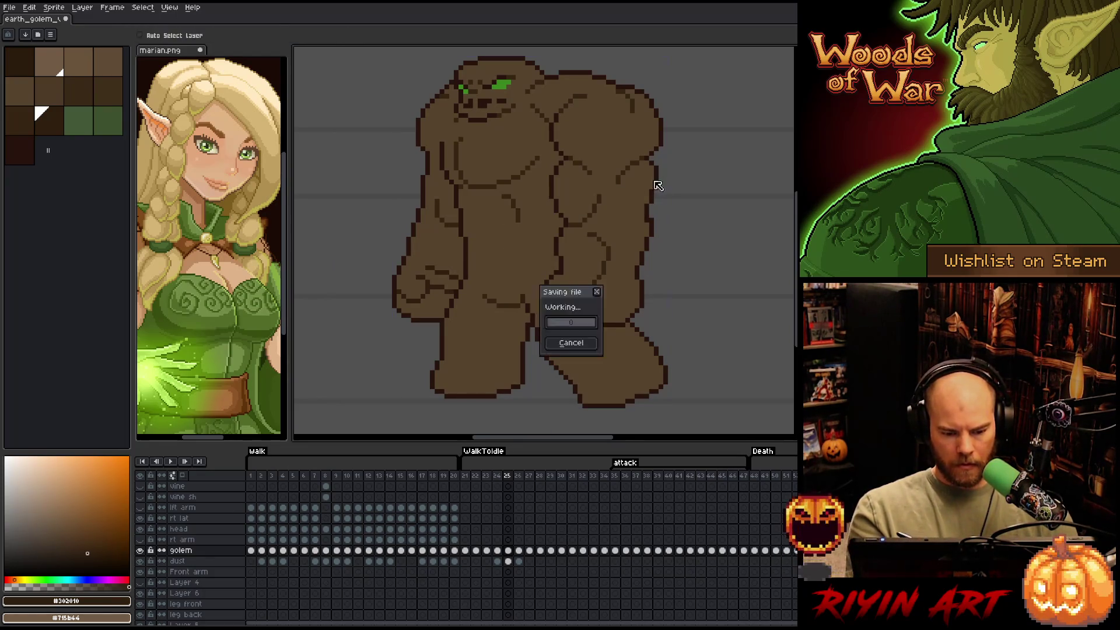
key("Escape")
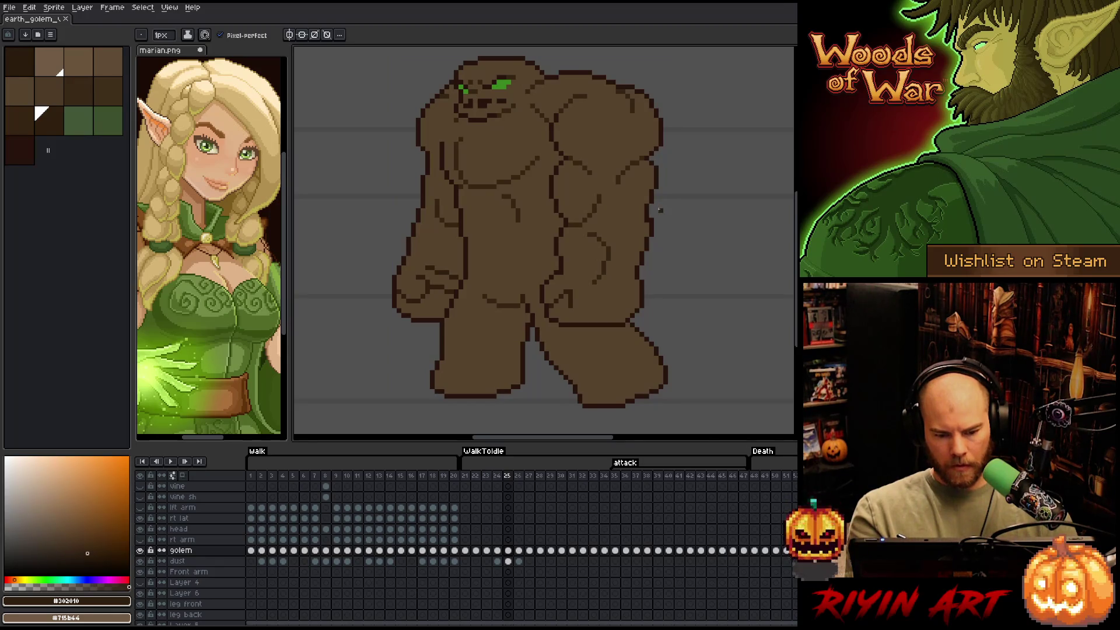
key("Right")
Select the golem's dark outline pixels on frame 26 with Color Range
left_click_drag(646, 233, 607, 301)
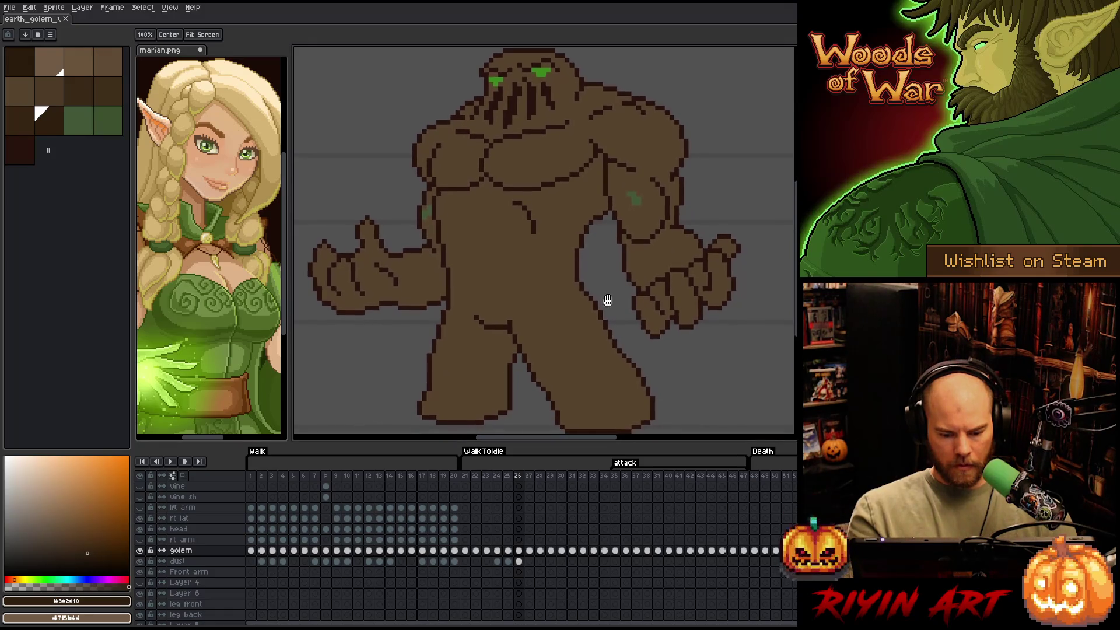
key("ctrl+shift+c")
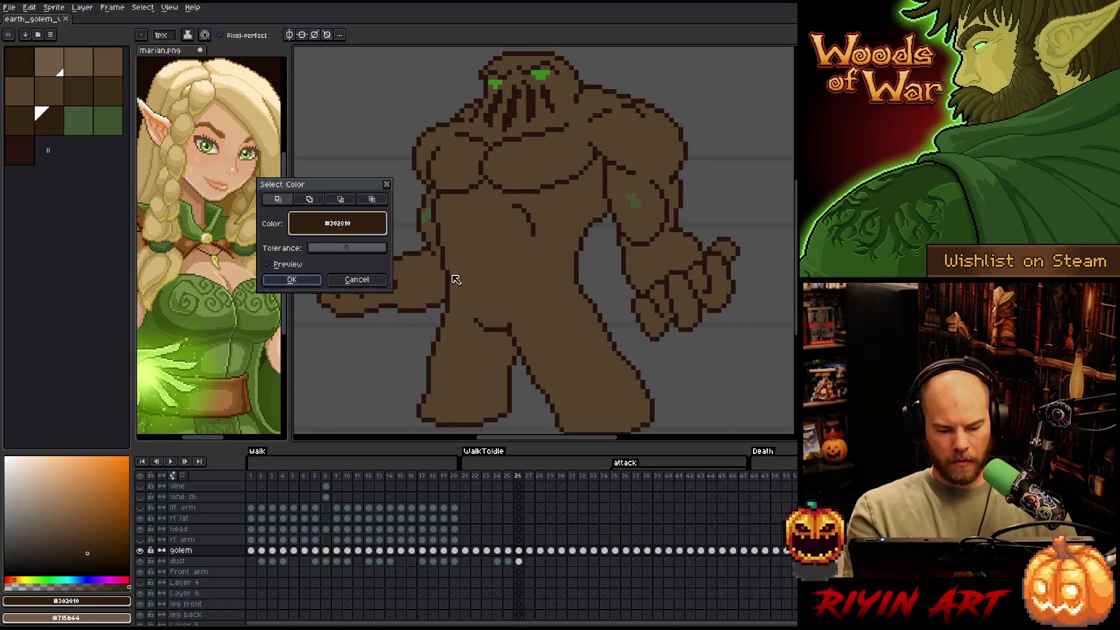
left_click(438, 207)
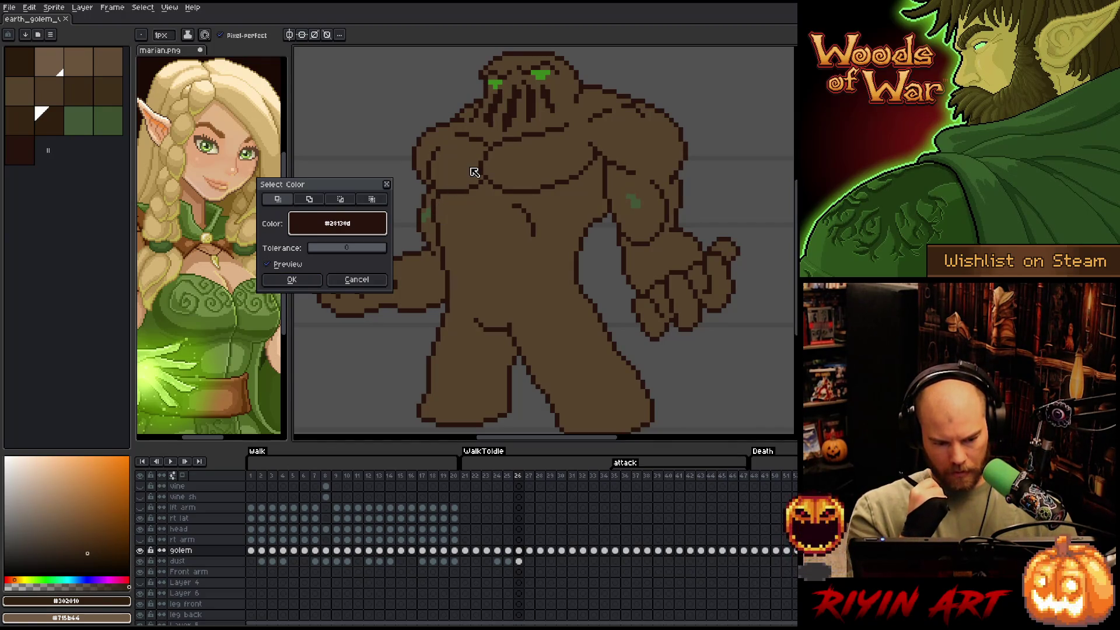
left_click(291, 279)
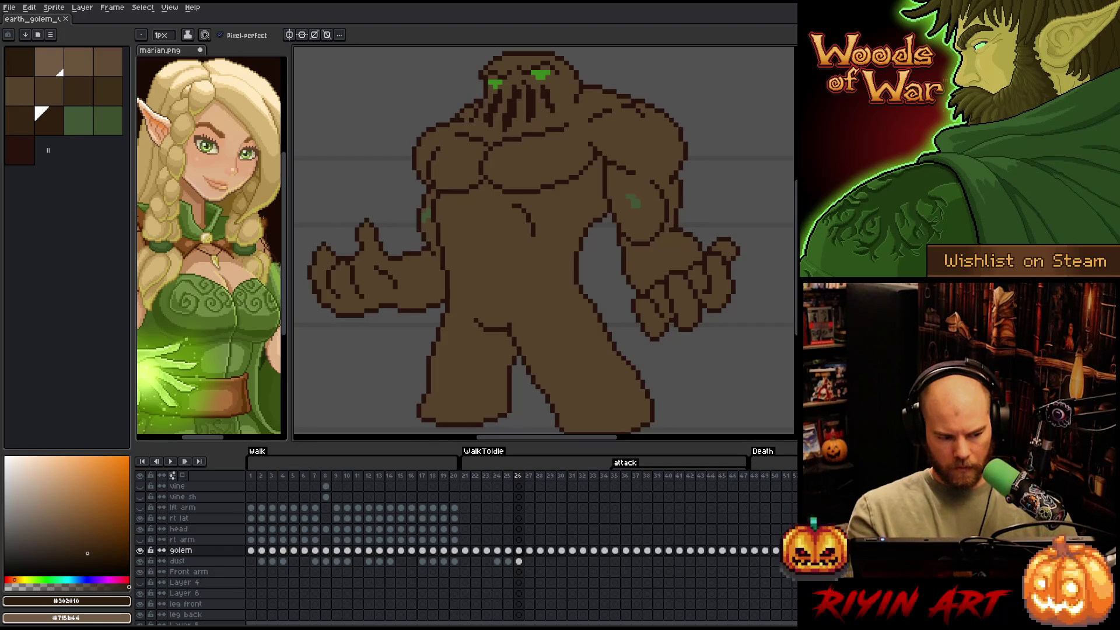
Choose a darker palette brown, test a stroke on the right arm, and undo it
left_click(21, 121)
scroll(164, 50, "up", 2)
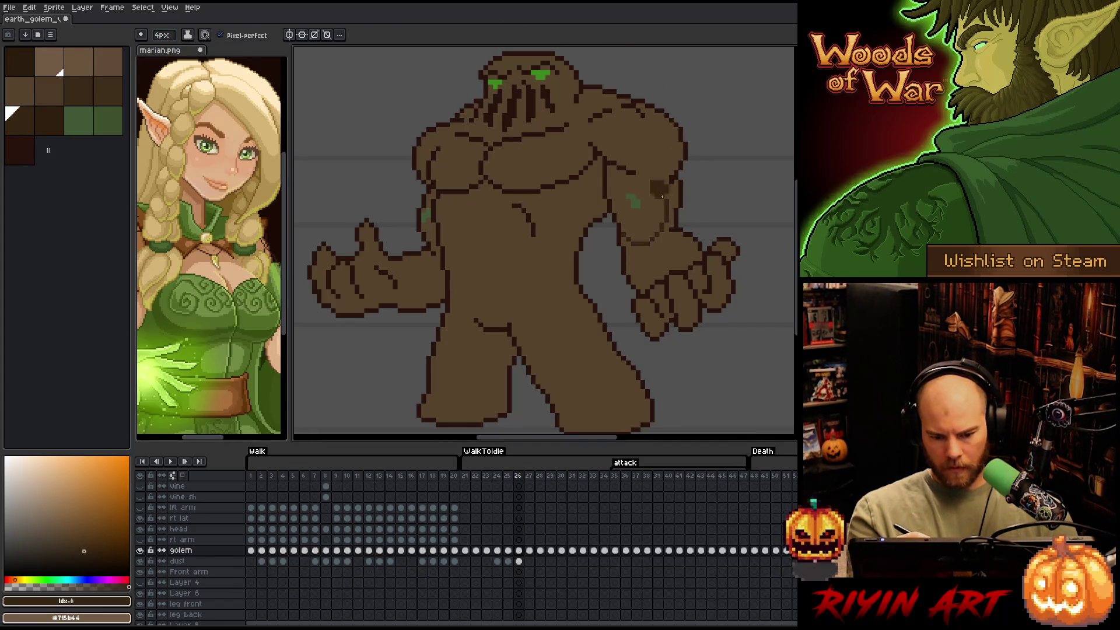
left_click_drag(657, 201, 663, 212)
key("ctrl+z")
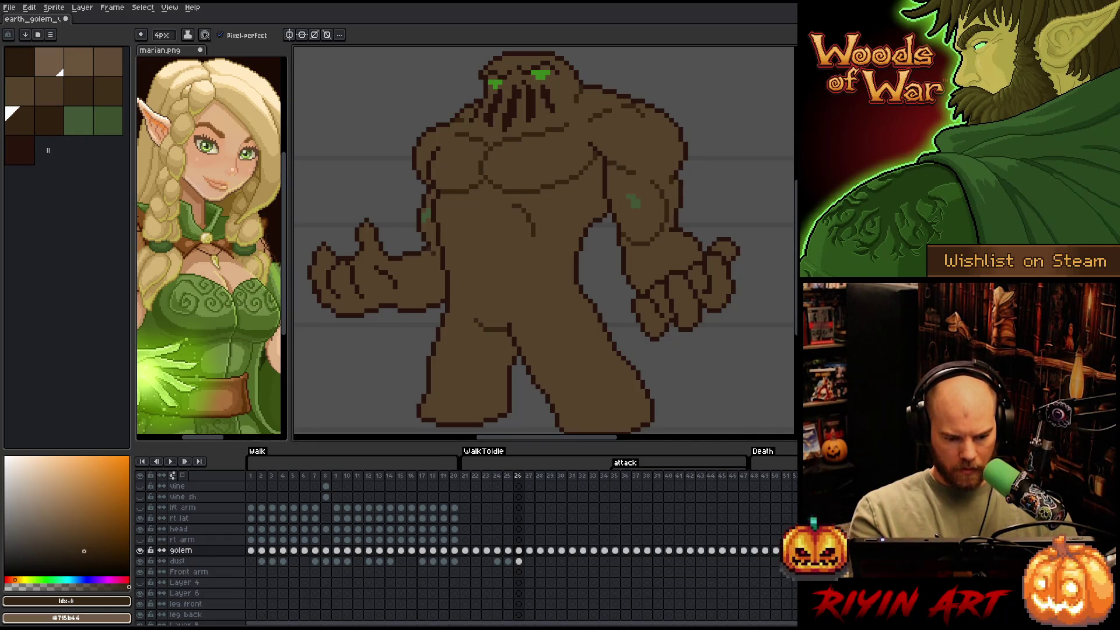
Set a 1px brush with the darker palette brown, then switch to the Move tool
left_click(46, 124)
left_click(515, 319)
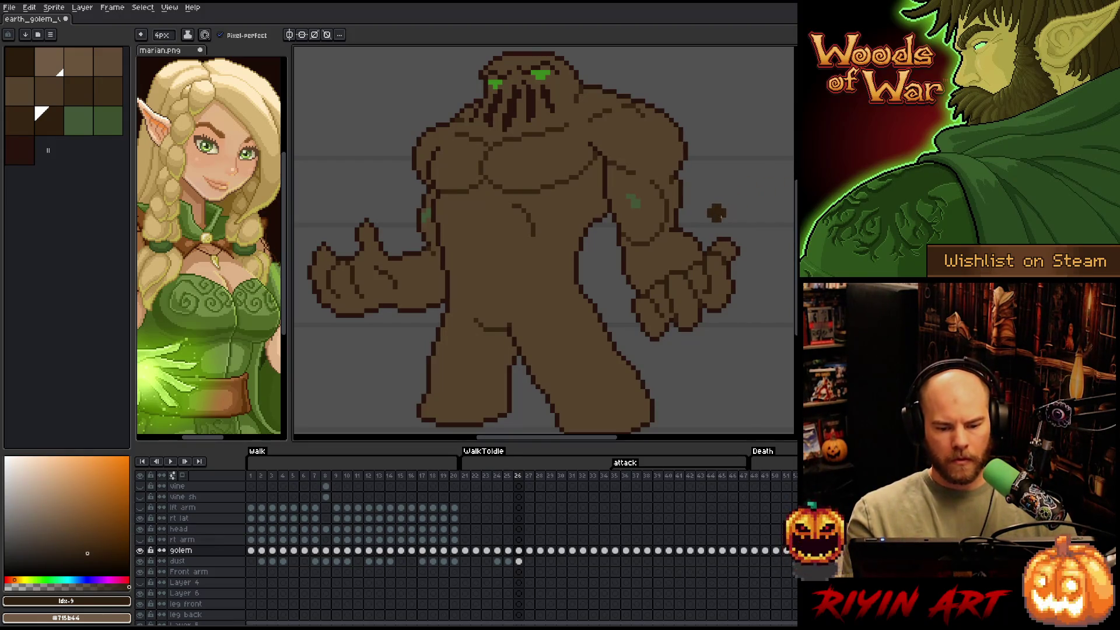
left_click(161, 35)
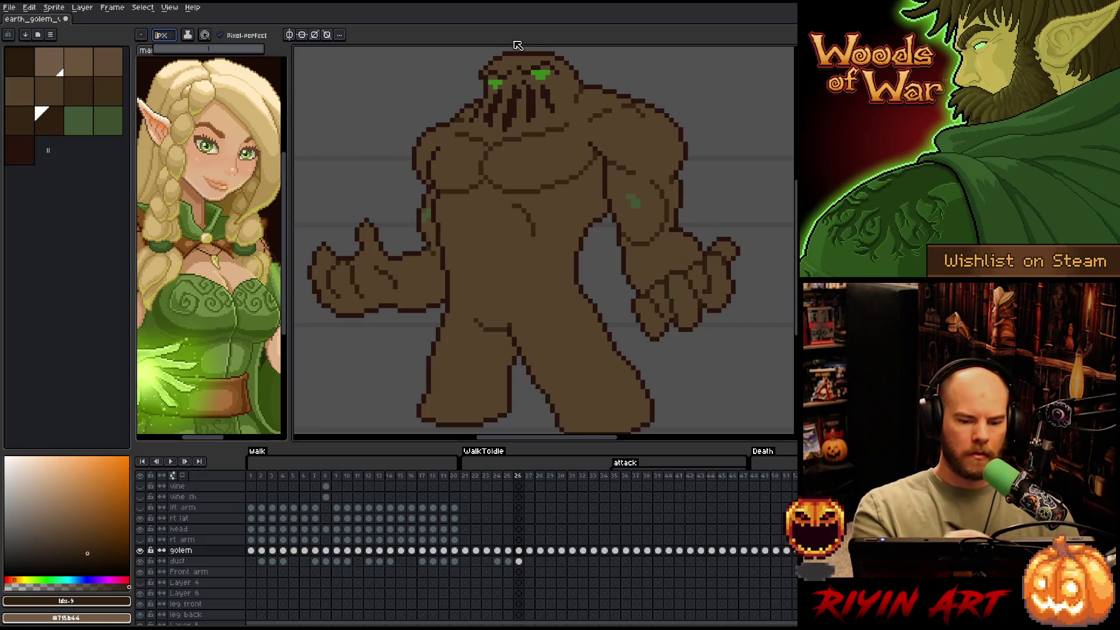
key("Return")
left_click(493, 122, "alt")
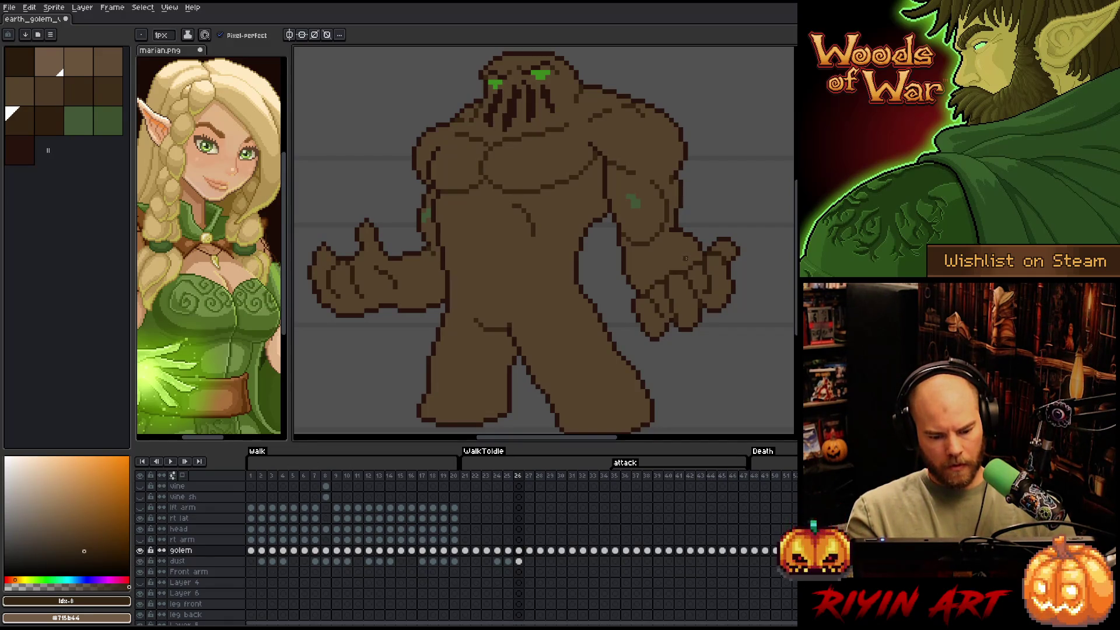
key("v")
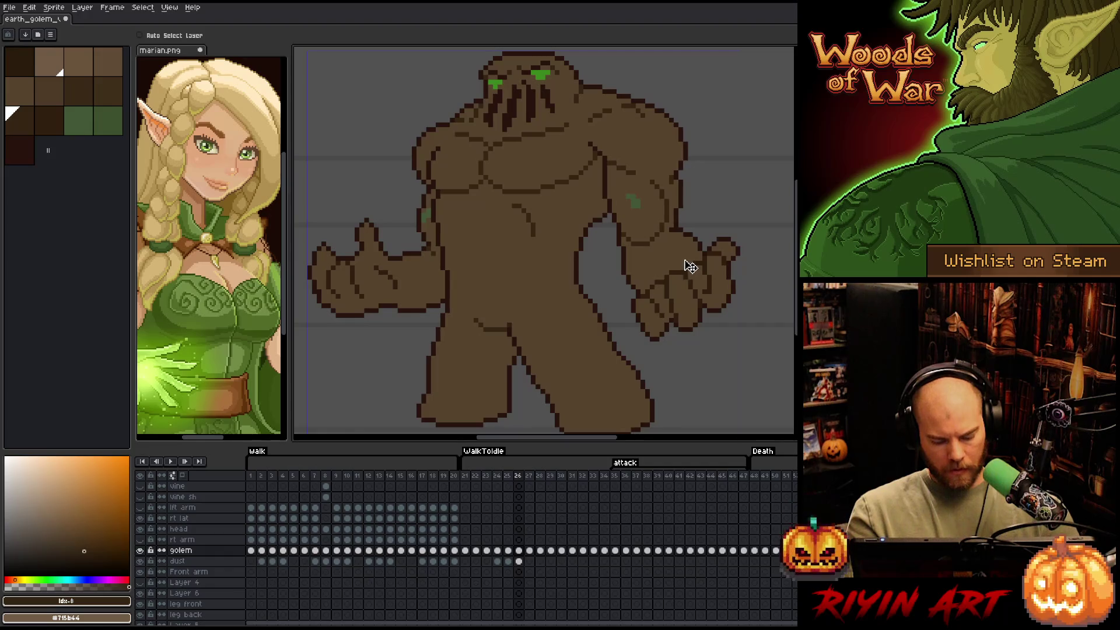
Step back and forth through the attack frames, comparing poses, and stop at frame 27
key("b")
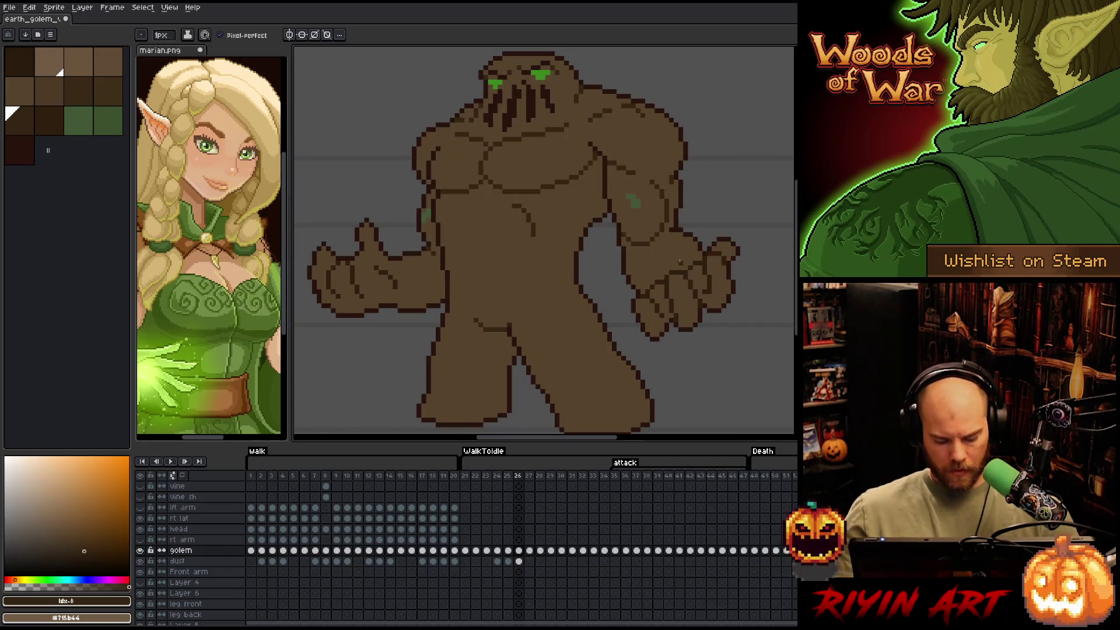
key("Right")
key("ctrl+a")
key("Right")
key("Right")
key("Right")
key("Right")
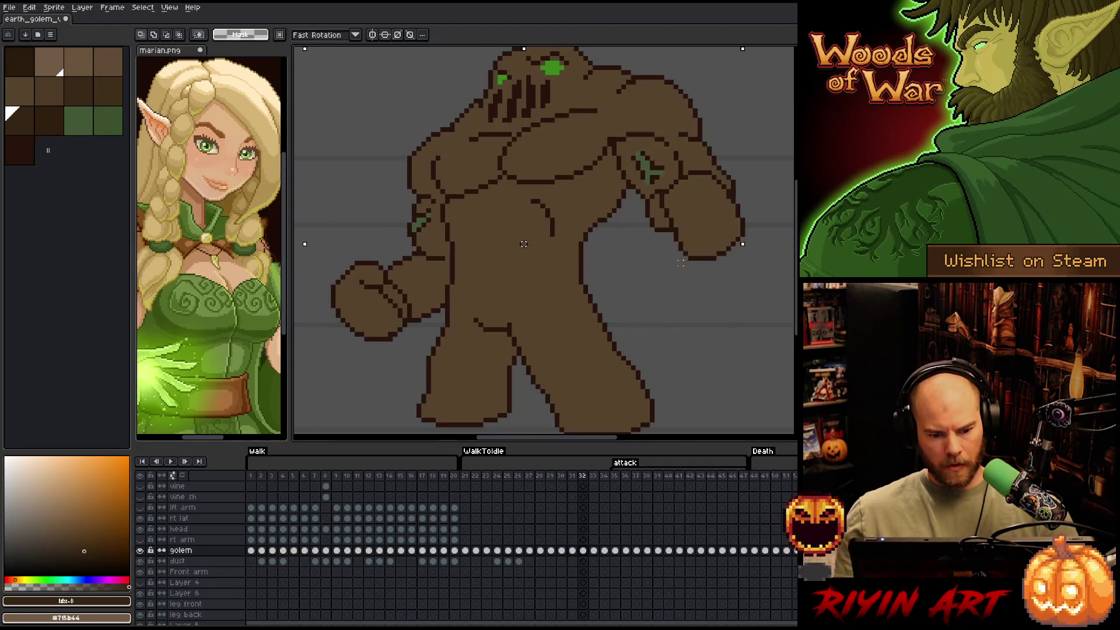
key("Left")
key("Left")
key("Left")
key("Left")
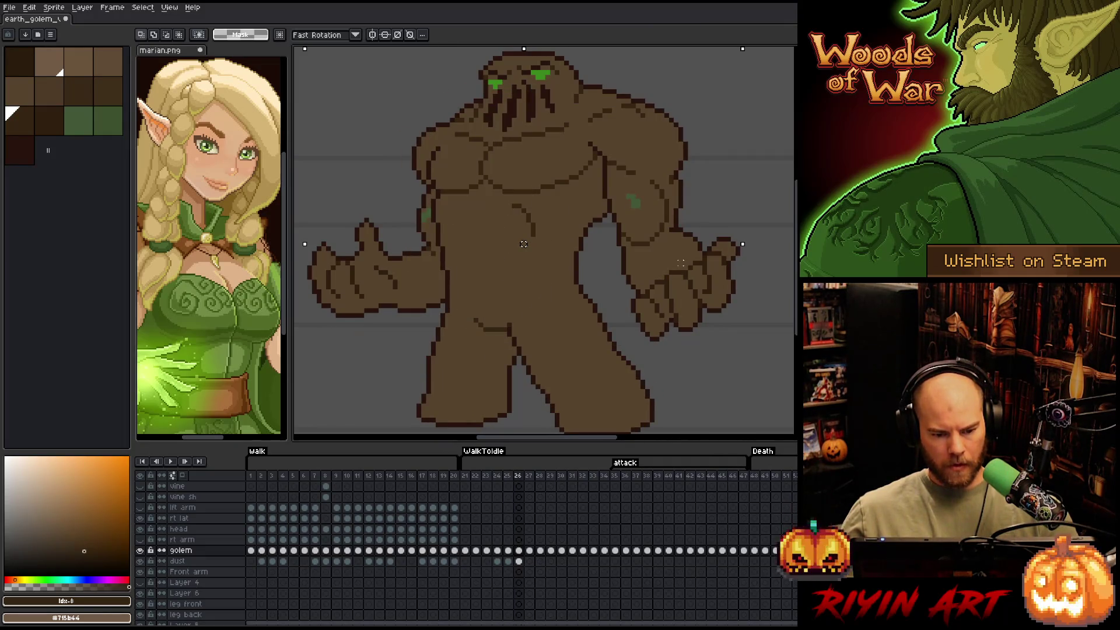
key("Left")
key("Left")
key("Right")
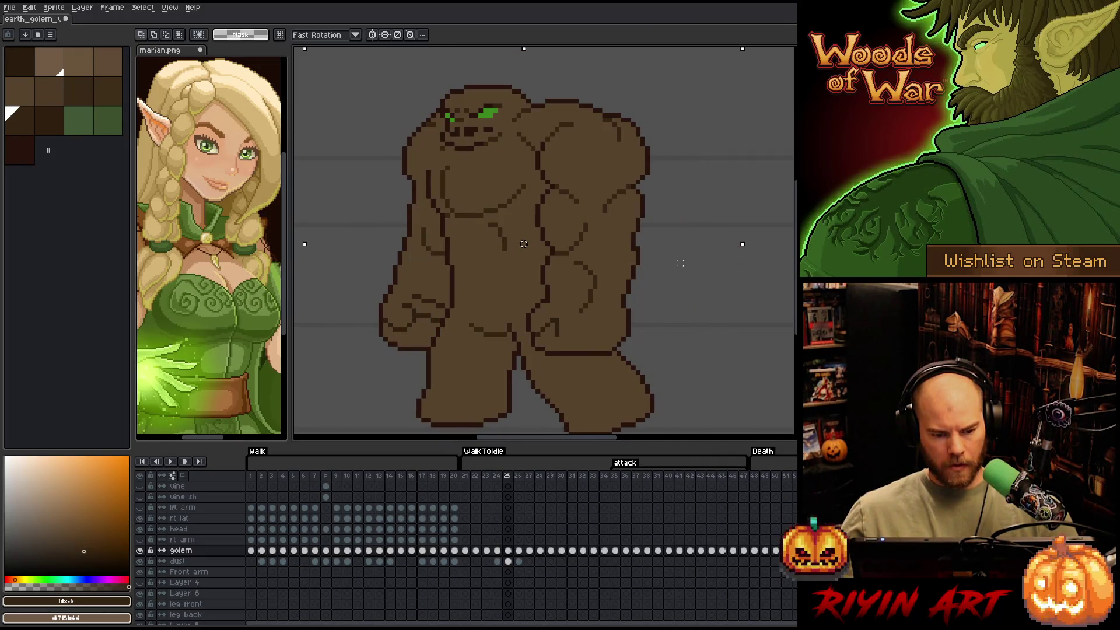
key("Right")
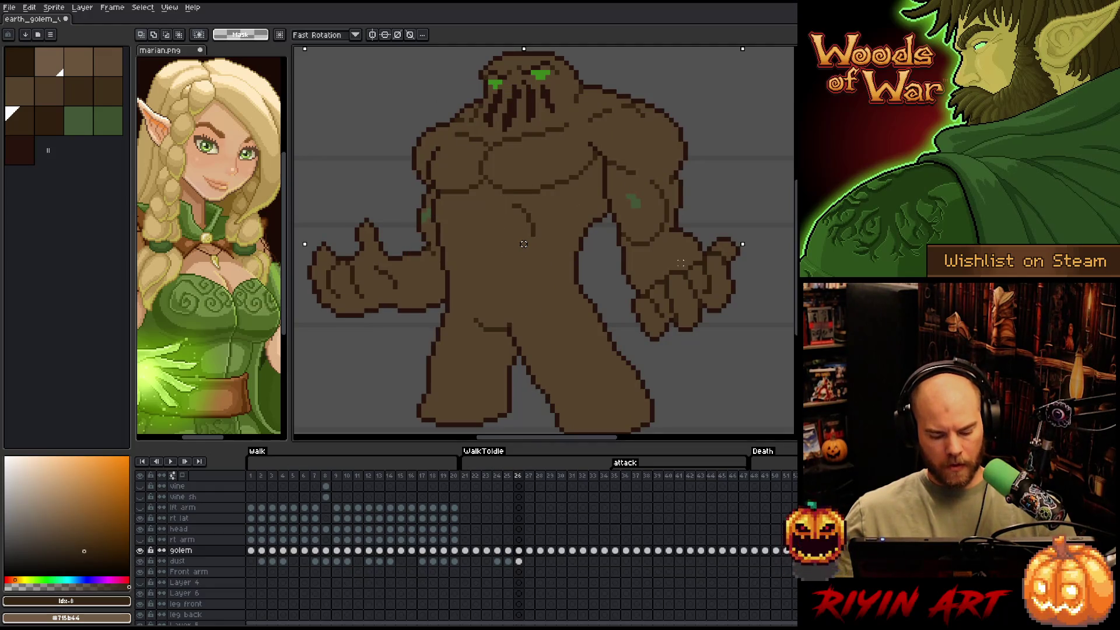
key("Right")
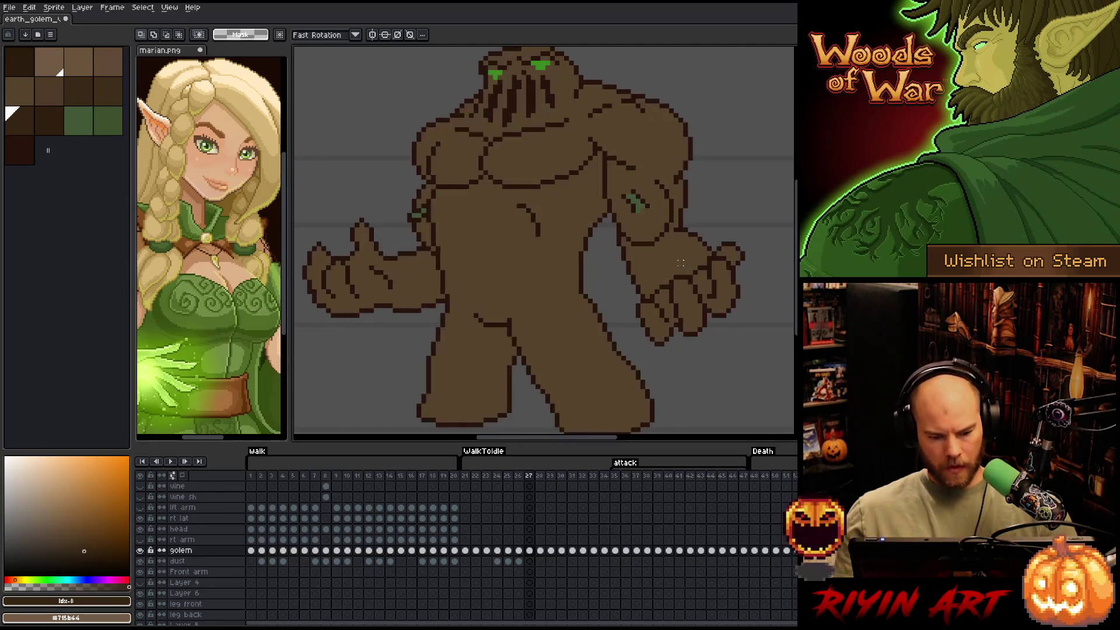
Select the golem's brown fill by colour range, deselect it, and return to the pencil
key("shift+c")
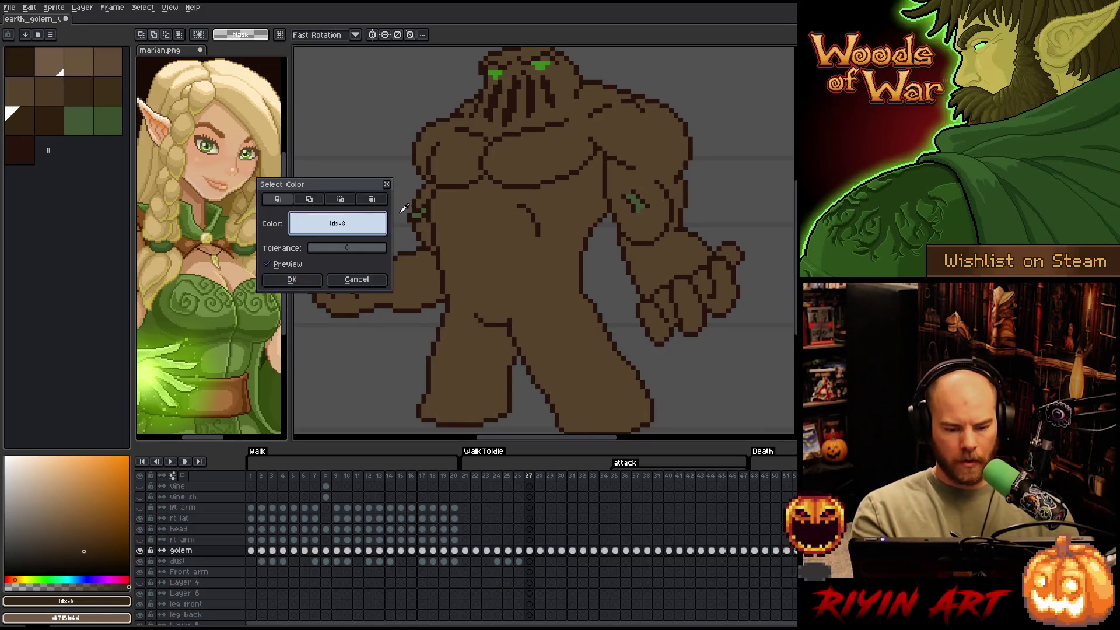
left_click(291, 279)
left_click(432, 251)
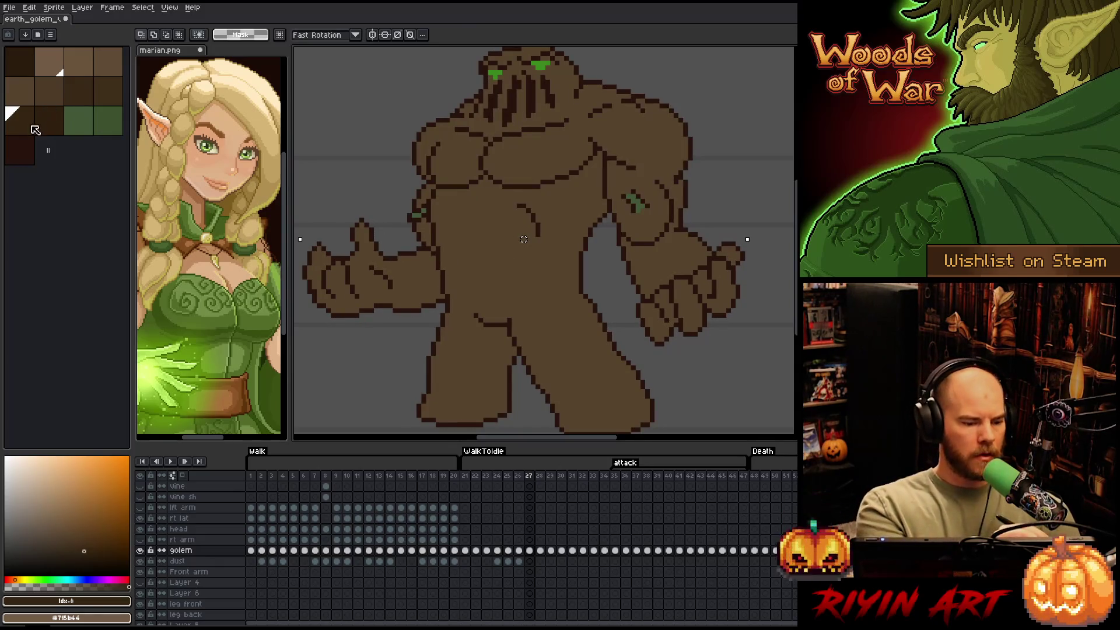
key("b")
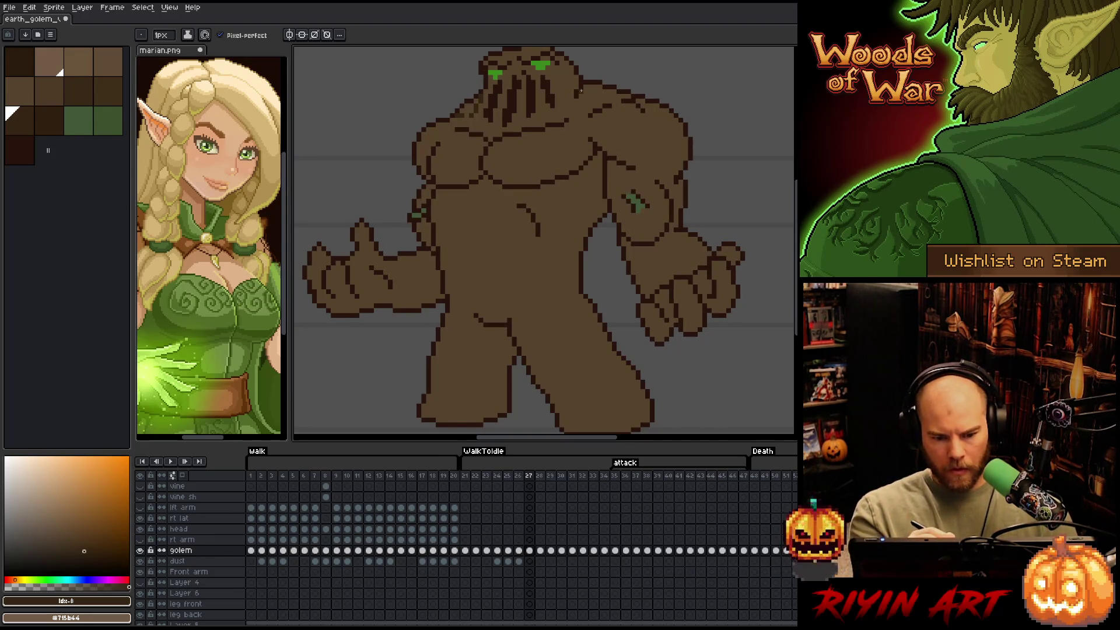
Pan around the golem's body on frame 27 and open the brush size setting
left_click_drag(577, 93, 600, 125)
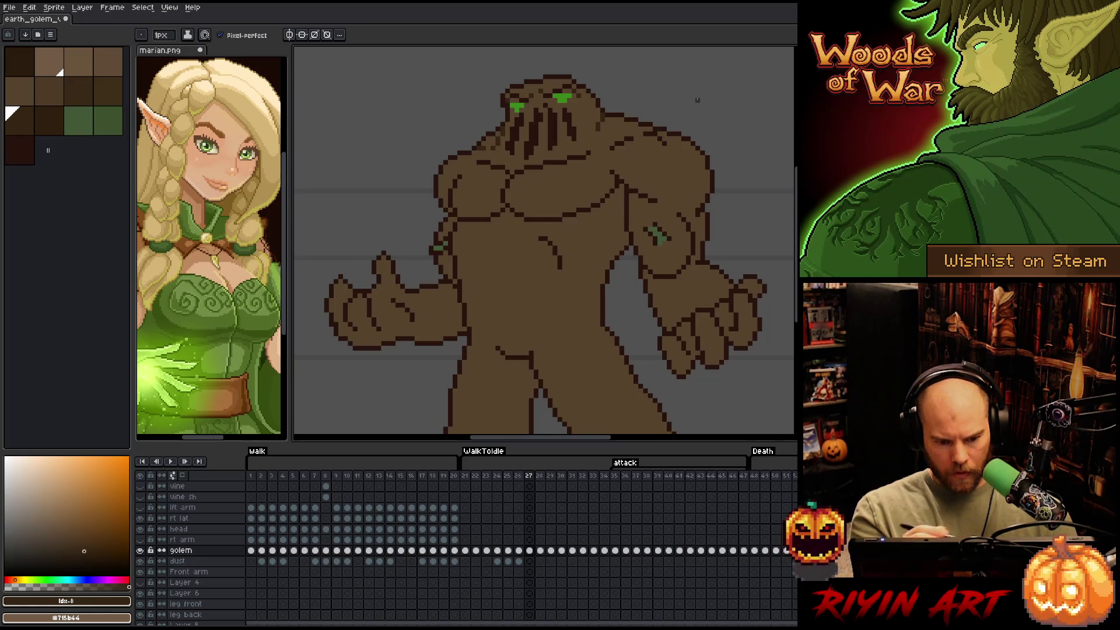
left_click_drag(645, 274, 607, 232)
left_click_drag(633, 279, 636, 280)
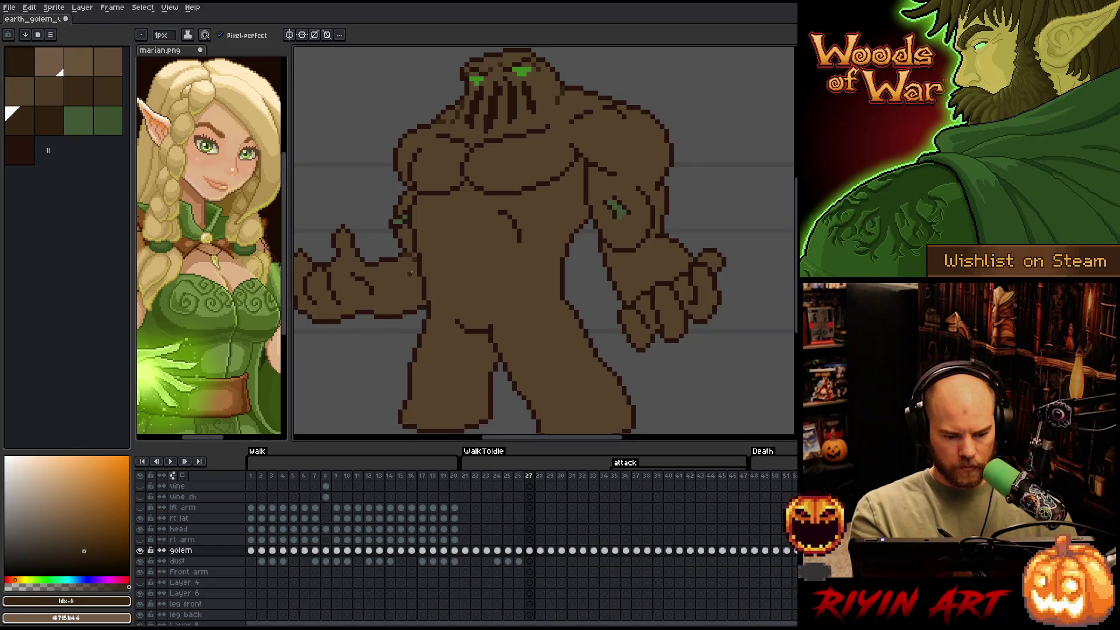
left_click(161, 35)
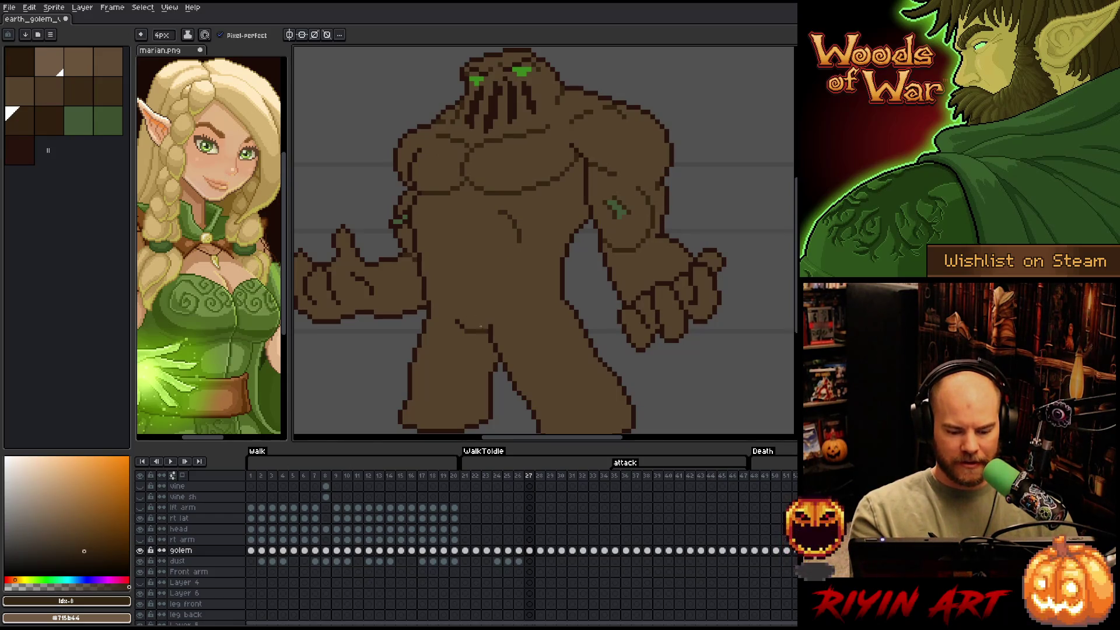
Pick a palette brown, sample a golem brown, and enlarge the brush to 4px
left_click_drag(465, 285, 566, 275)
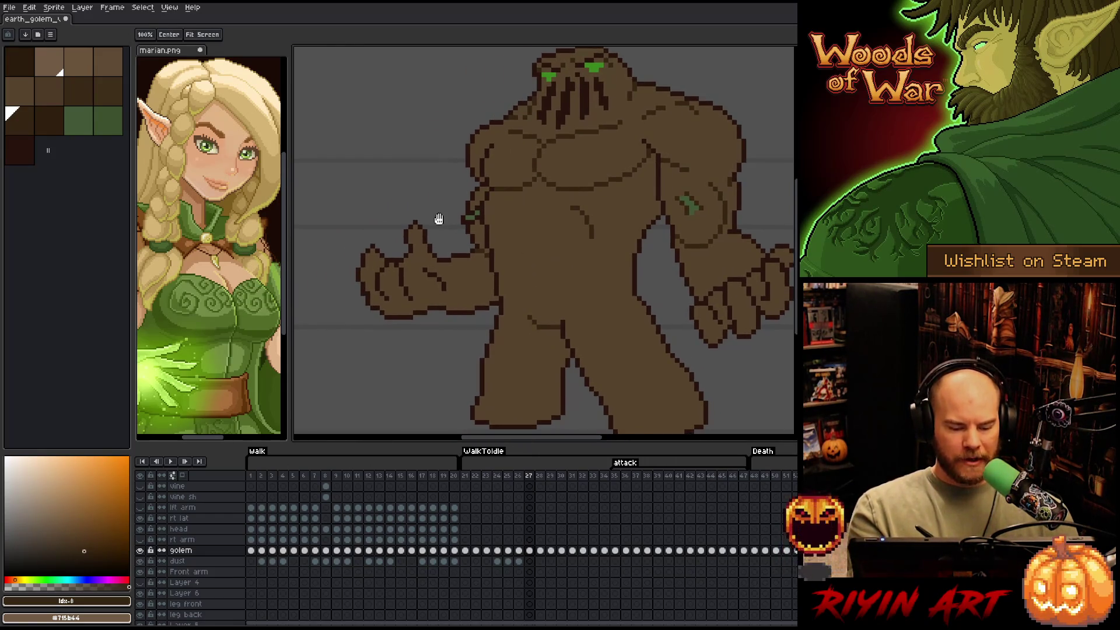
left_click(48, 131)
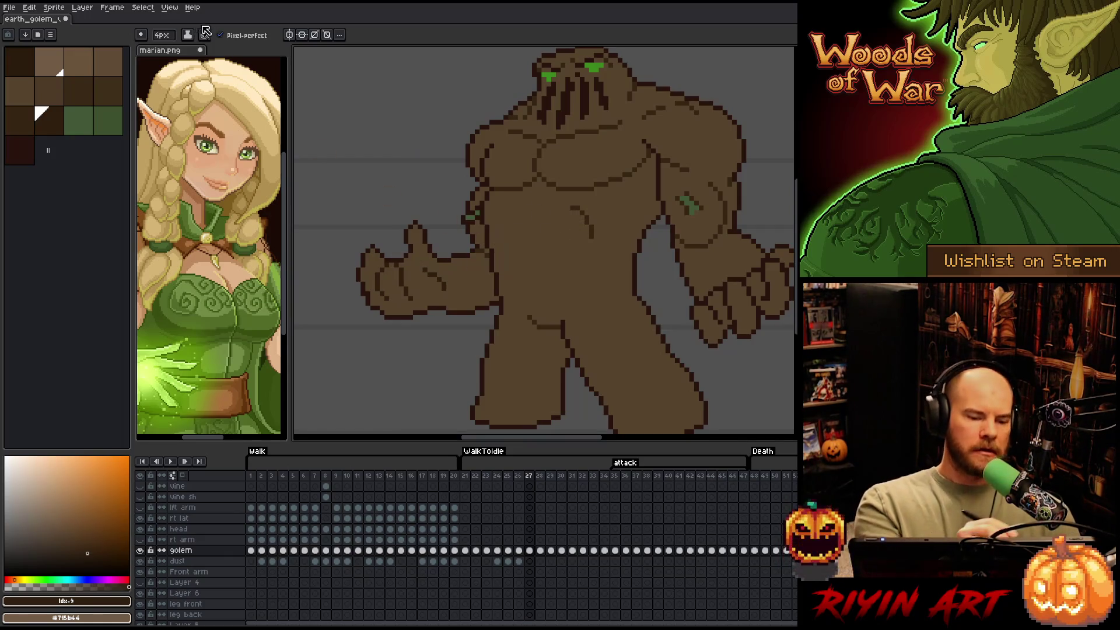
left_click(168, 36)
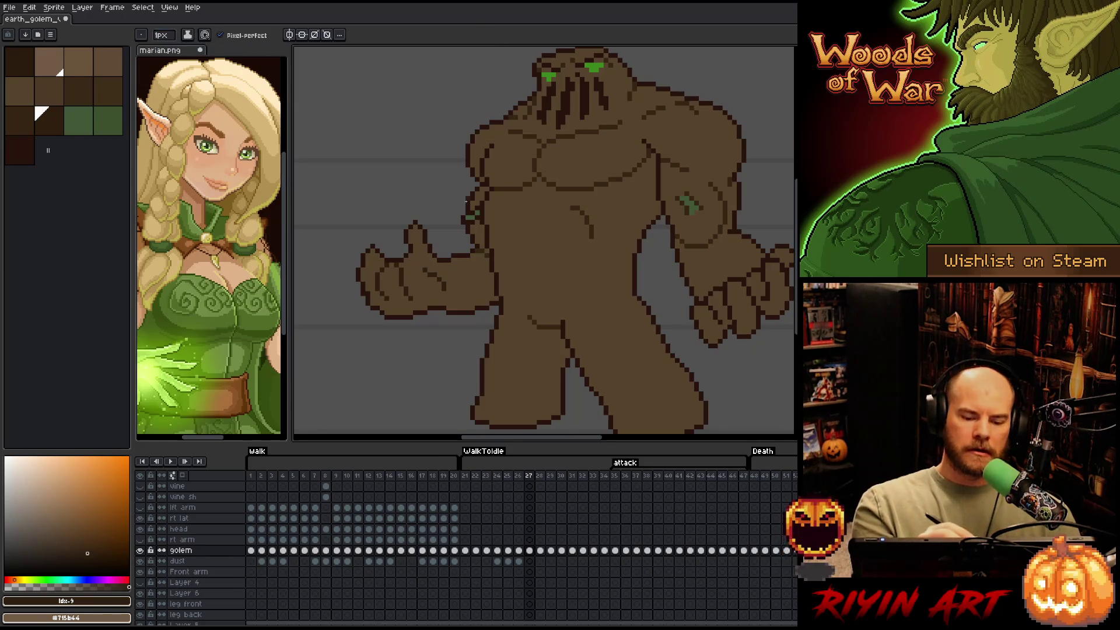
left_click(452, 265, "alt")
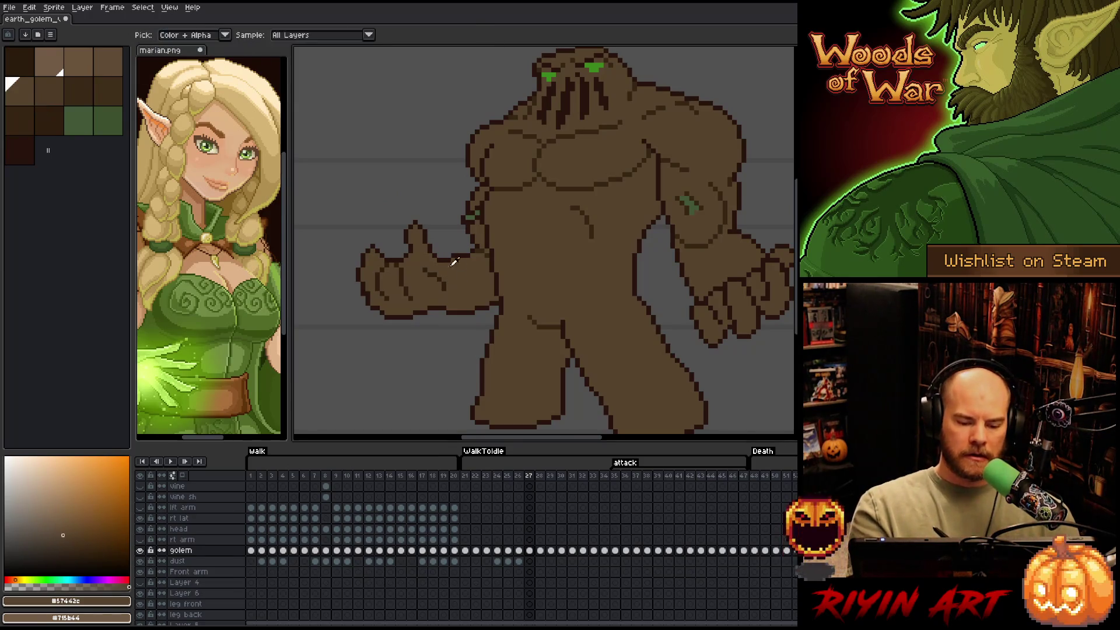
left_click(49, 123)
key("plus")
key("plus")
key("plus")
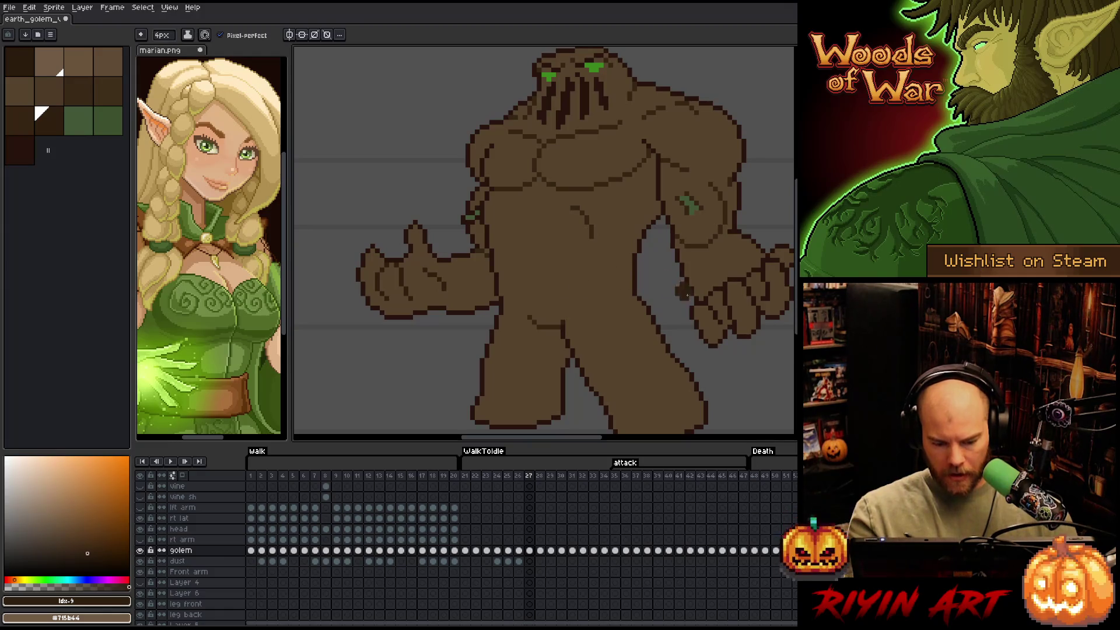
Centre the golem's whole upper body in view, switch to Move, and step to frame 28
left_click_drag(700, 370, 642, 355)
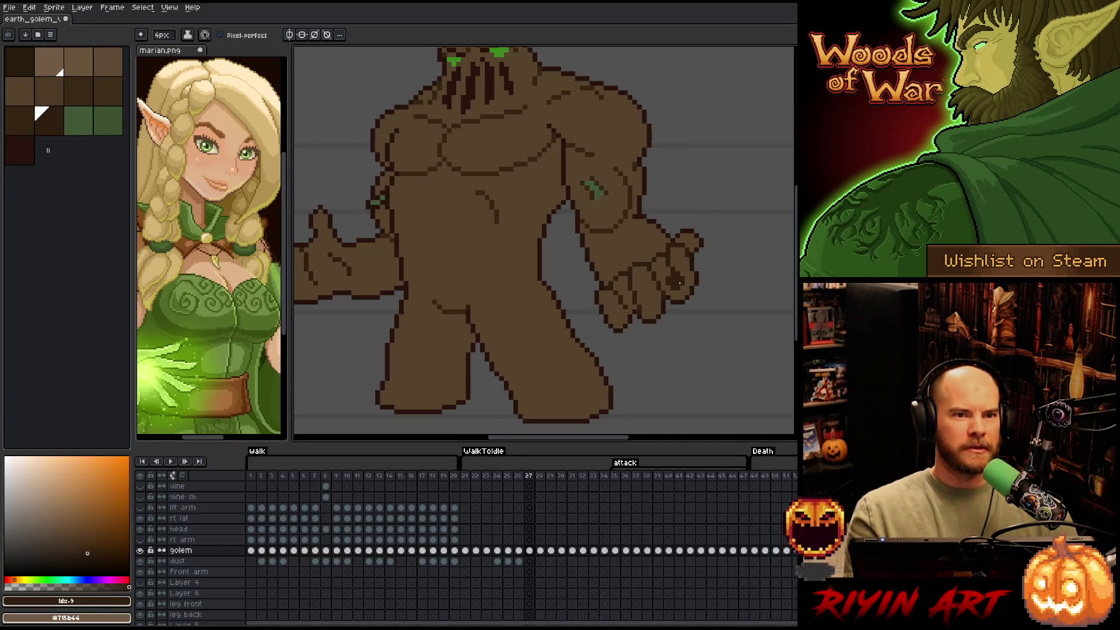
key("space")
mouse_move(674, 264)
left_mouse_down()
mouse_move(712, 251)
mouse_move(655, 267)
mouse_move(670, 192)
mouse_move(649, 282)
left_mouse_up()
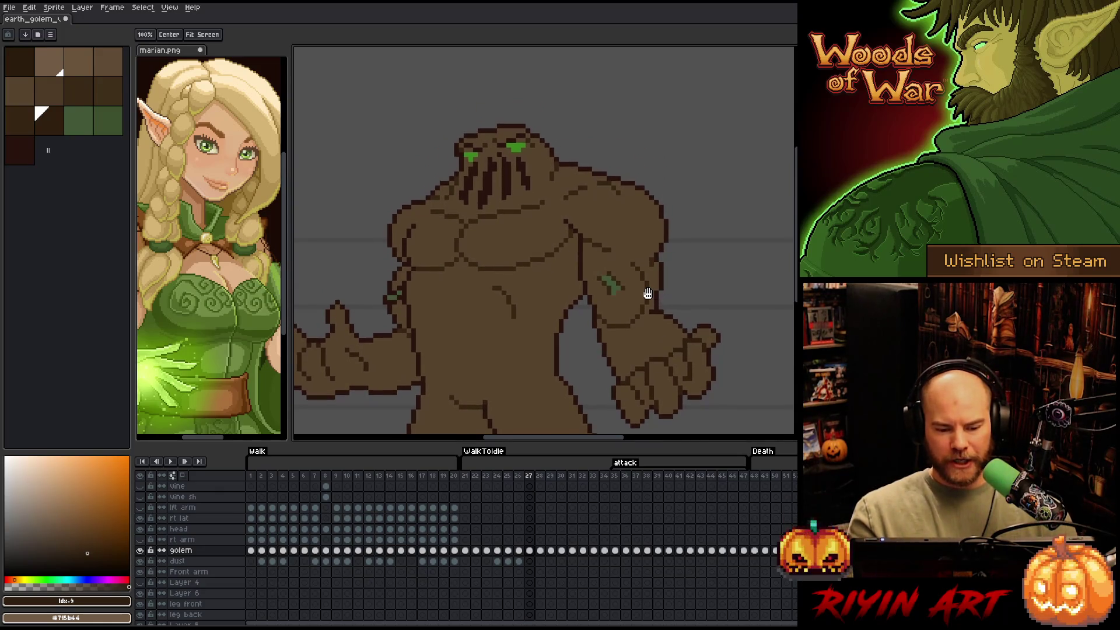
mouse_move(648, 294)
left_mouse_down()
mouse_move(595, 305)
mouse_move(600, 238)
mouse_move(578, 226)
left_mouse_up()
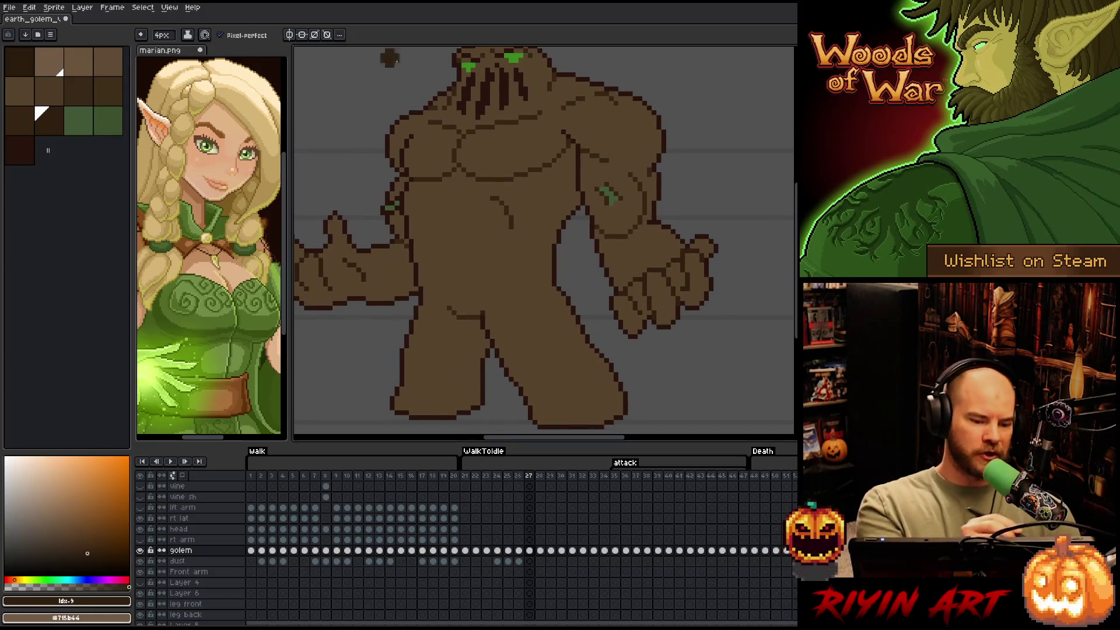
key("space")
mouse_move(605, 310)
left_mouse_down()
mouse_move(617, 282)
mouse_move(626, 293)
mouse_move(555, 355)
mouse_move(577, 313)
mouse_move(580, 327)
mouse_move(637, 267)
left_mouse_up()
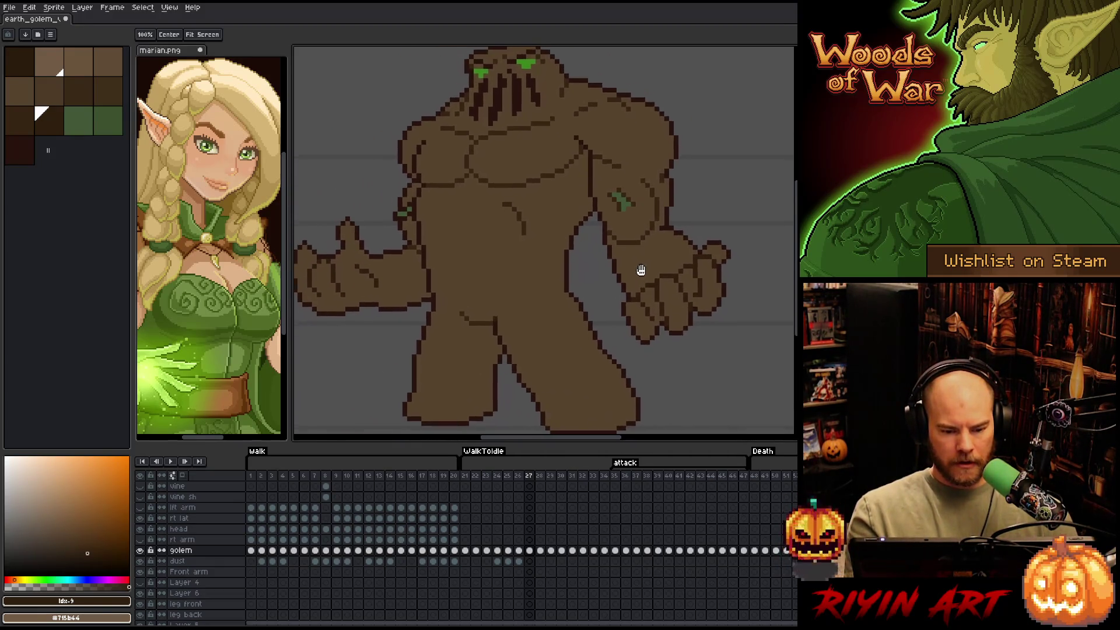
key("v")
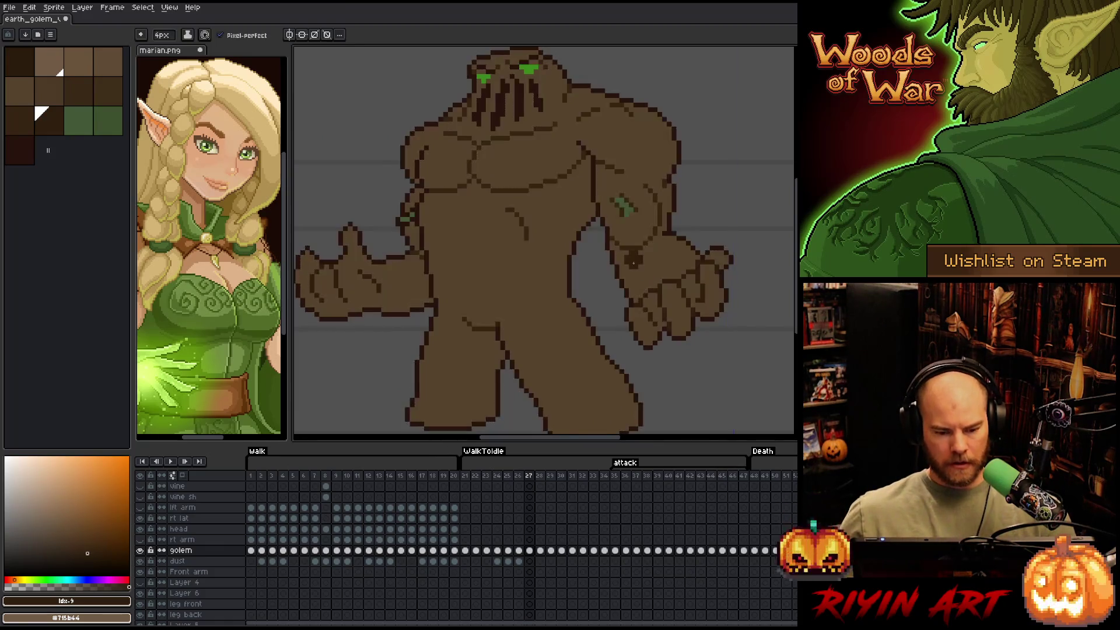
key("Right")
key("Right")
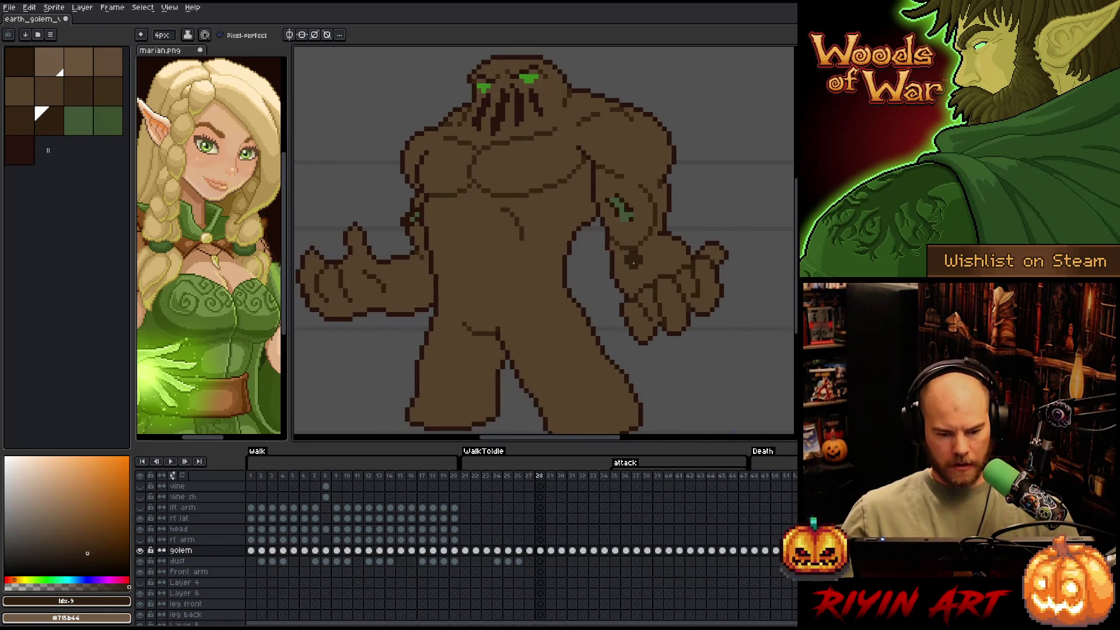
Flip between frames 26 and 31 to compare the golem's attack poses
left_click(512, 243)
key("Right")
key("Right")
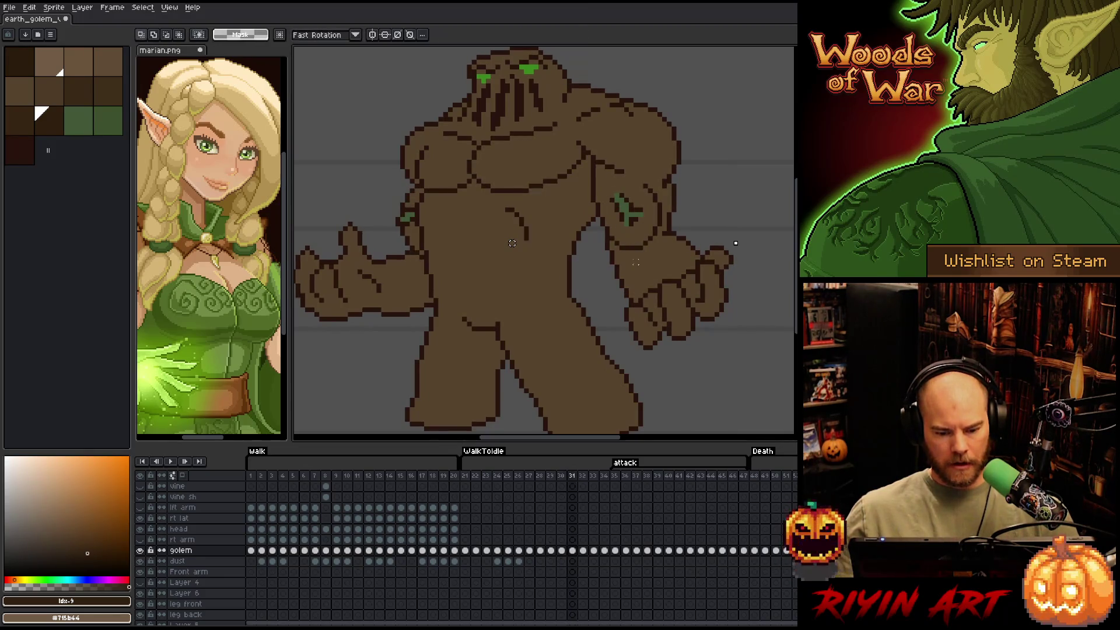
left_click(512, 243)
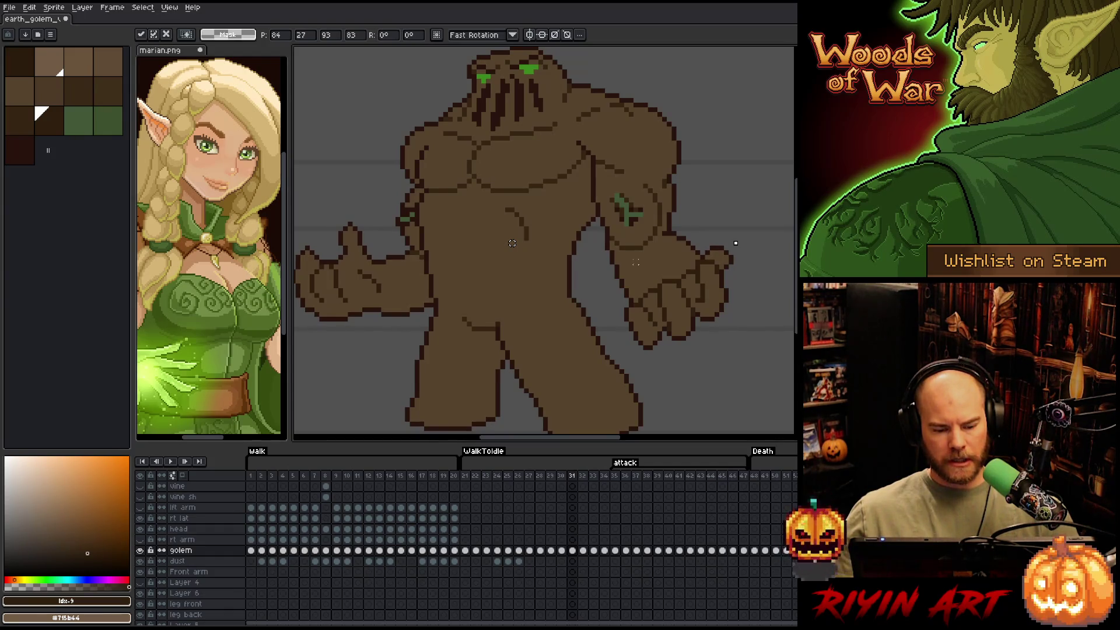
key("Right")
key("Right")
key("Left")
key("Left")
key("Left")
key("Left")
key("Left")
key("Left")
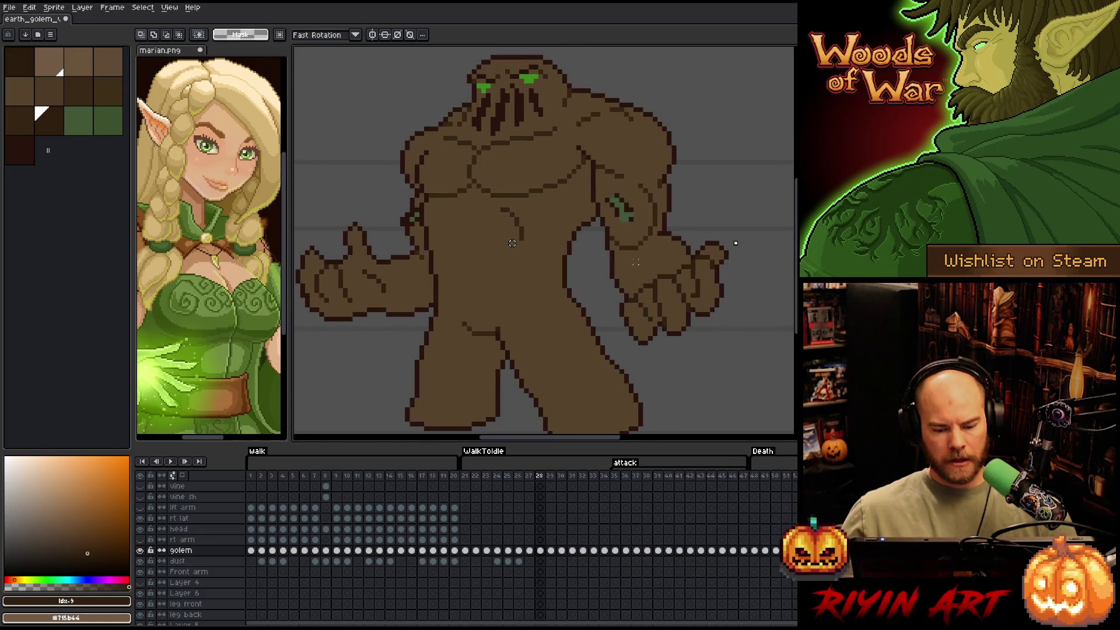
key("Right")
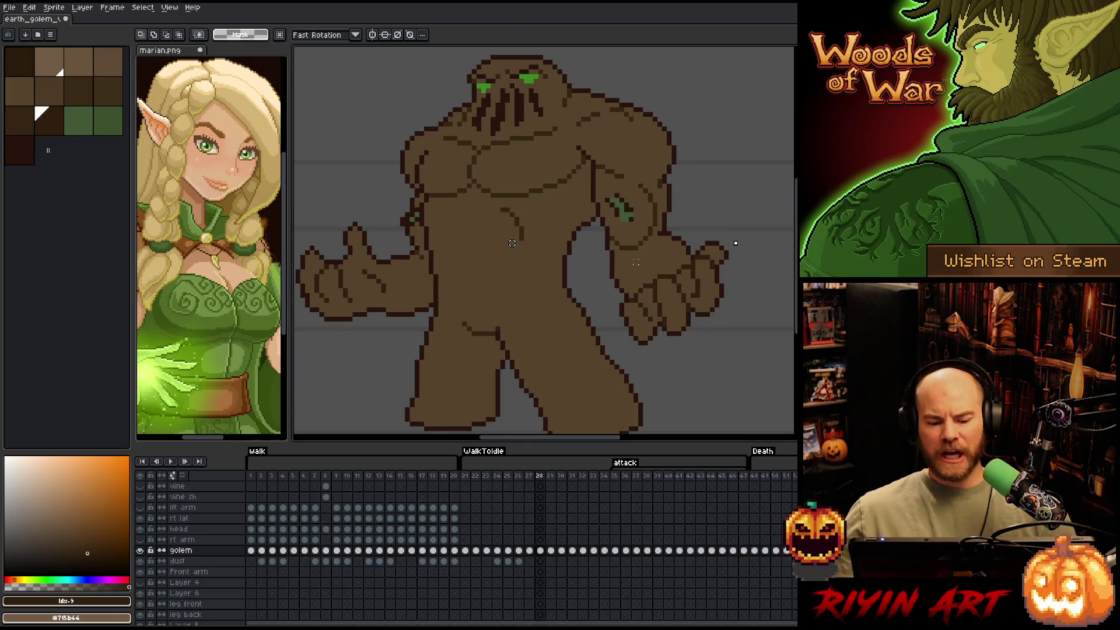
key("Left")
key("Left")
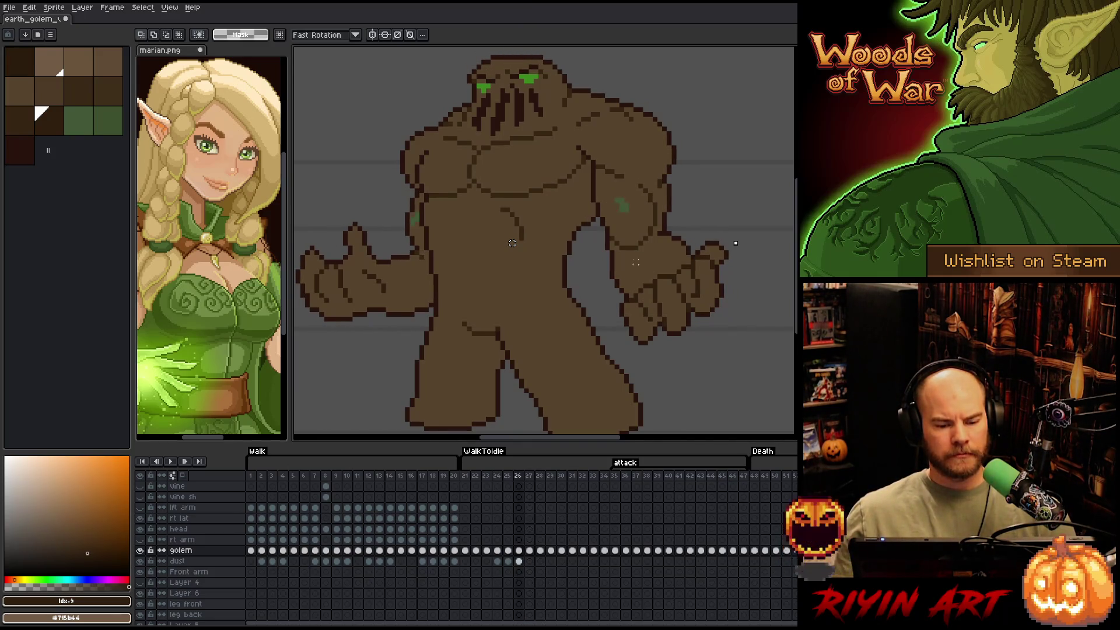
key("Right")
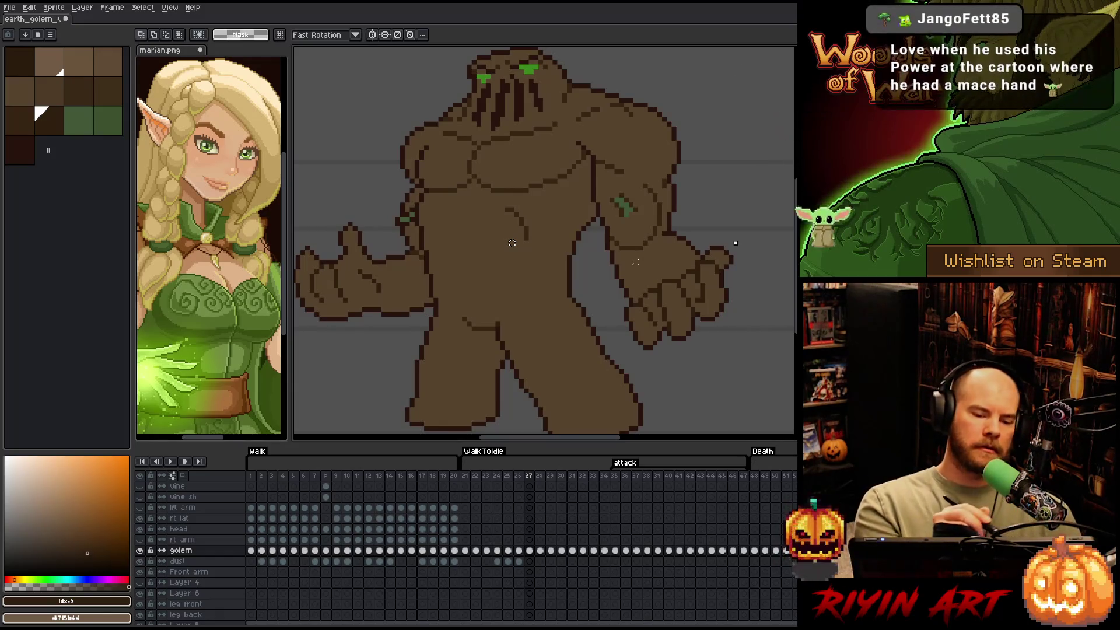
Set a 1px pencil in the dark outline colour and move to frame 28
key("b")
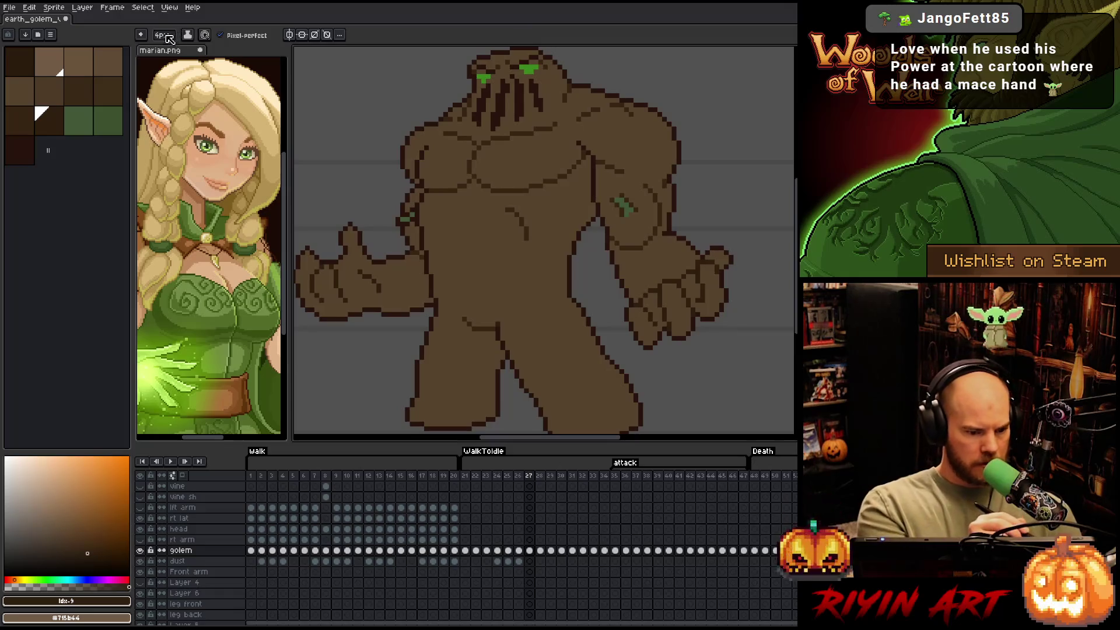
left_click_drag(169, 38, 159, 39)
left_click(29, 115)
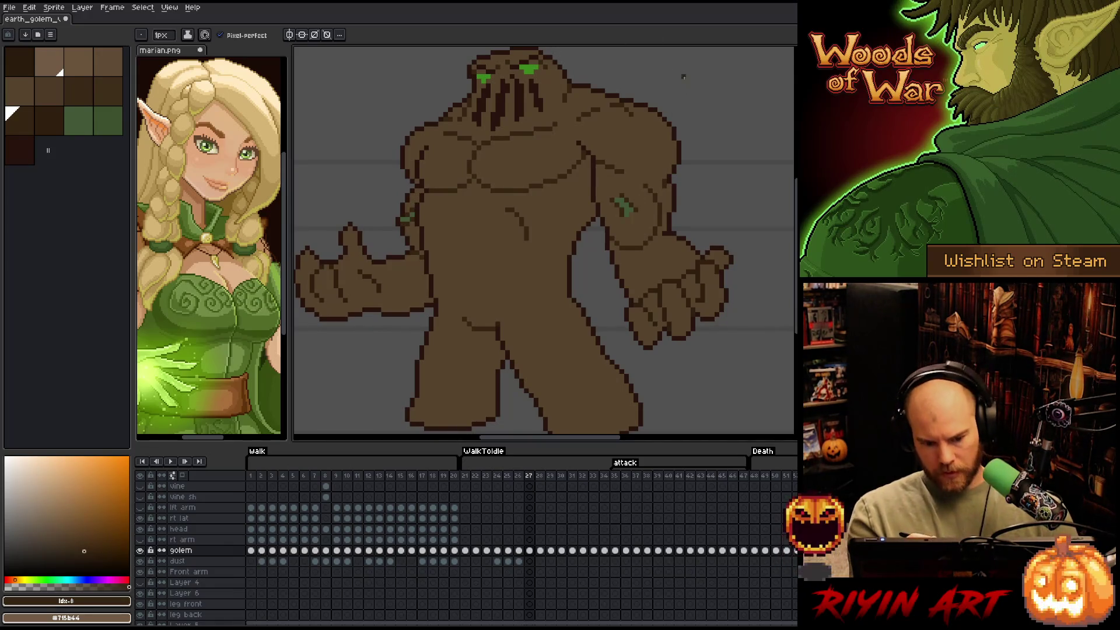
key("period")
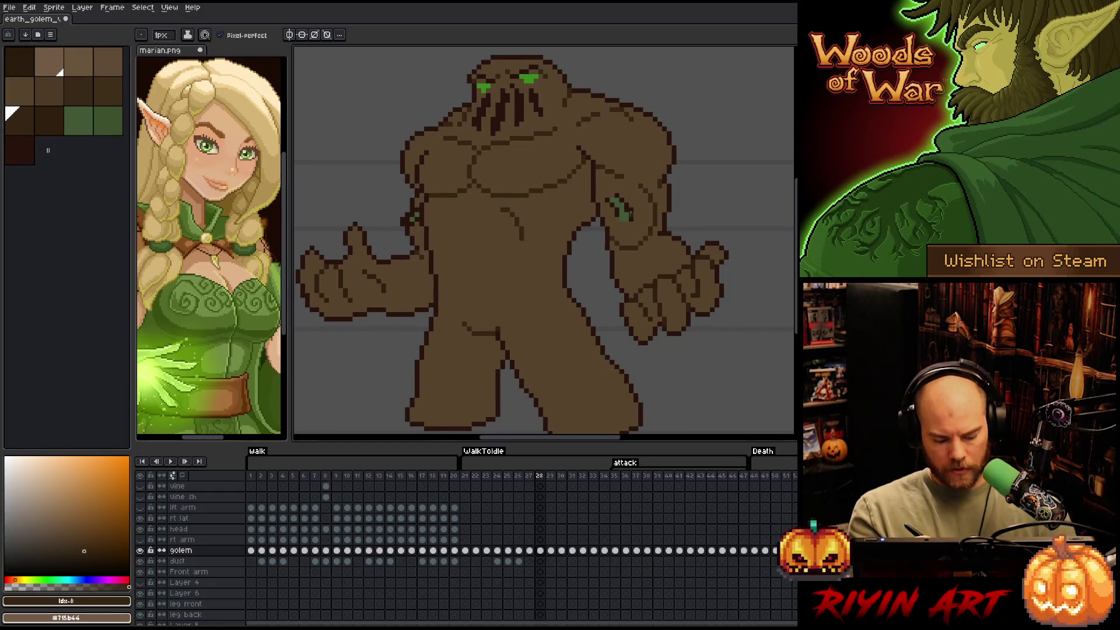
key("v")
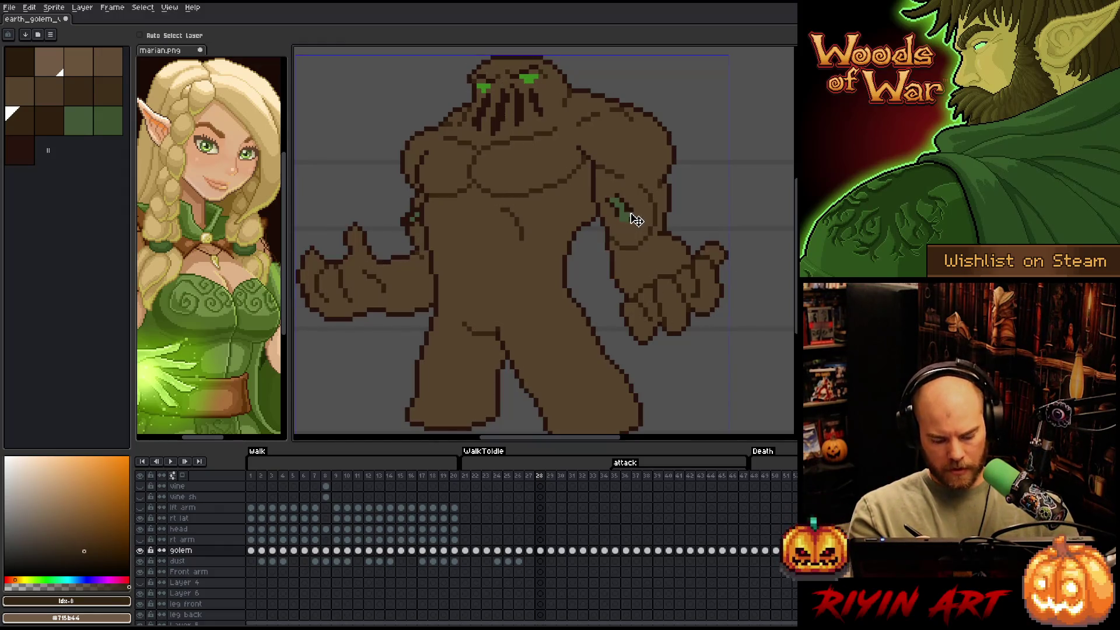
key("b")
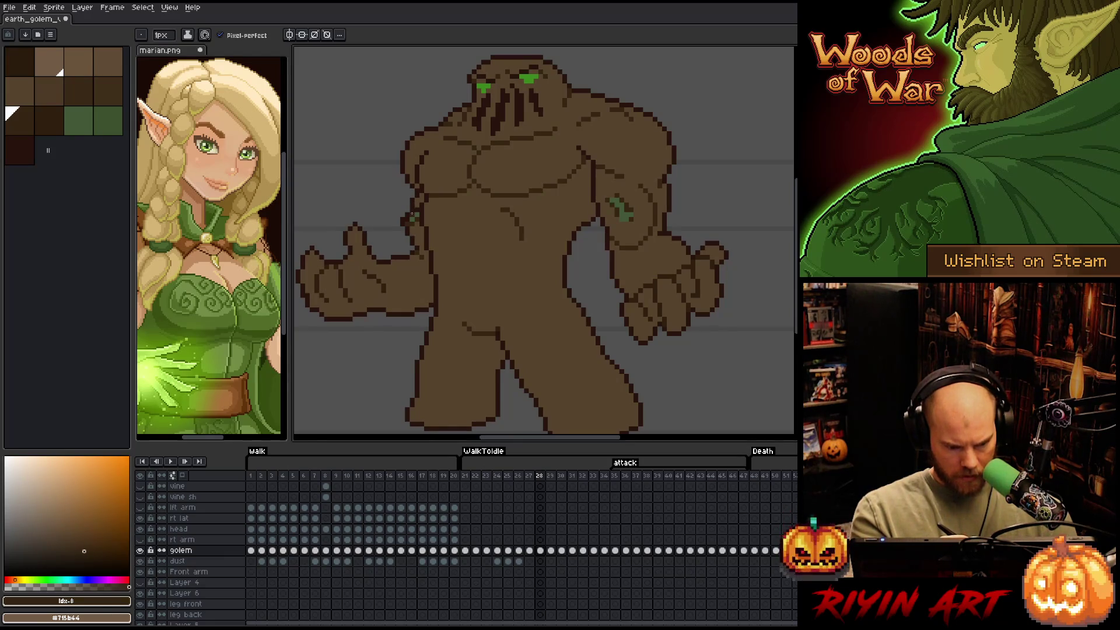
Retouch forearm cracks on frames 28 and 29 using sampled green, mid-brown and dark outline brown
left_click(411, 216, "alt")
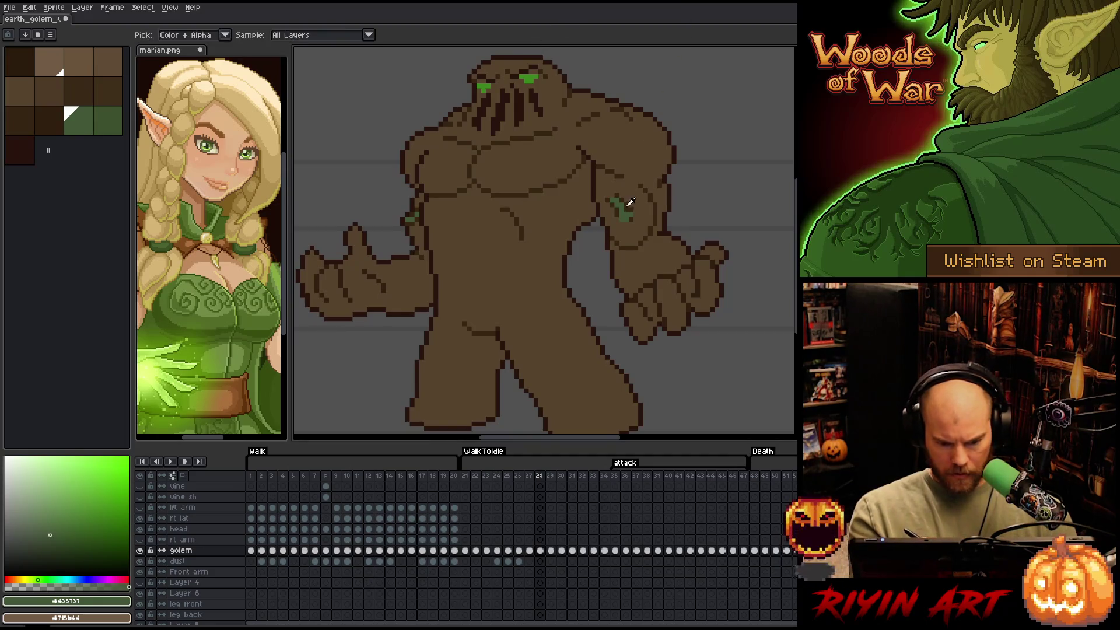
left_click(651, 124, "alt")
key("Left")
key("Right")
key("Right")
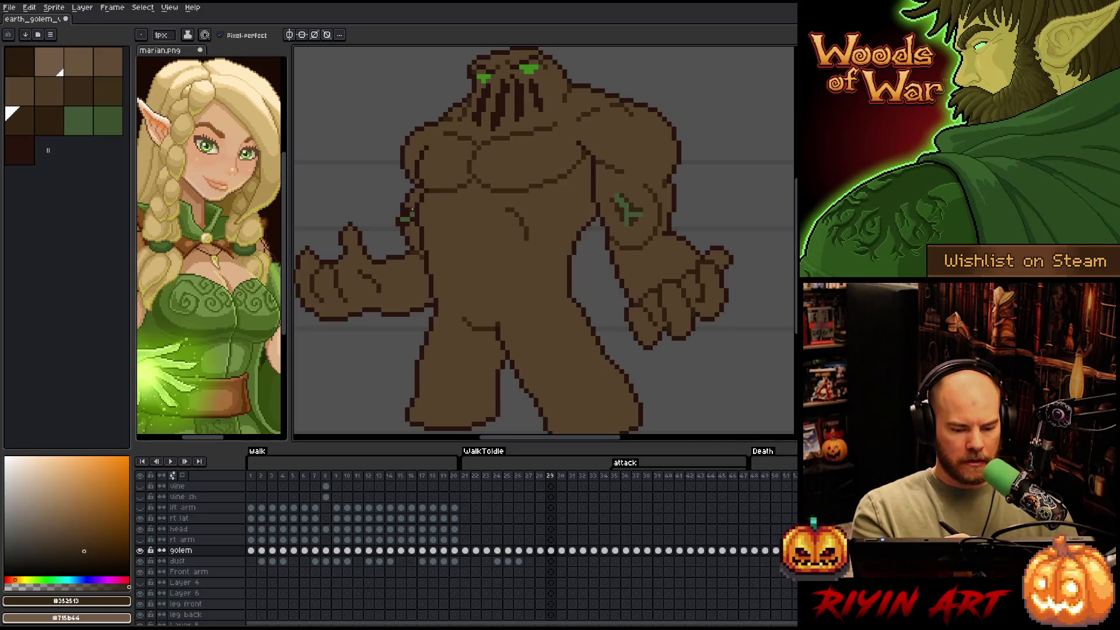
left_click(406, 208, "alt")
left_click(408, 209, "alt")
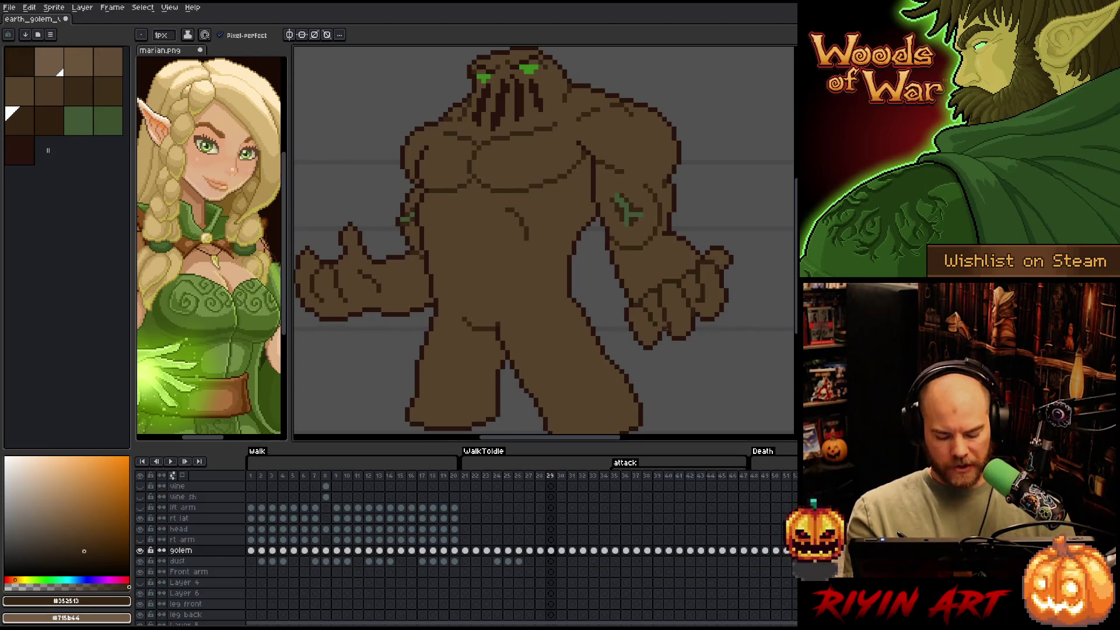
Retouch frames 30 and 31 with sampled green, body brown and dark brown, then go to frame 32
key("period")
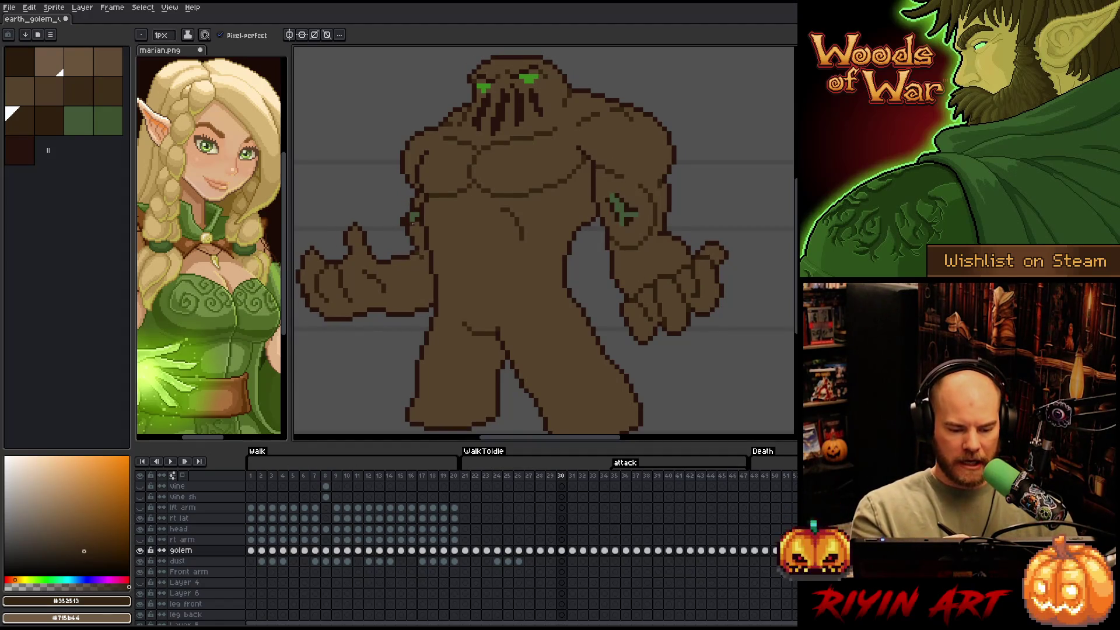
left_click(411, 220, "alt")
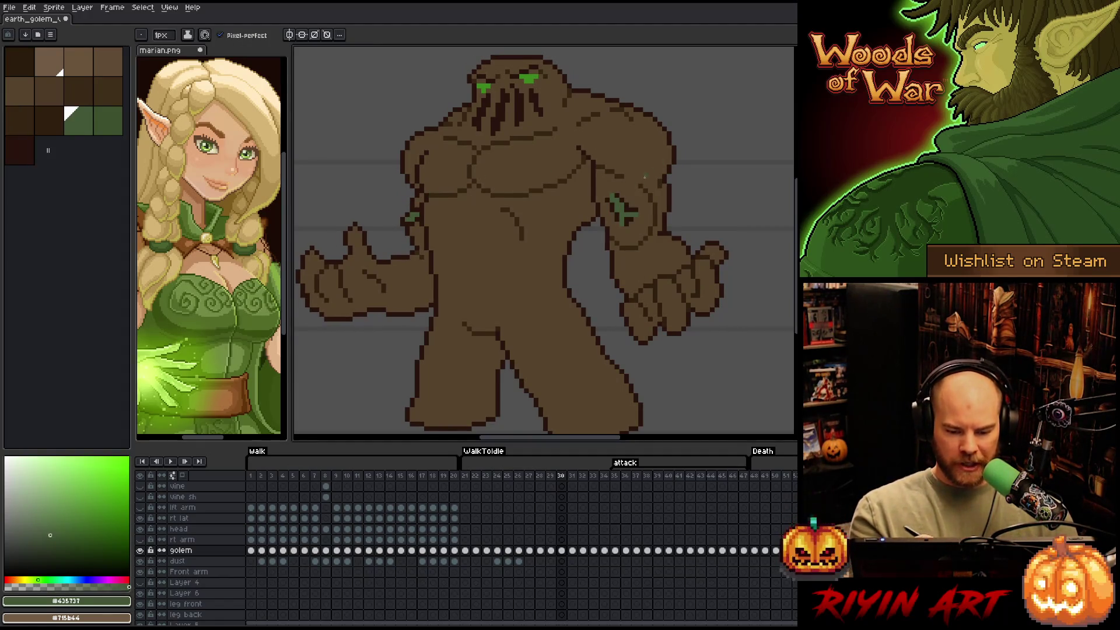
left_click(633, 209, "alt")
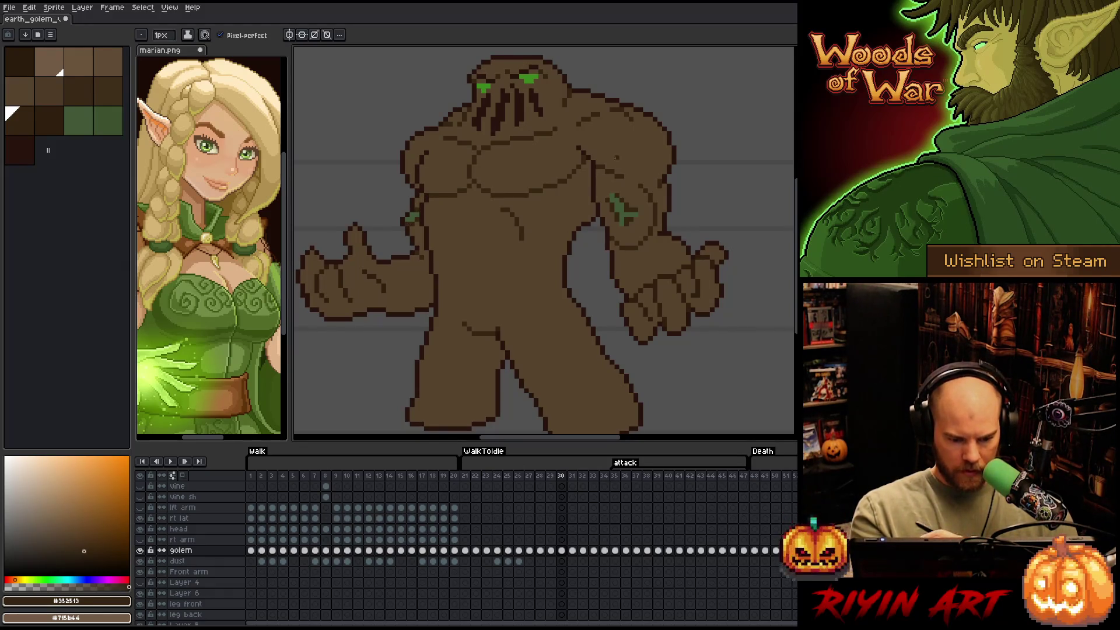
key("Right")
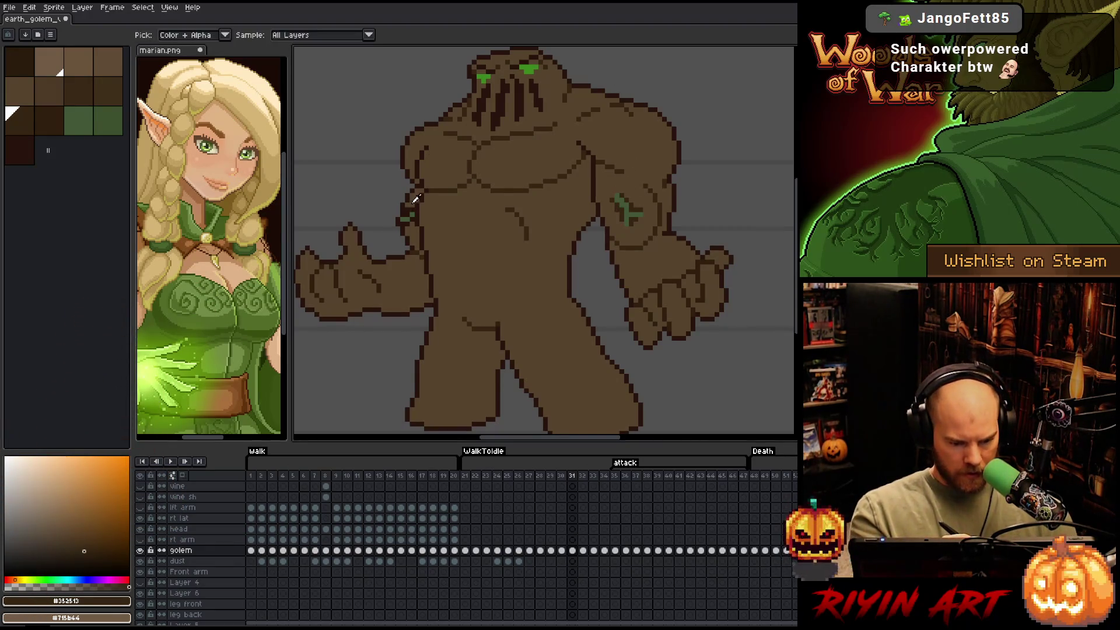
left_click(448, 179, "alt")
left_click(630, 202, "alt")
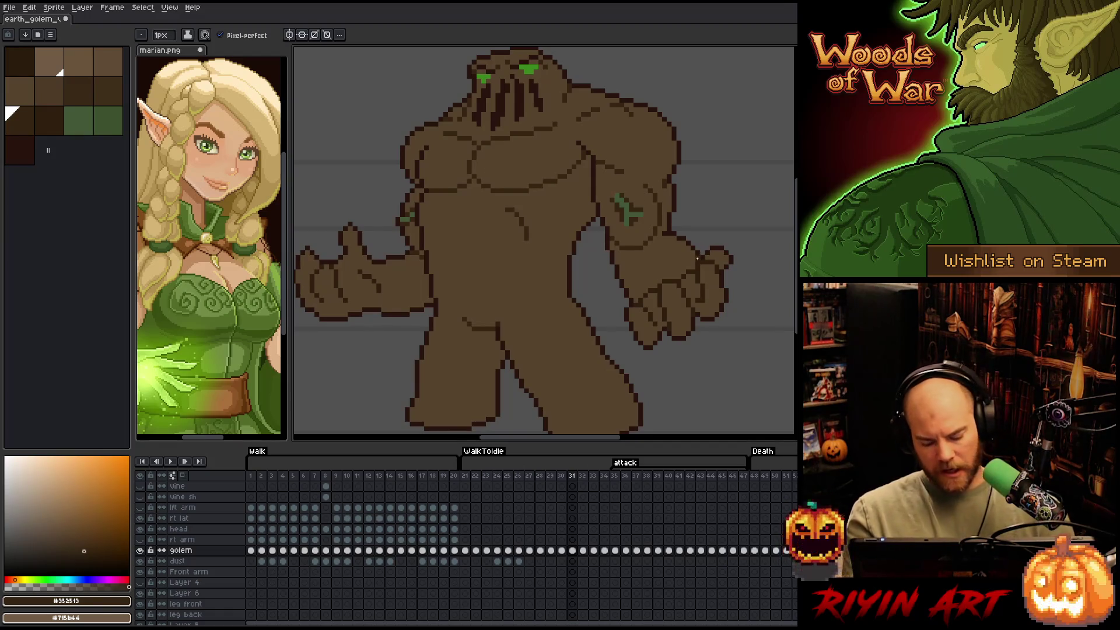
key("period")
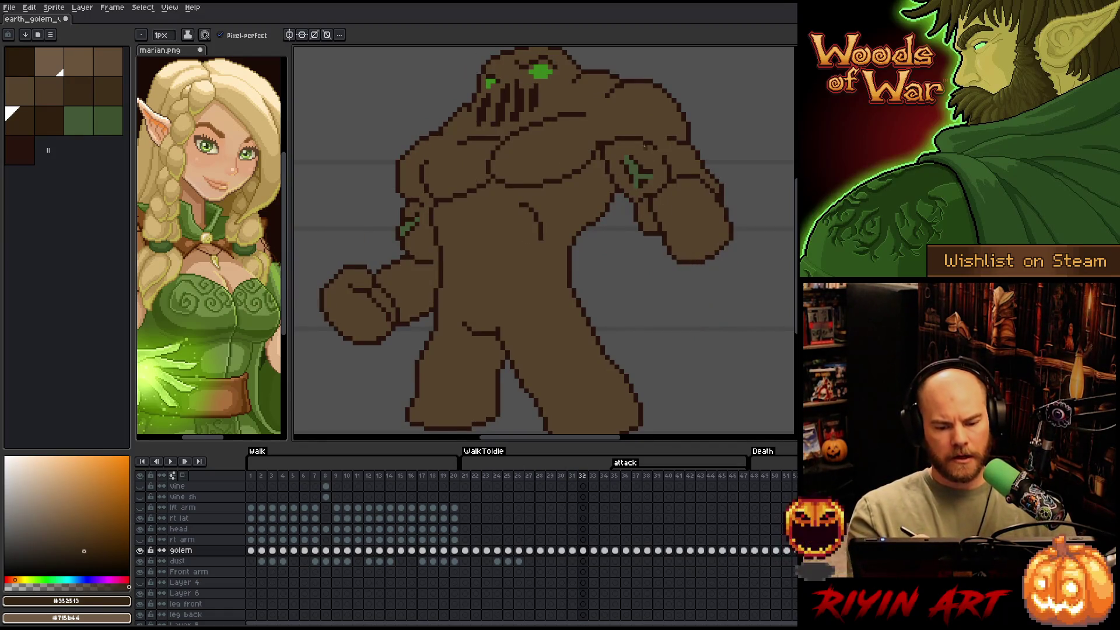
Select frame 32's dark outline colour with Color Range
key("ctrl+shift+c")
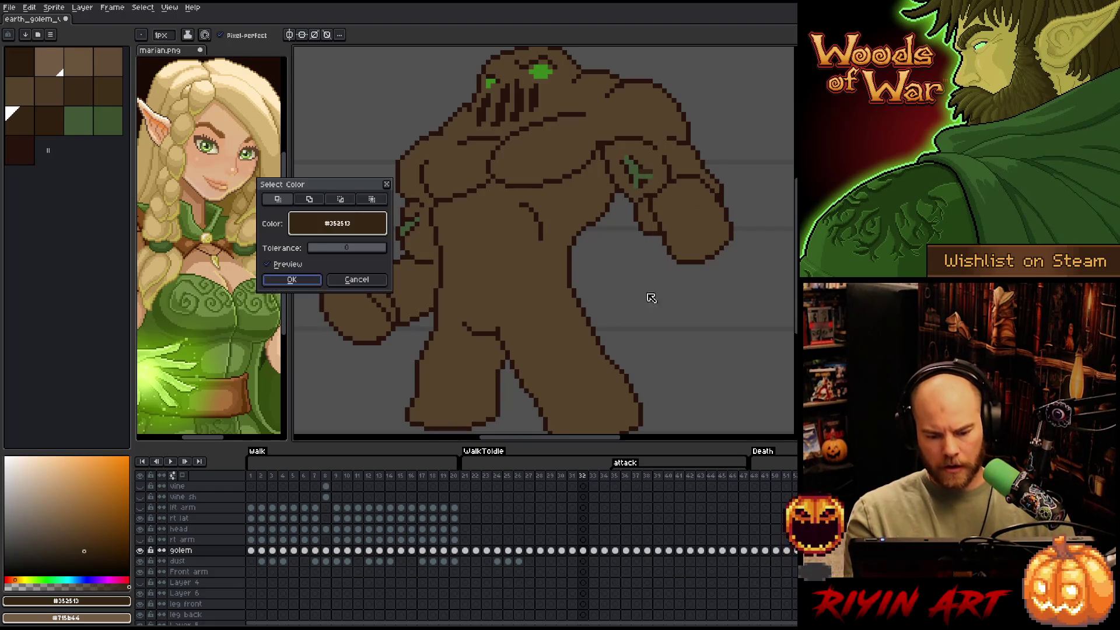
left_click(432, 184)
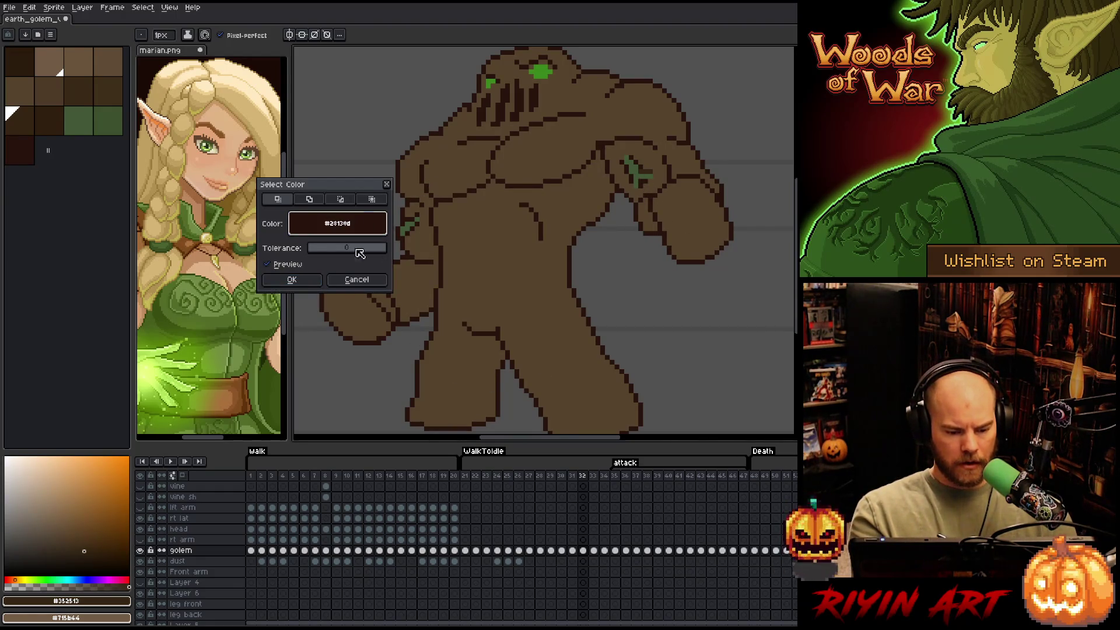
left_click(305, 281)
Paint over the hip's dark spot in body brown with a 4px brush, then reframe the golem
left_click(21, 124)
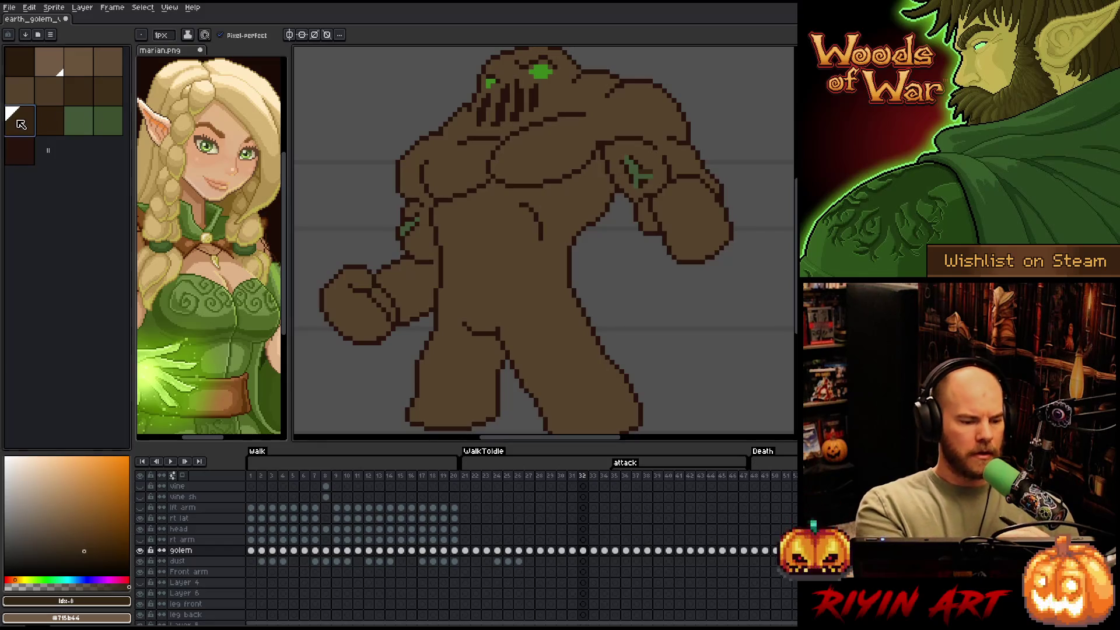
left_click(162, 35)
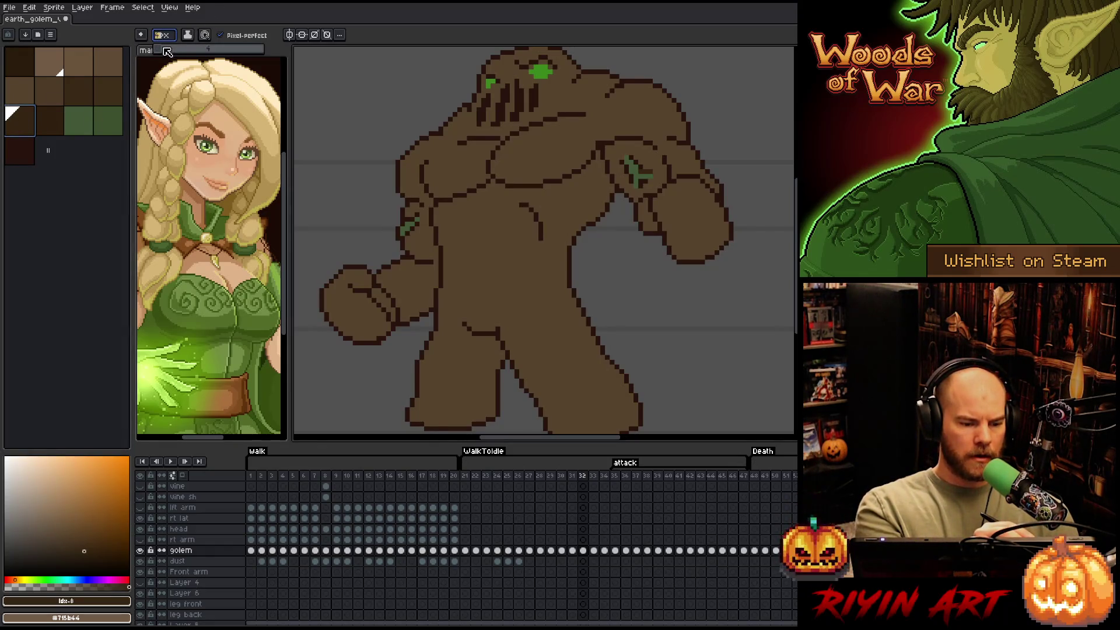
type("4")
key("Return")
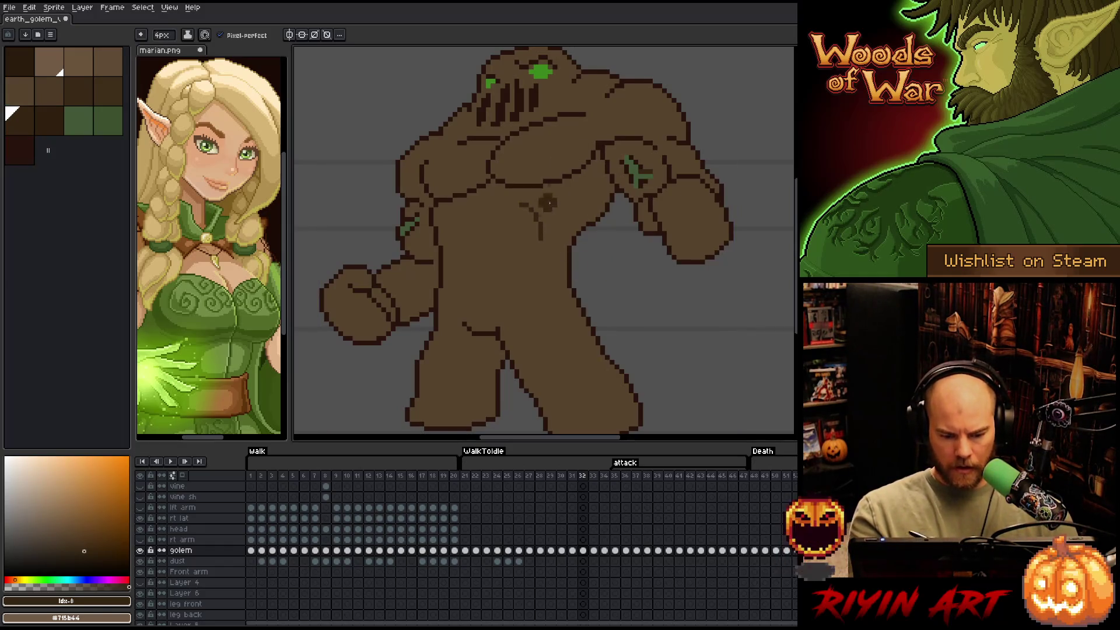
left_click_drag(487, 332, 485, 350)
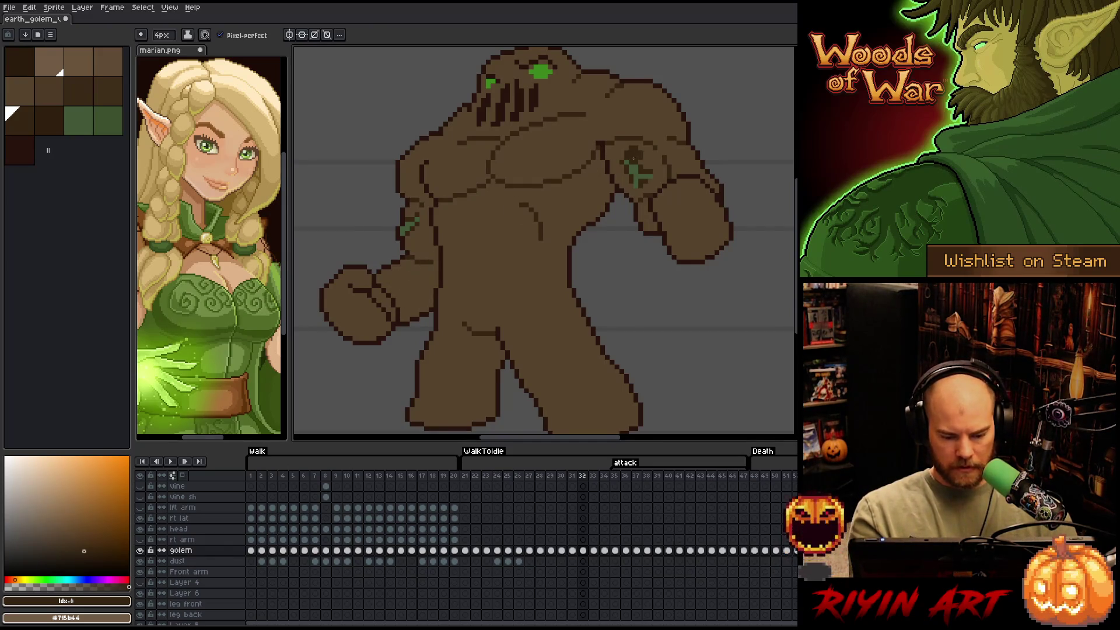
key("space")
left_click_drag(576, 111, 582, 127)
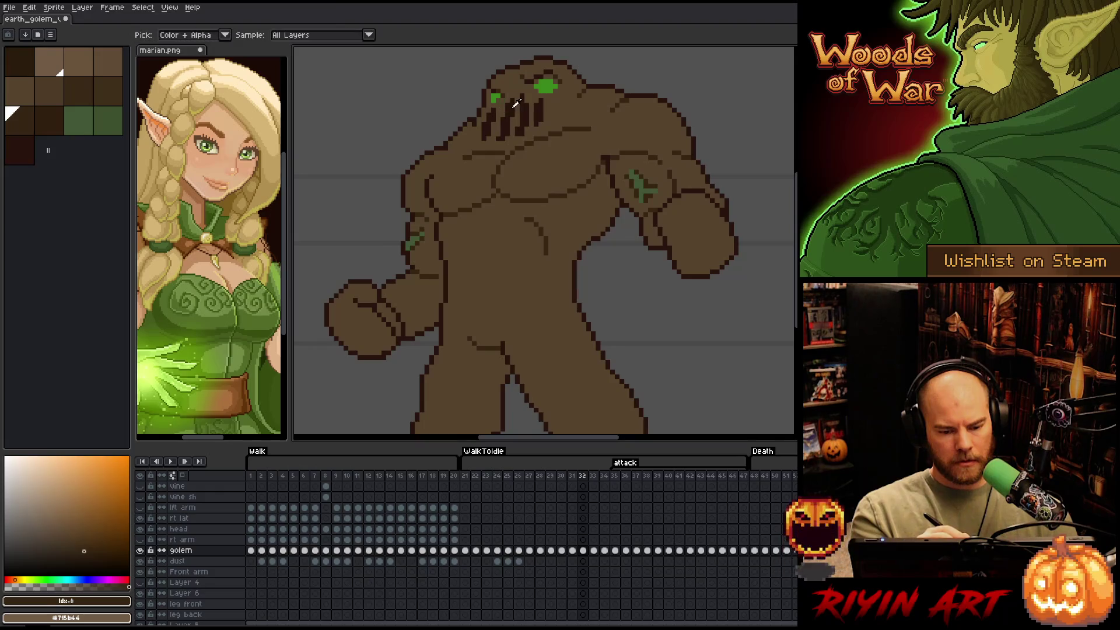
Sample the outline colour, try a 1px brush, then settle on a 4px brush in idx-9 colour
left_click(509, 103, "alt")
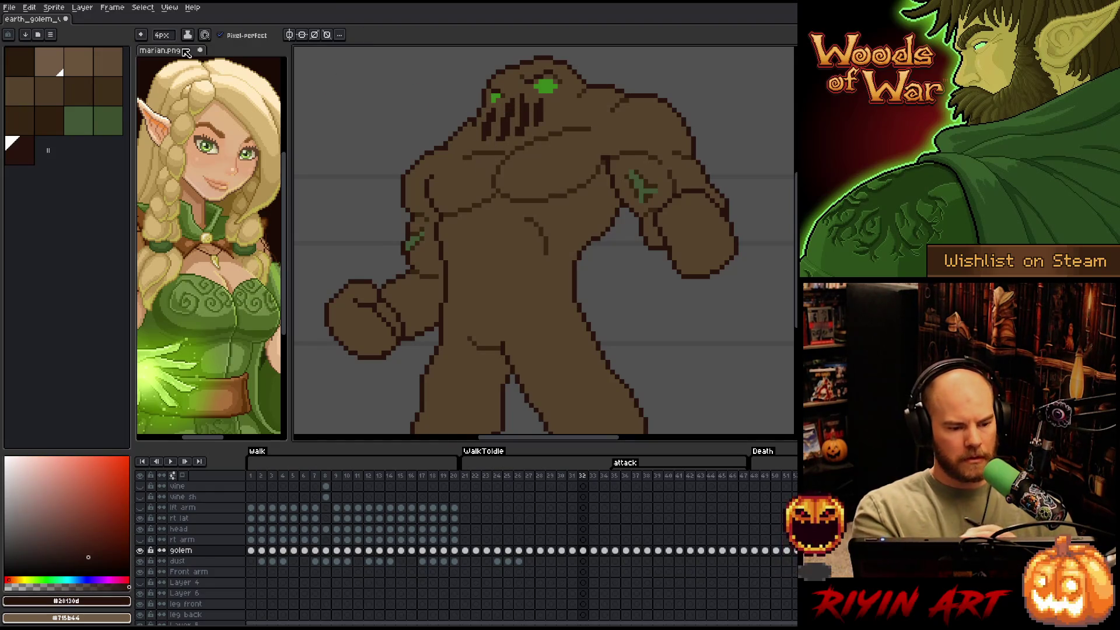
left_click(162, 35)
key("Return")
left_click(19, 119)
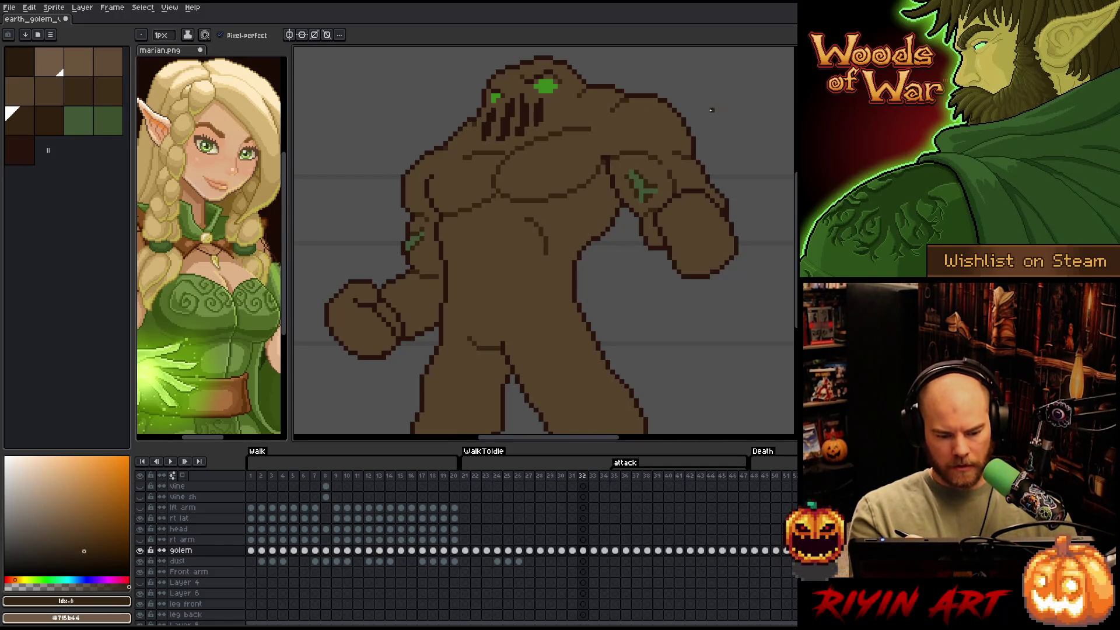
left_click(49, 119)
left_click(162, 35)
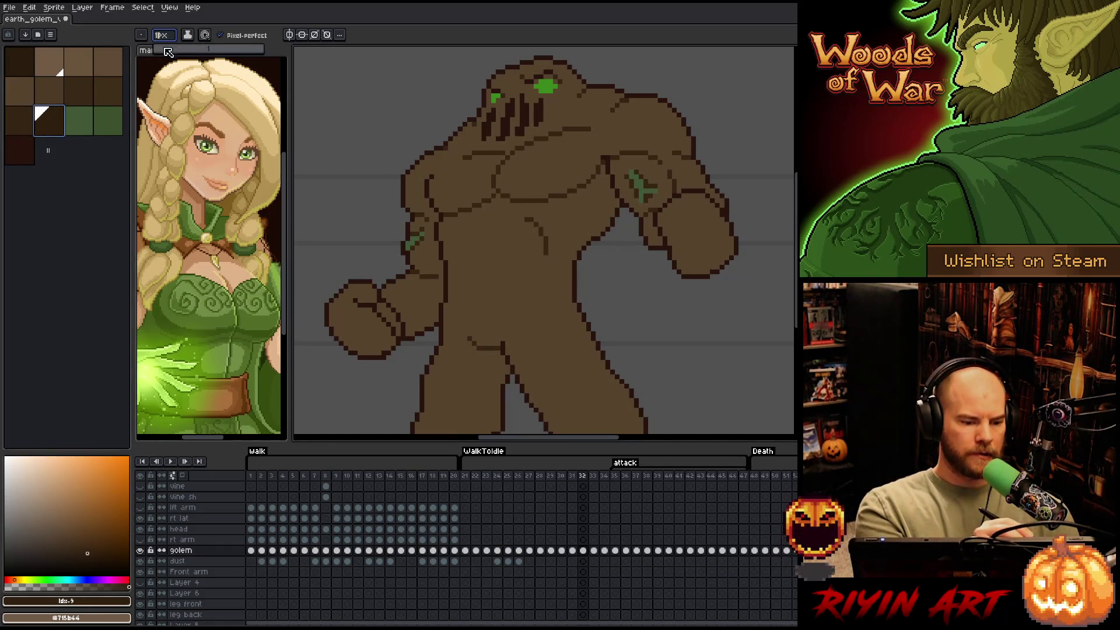
type("4")
key("Return")
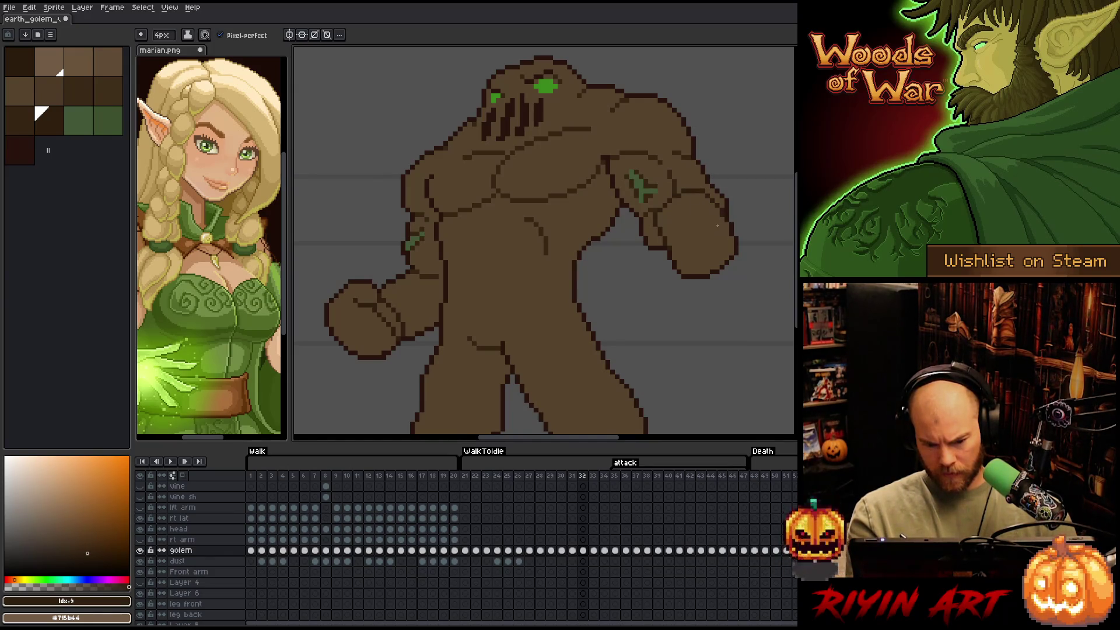
Save the sprite, paint a body touch-up, recentre, and advance to attack frame 33
key("ctrl+s")
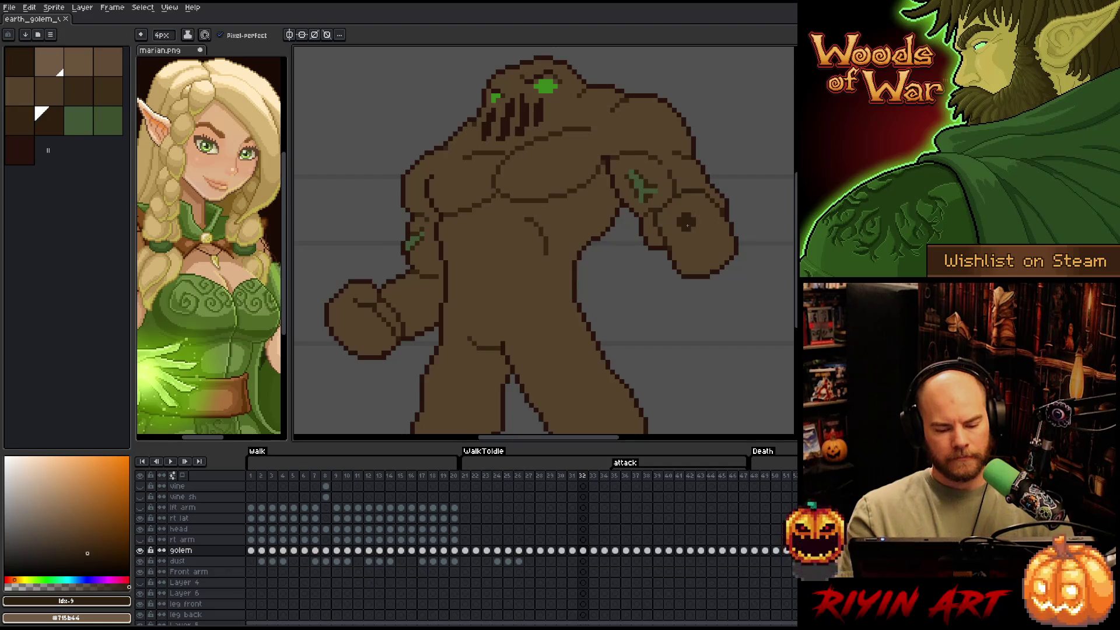
left_click(510, 330)
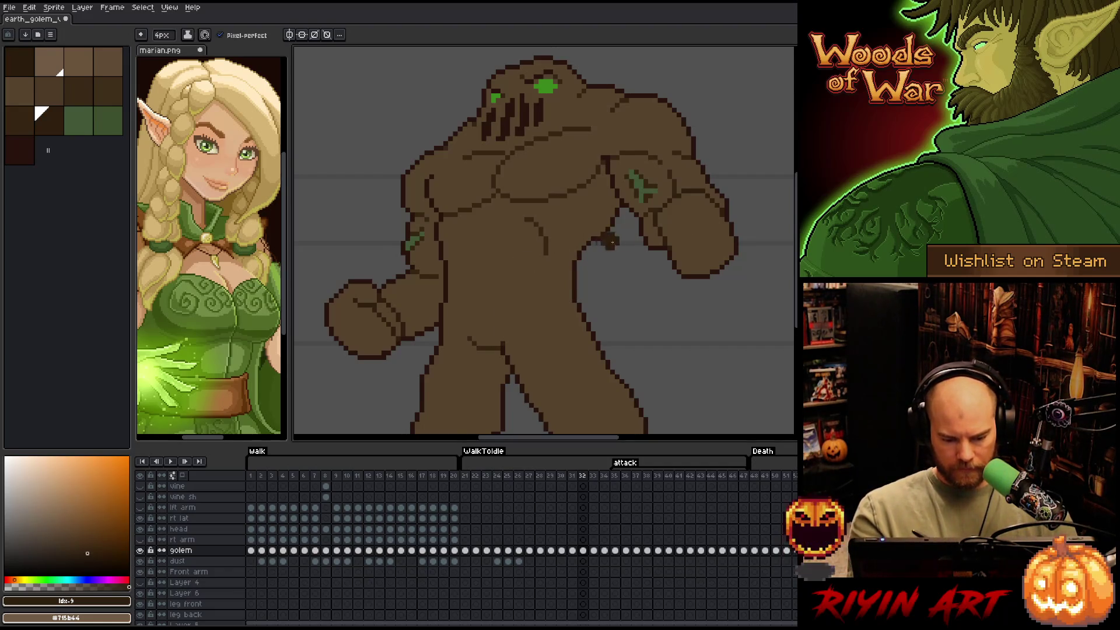
mouse_move(622, 327)
left_mouse_down()
mouse_move(627, 282)
mouse_move(622, 313)
left_mouse_up()
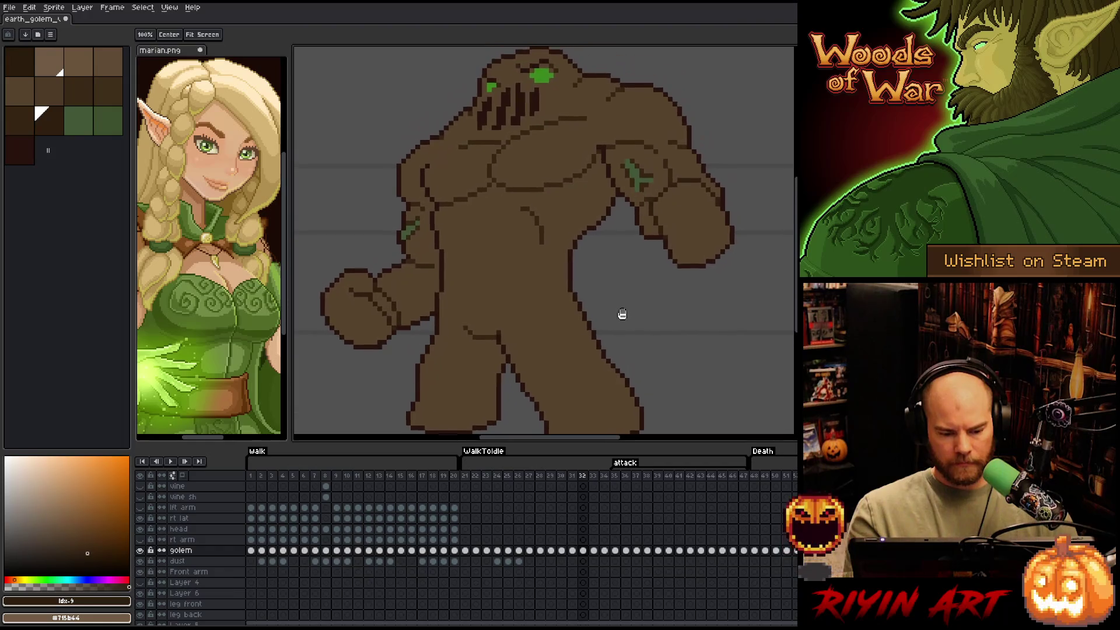
key("Right")
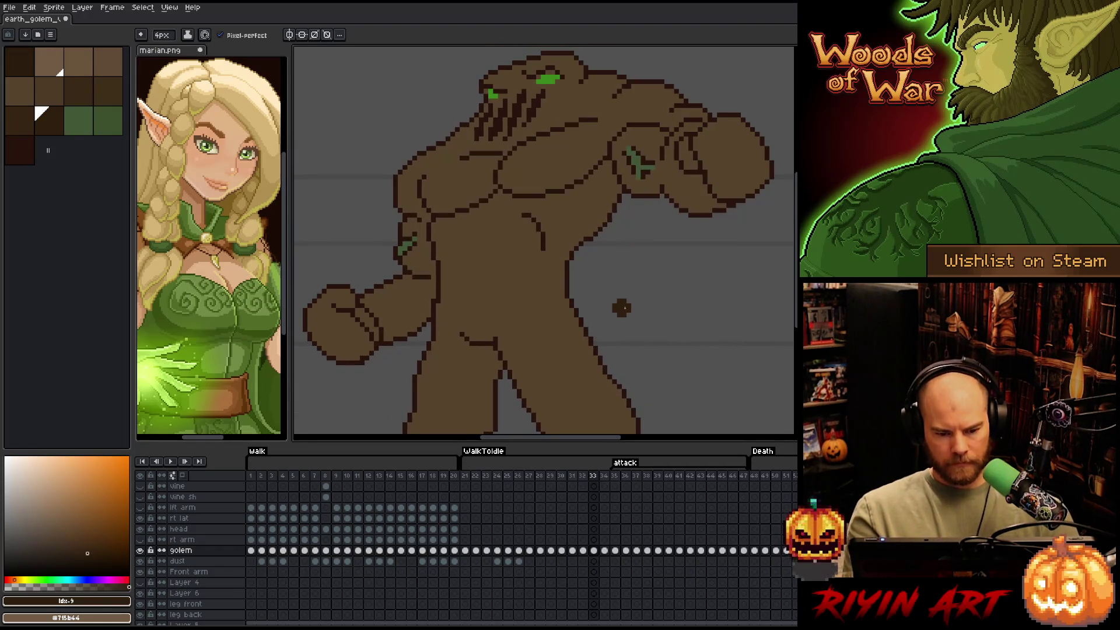
Select frame 33's dark outline colour by colour range and compare it with frame 32
key("shift+c")
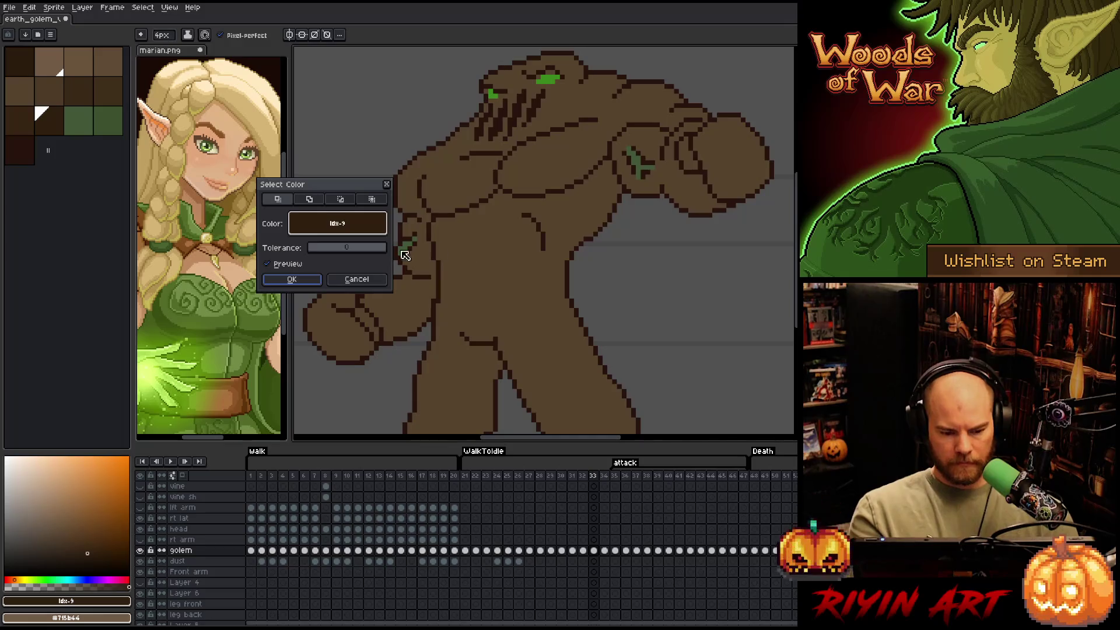
left_click(547, 189)
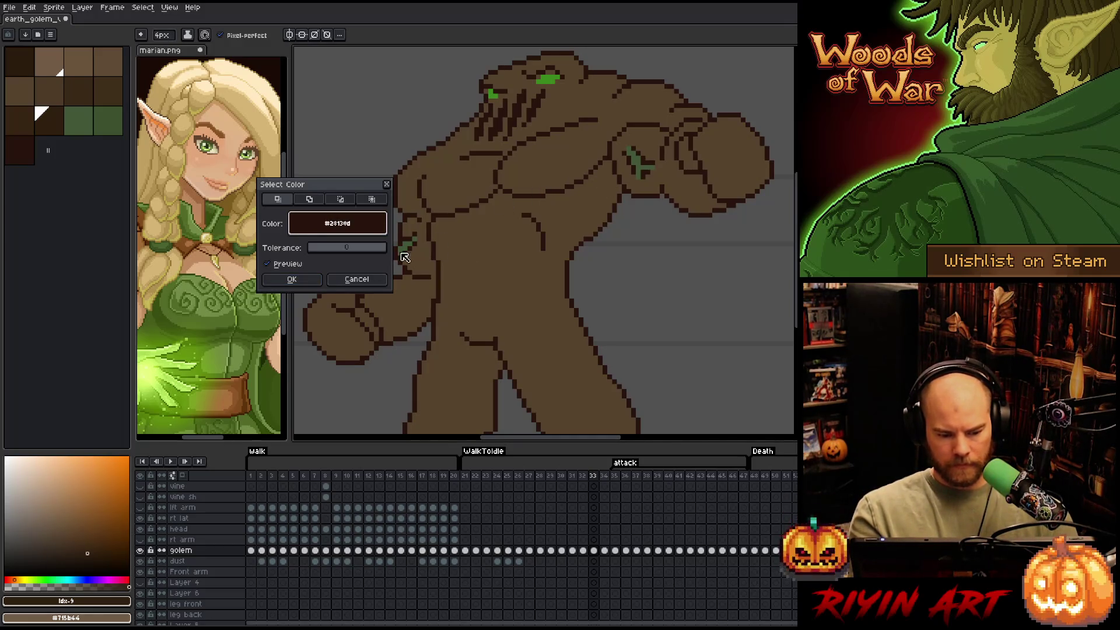
left_click(291, 279)
key("Left")
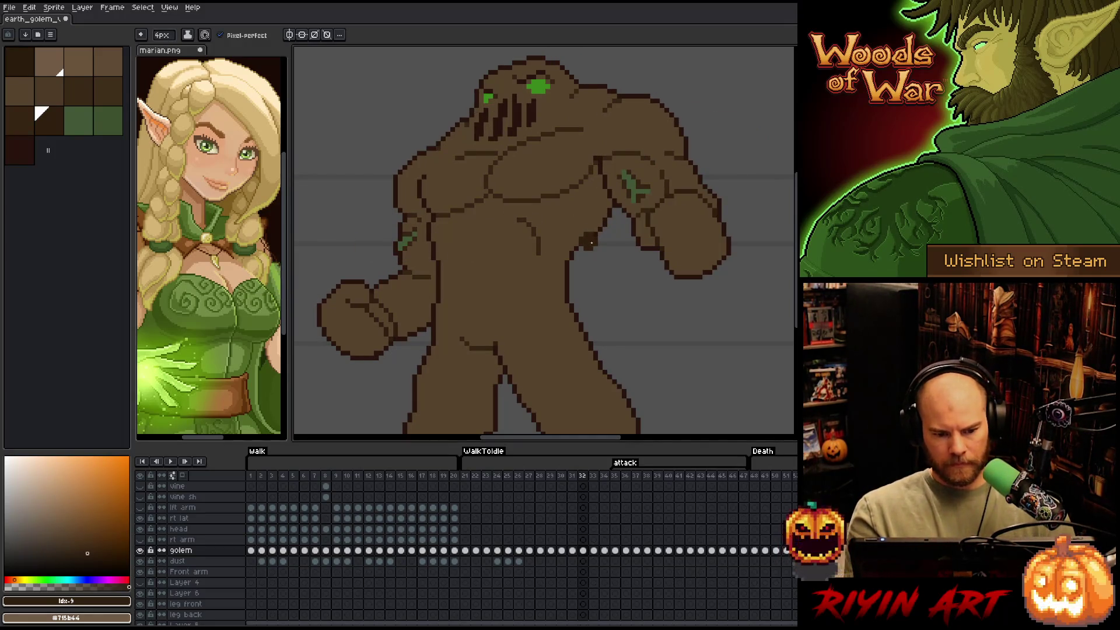
key("Right")
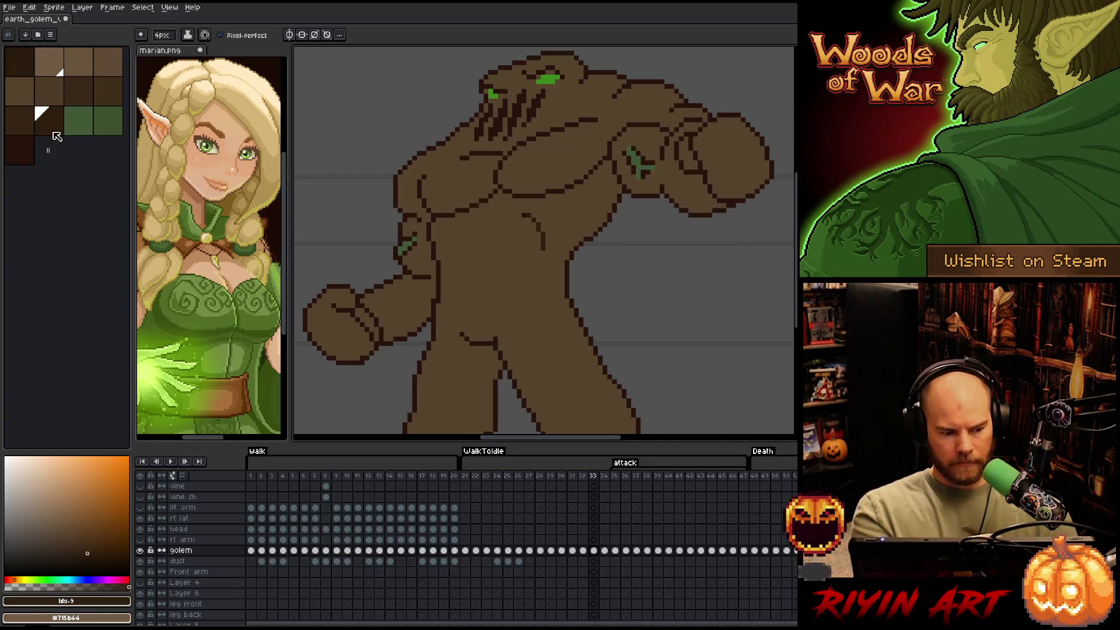
Shade the golem's left fist with palette colour idx-9, then pan to the right fist
key("bracketleft")
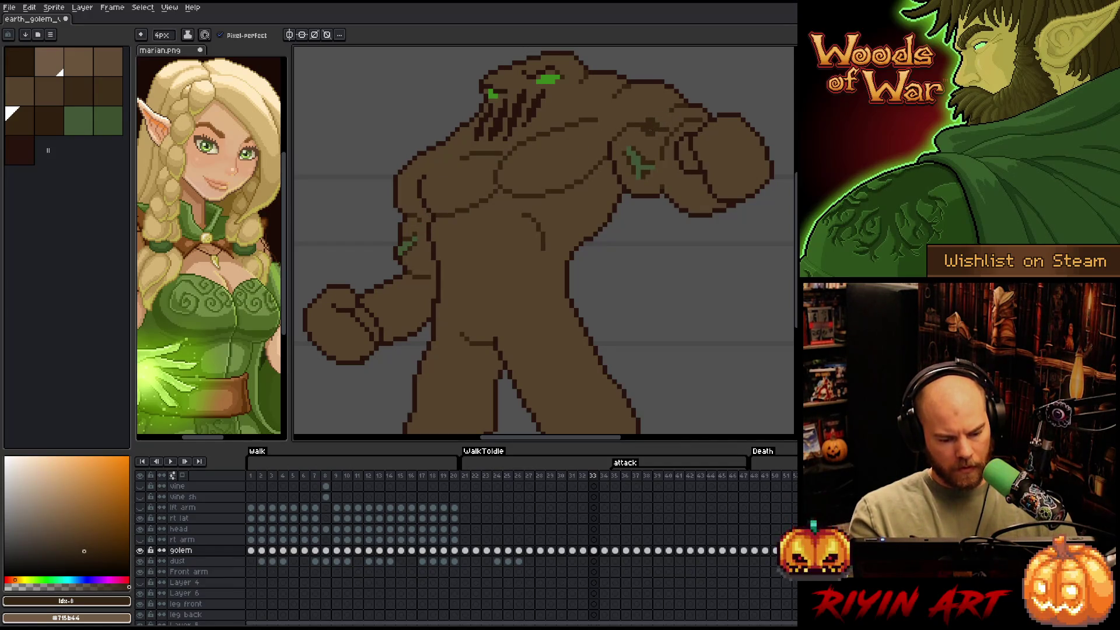
key("bracketright")
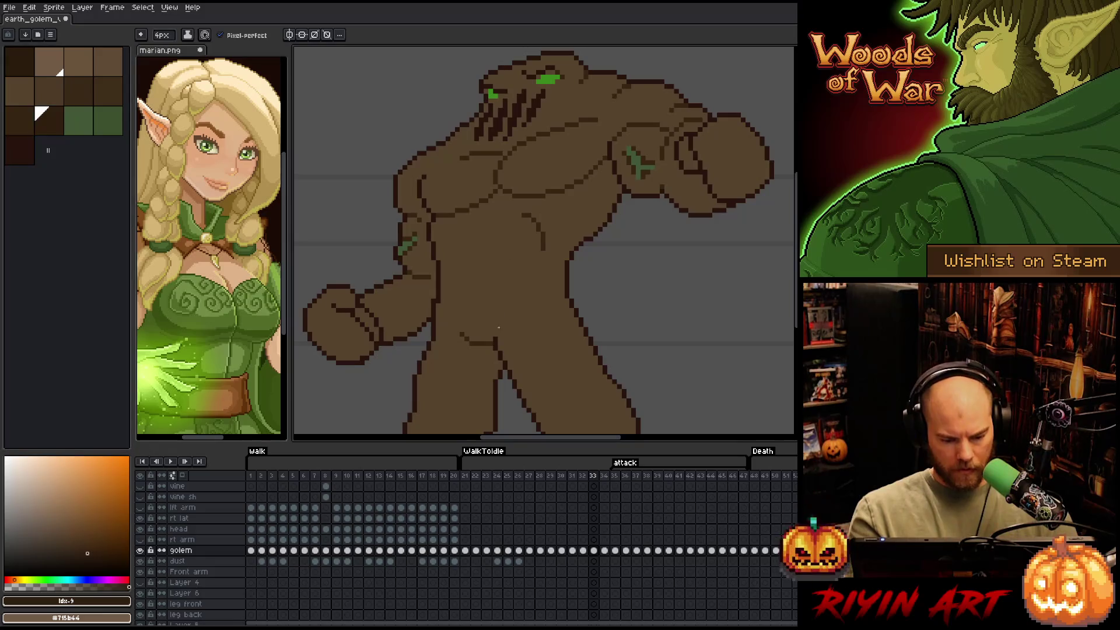
left_click_drag(378, 331, 381, 331)
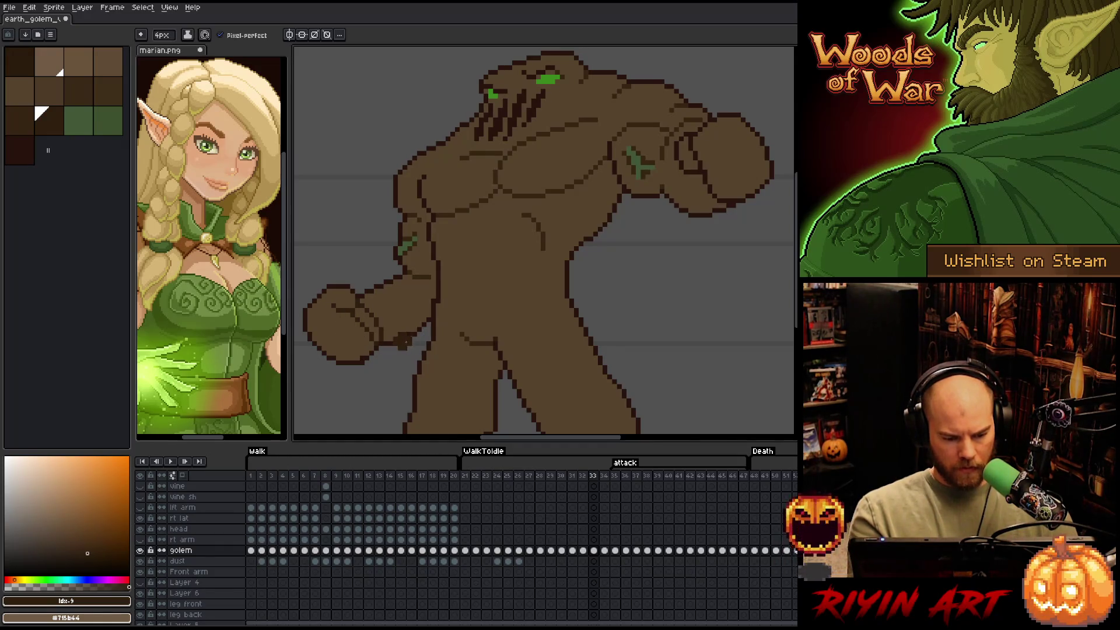
mouse_move(695, 175)
left_mouse_down()
mouse_move(626, 237)
mouse_move(620, 225)
left_mouse_up()
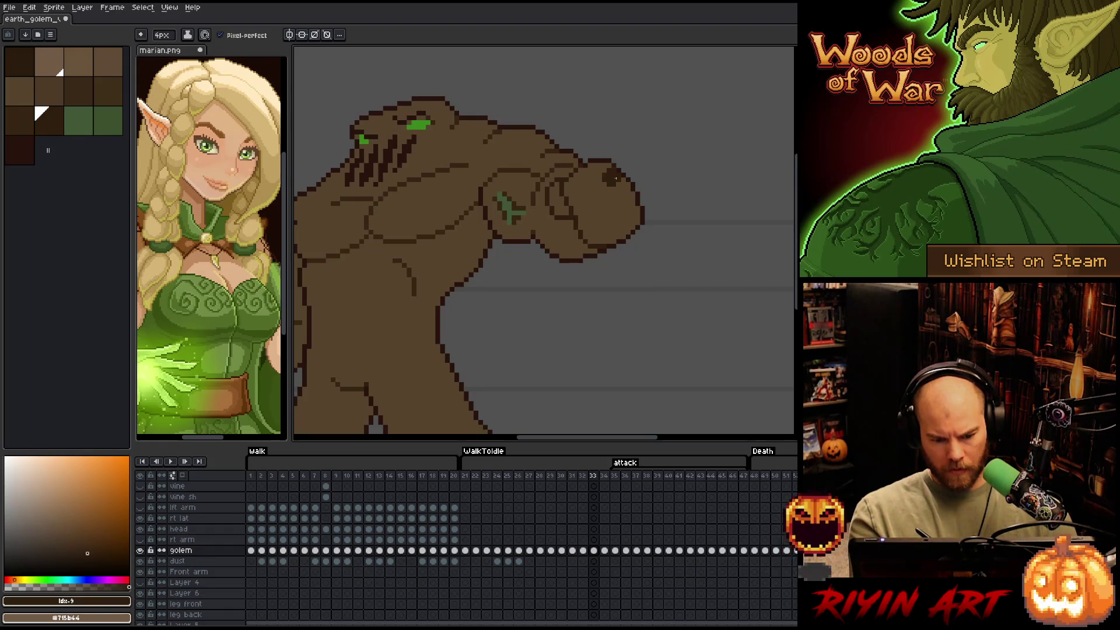
Pick the #352513 outline colour with a 1px brush, recentre, and go to frame 34
key("space")
left_click_drag(596, 178, 727, 184)
left_click(563, 115, "alt")
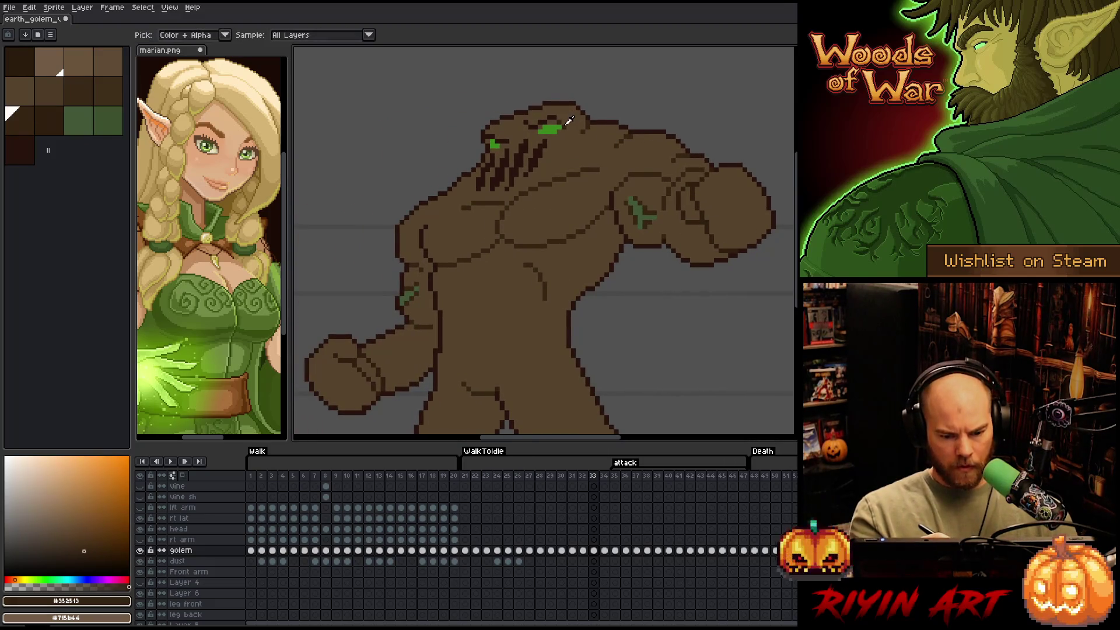
key("minus")
key("minus")
key("minus")
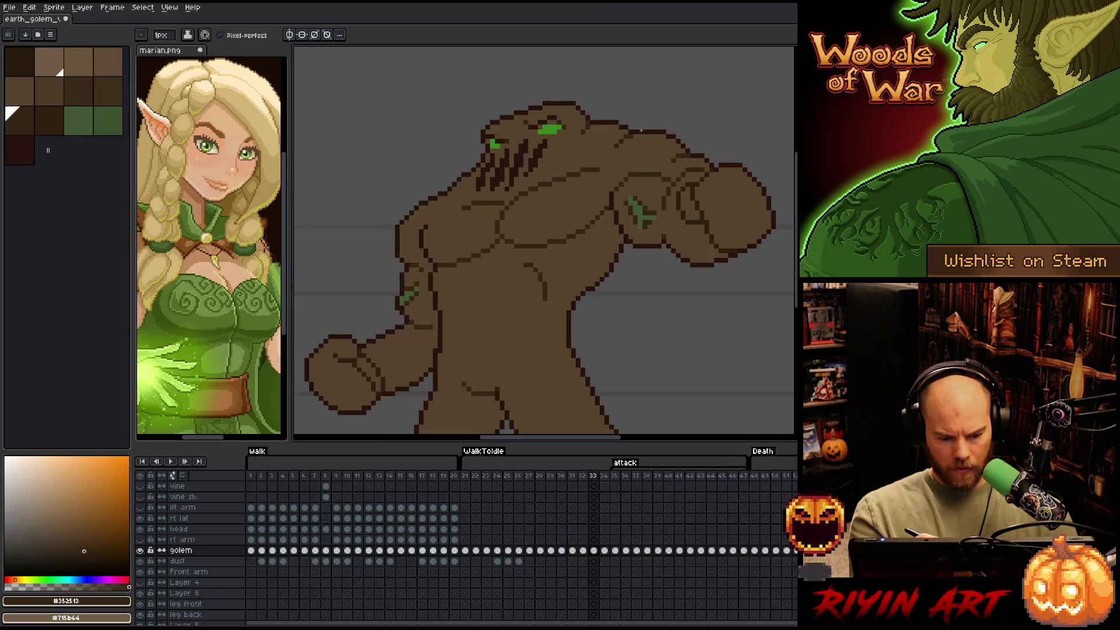
mouse_move(583, 326)
left_mouse_down()
mouse_move(588, 208)
mouse_move(569, 320)
mouse_move(617, 287)
mouse_move(601, 292)
left_mouse_up()
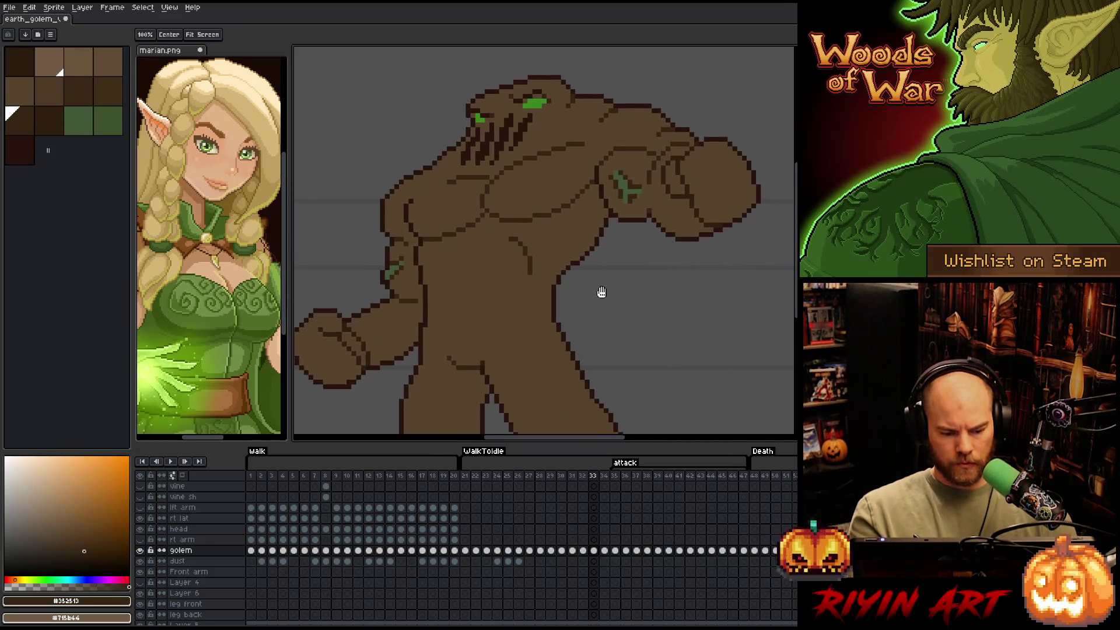
key("period")
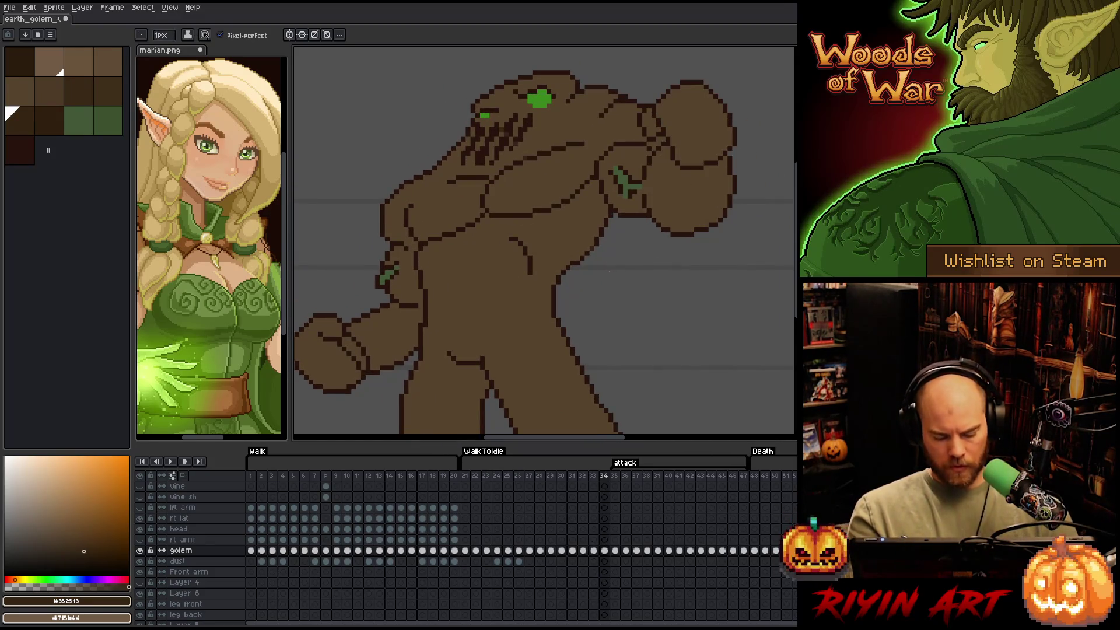
Select all pixels of the dark outline colour #28130d with Color Range
key("shift+c")
left_click(509, 128)
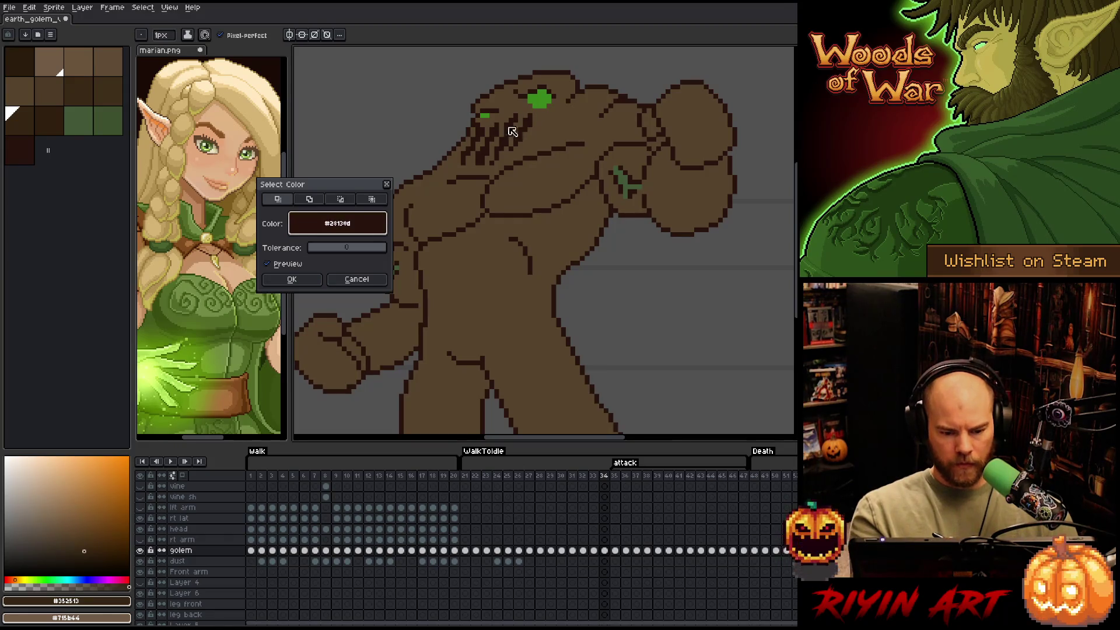
left_click(292, 279)
With a 4px brush, paint over part of the stray dark chest line on frame 34
left_click_drag(529, 308, 560, 261)
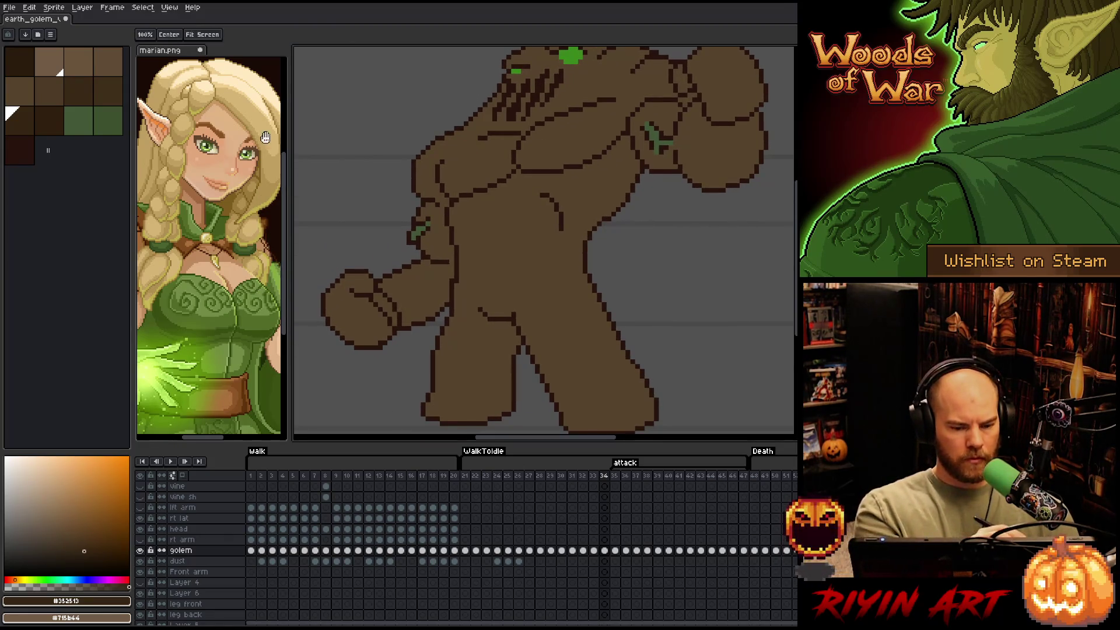
left_click_drag(487, 162, 418, 260)
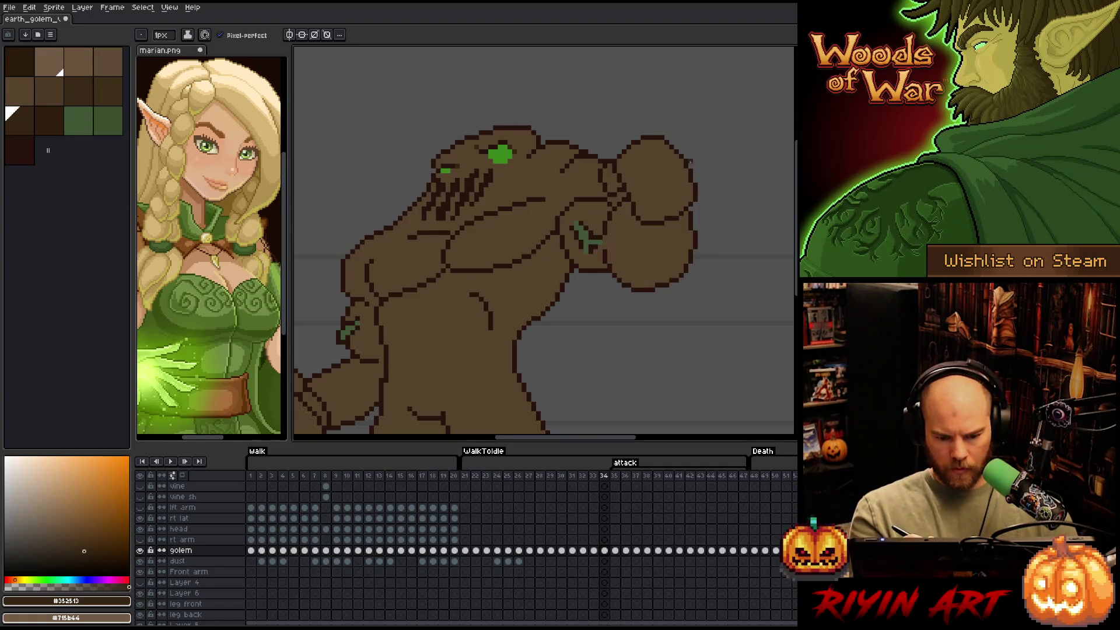
left_click_drag(663, 243, 692, 198)
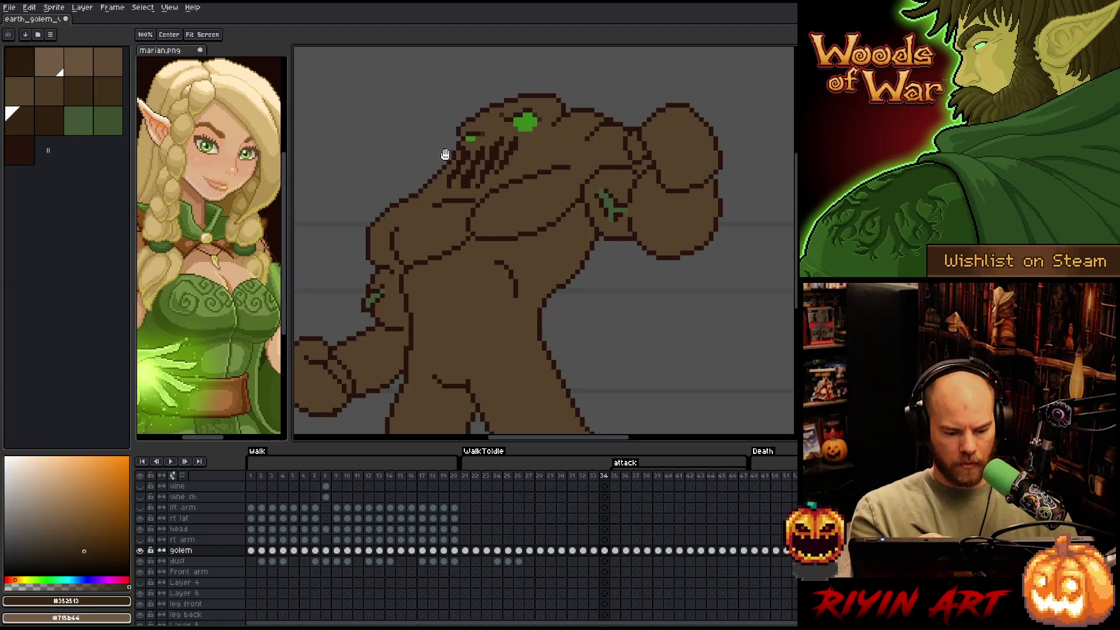
key("b")
left_click(164, 50)
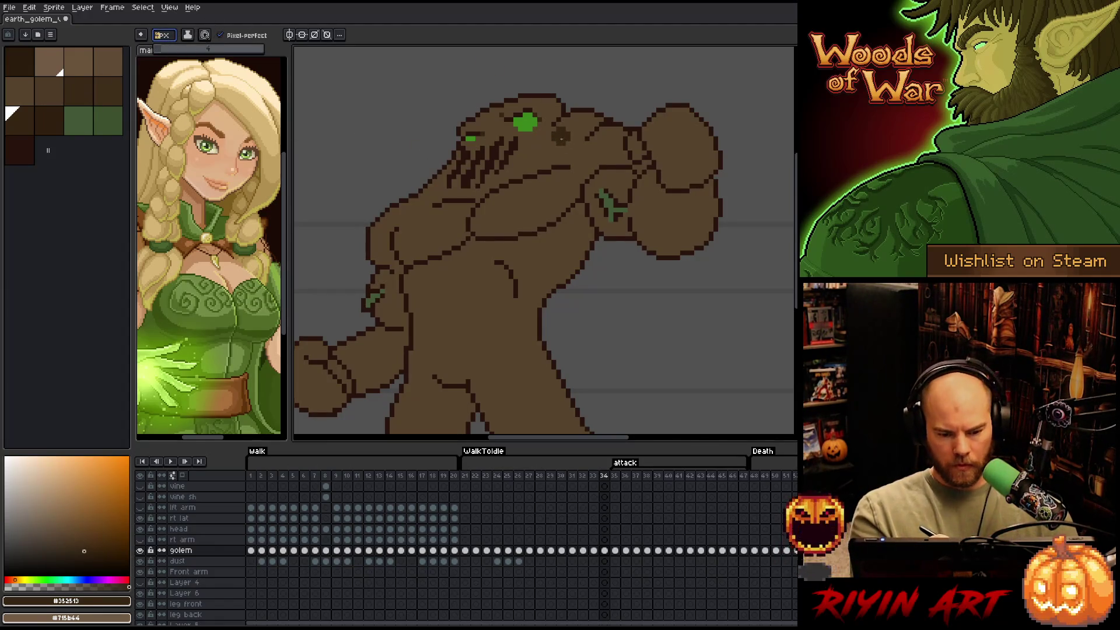
left_click_drag(566, 169, 529, 181)
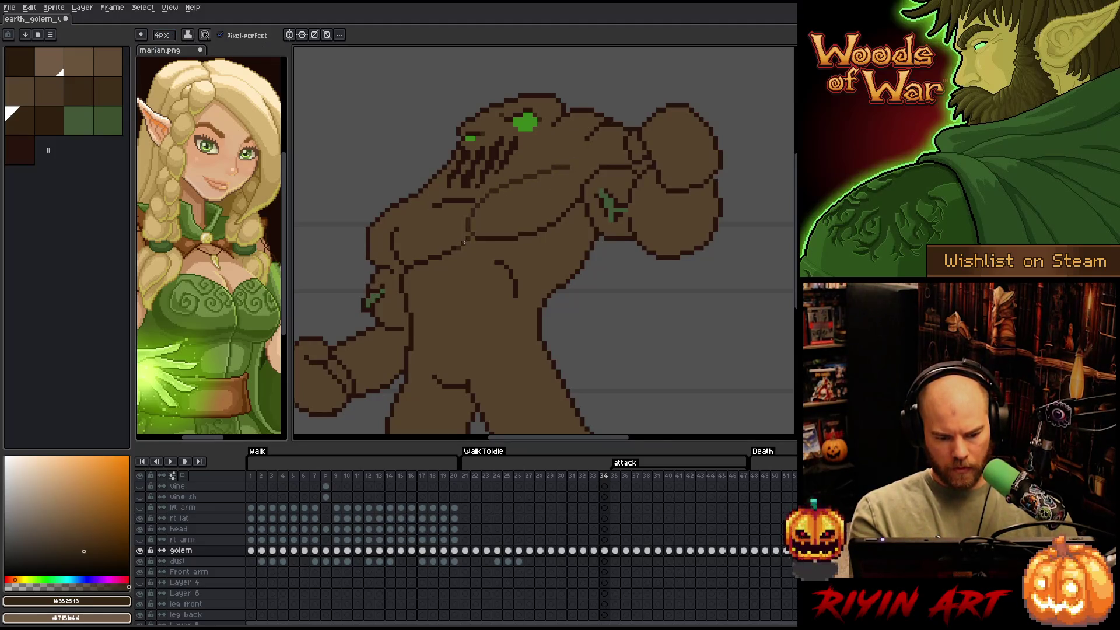
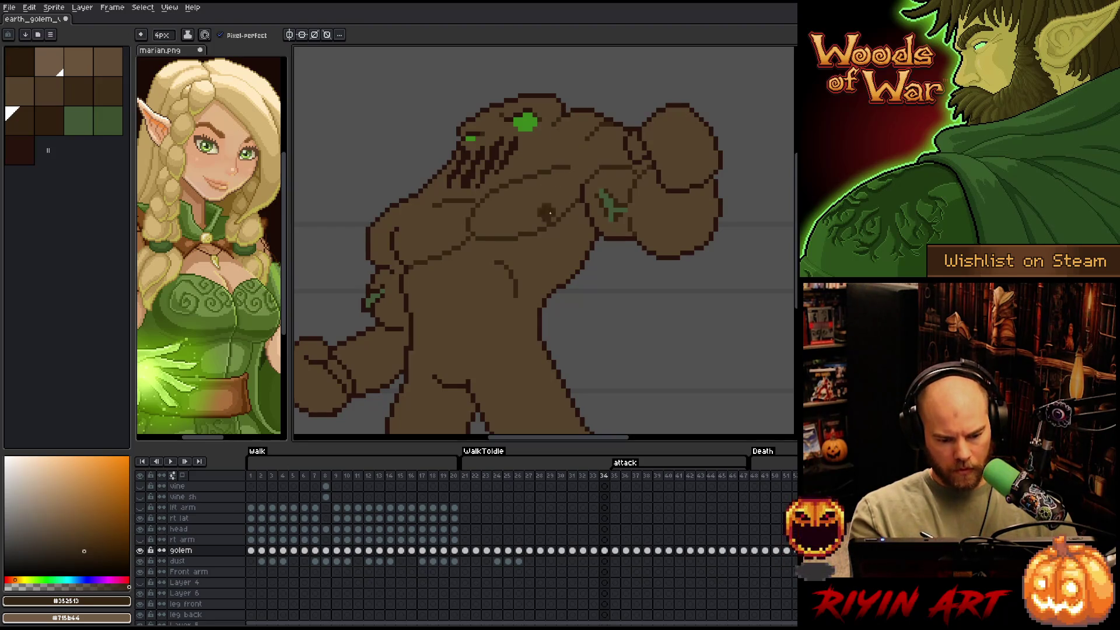
Select palette swatch 9 as the drawing colour while reviewing the golem on frame 34
left_click_drag(550, 256, 590, 170)
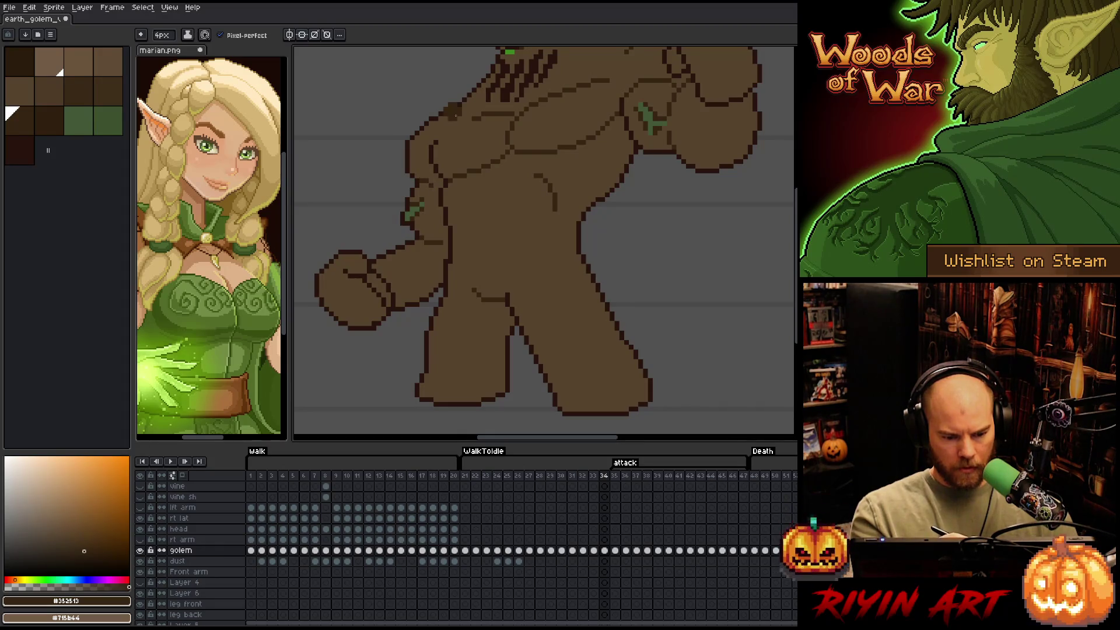
key("bracketright")
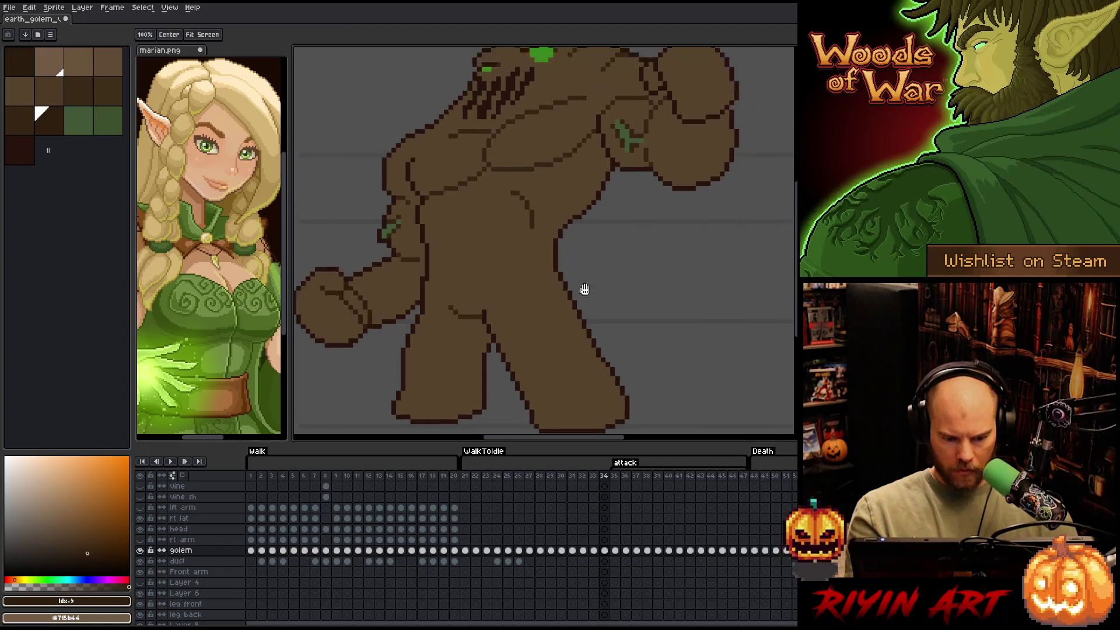
scroll(583, 290, "down", 1)
scroll(613, 210, "up", 1)
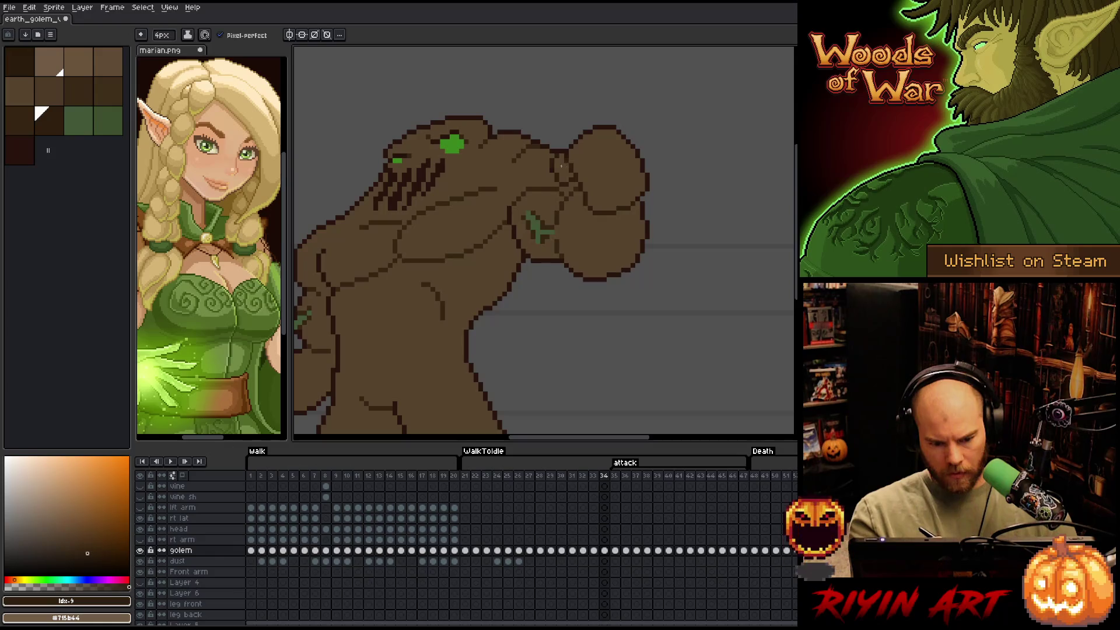
mouse_move(692, 132)
left_mouse_down()
mouse_move(640, 220)
mouse_move(648, 234)
mouse_move(677, 192)
left_mouse_up()
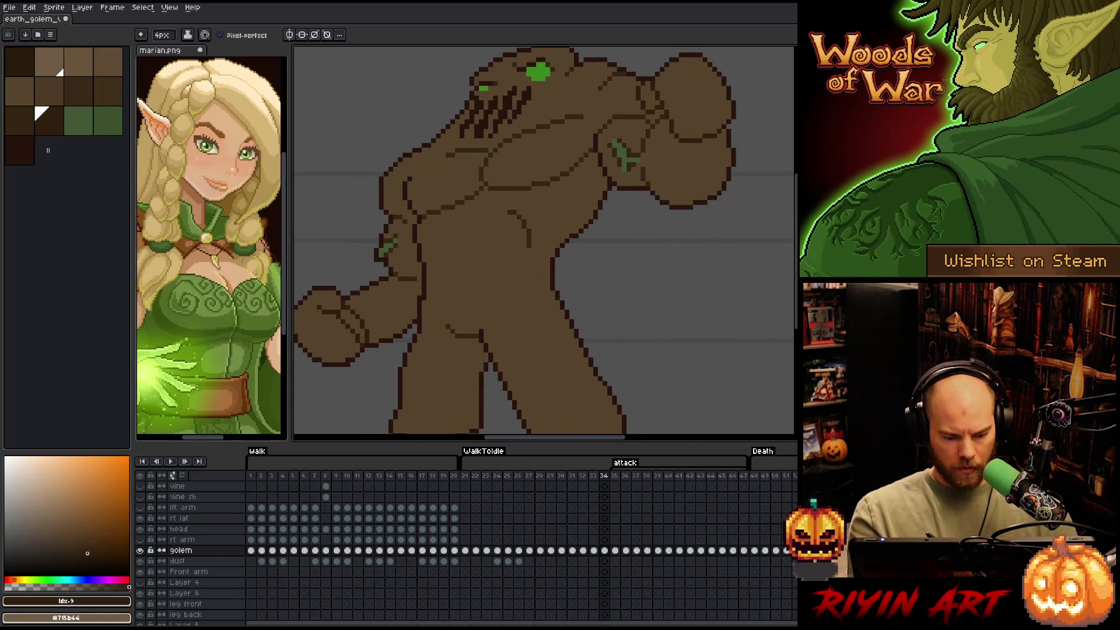
mouse_move(597, 264)
left_mouse_down()
mouse_move(665, 307)
mouse_move(624, 288)
mouse_move(645, 239)
left_mouse_up()
On attack frame 35, select all #28130d outline pixels with Color Range
key("Right")
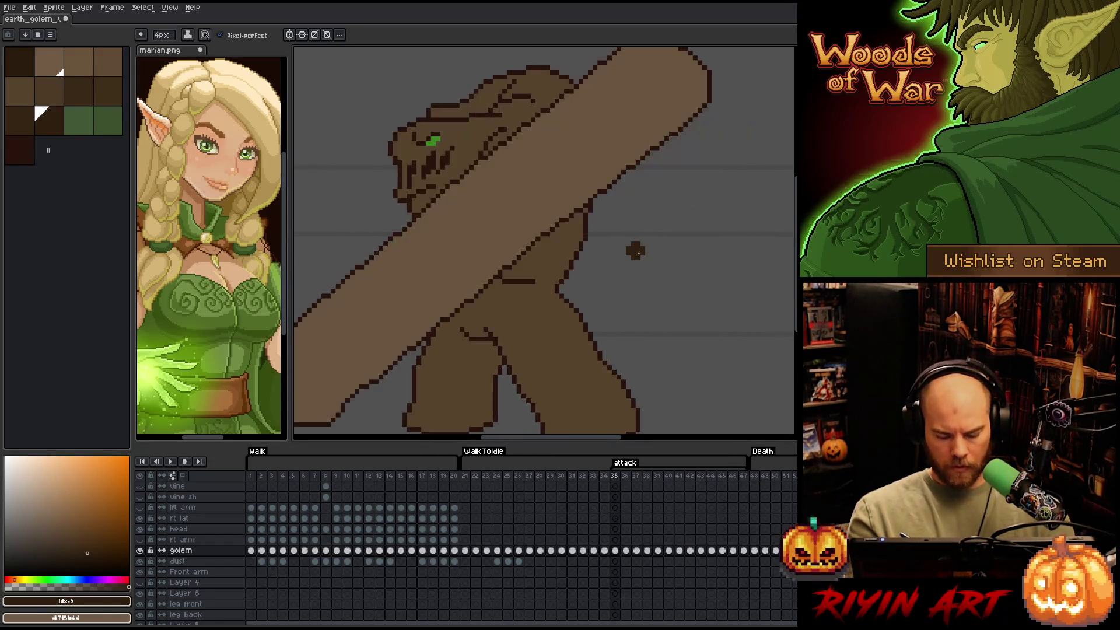
left_click_drag(607, 273, 645, 256)
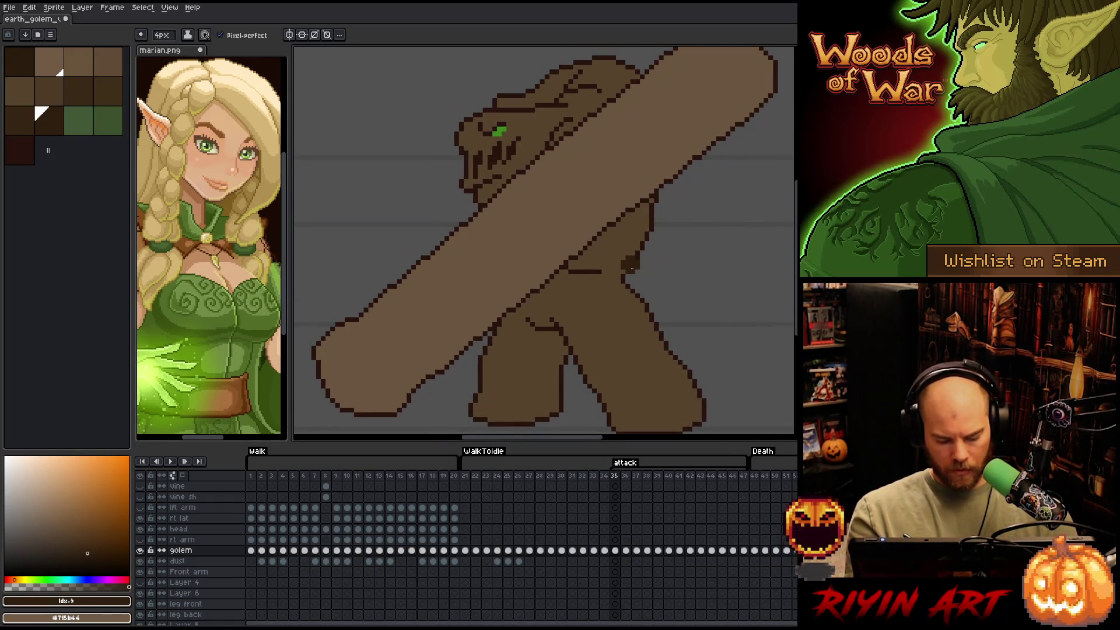
key("shift+c")
left_click(499, 149)
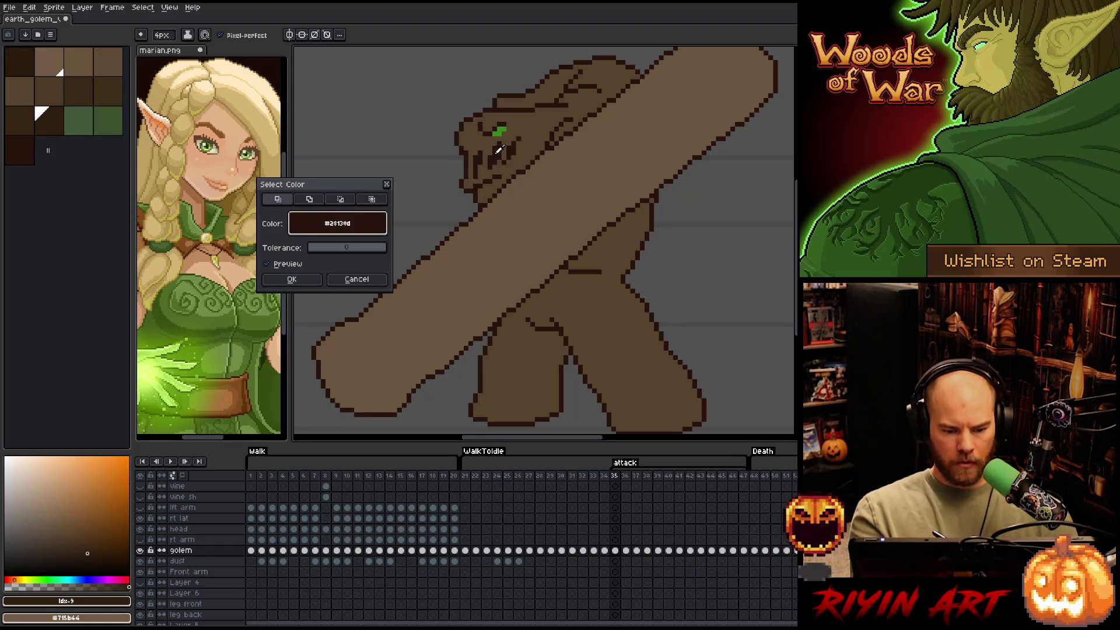
left_click(292, 279)
left_click(19, 123)
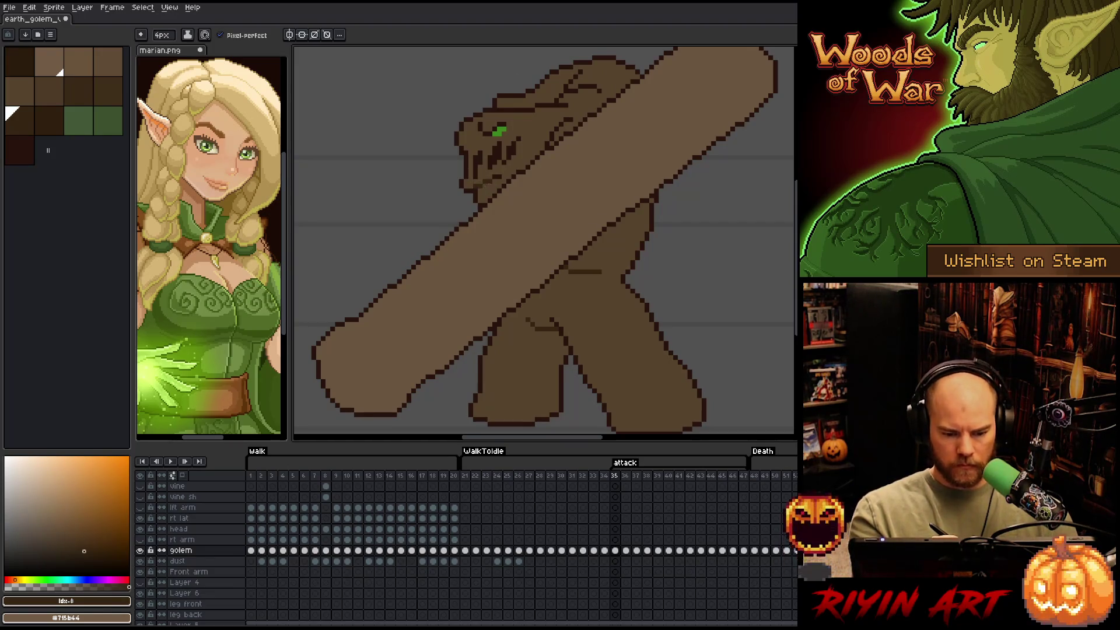
Sample the golem's mid-brown body colour on frame 35
left_click_drag(602, 210, 528, 295)
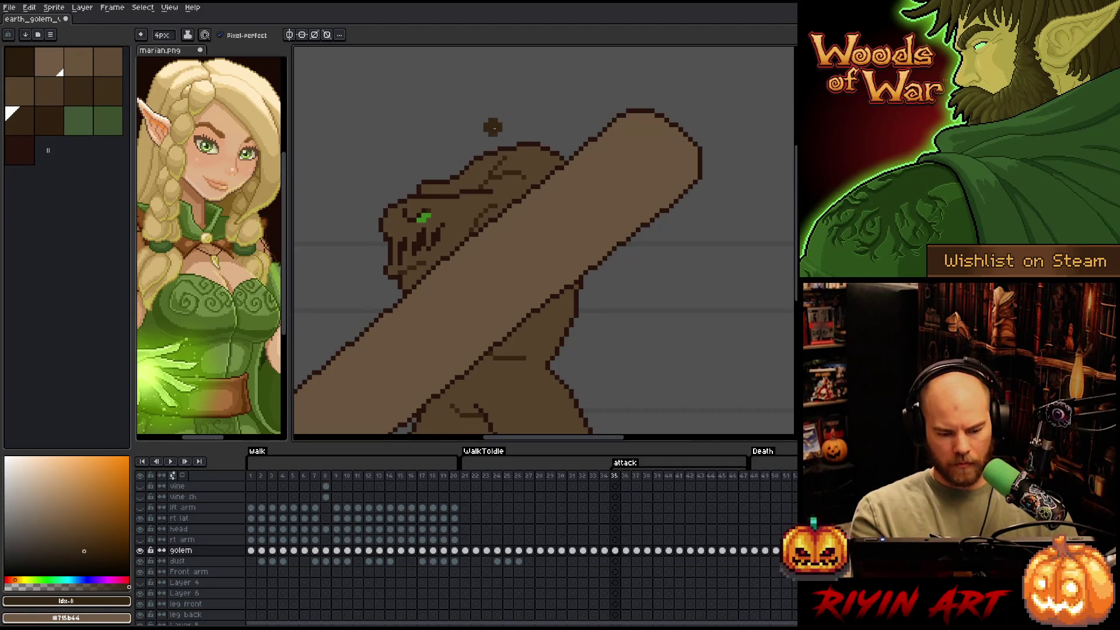
left_click(167, 36)
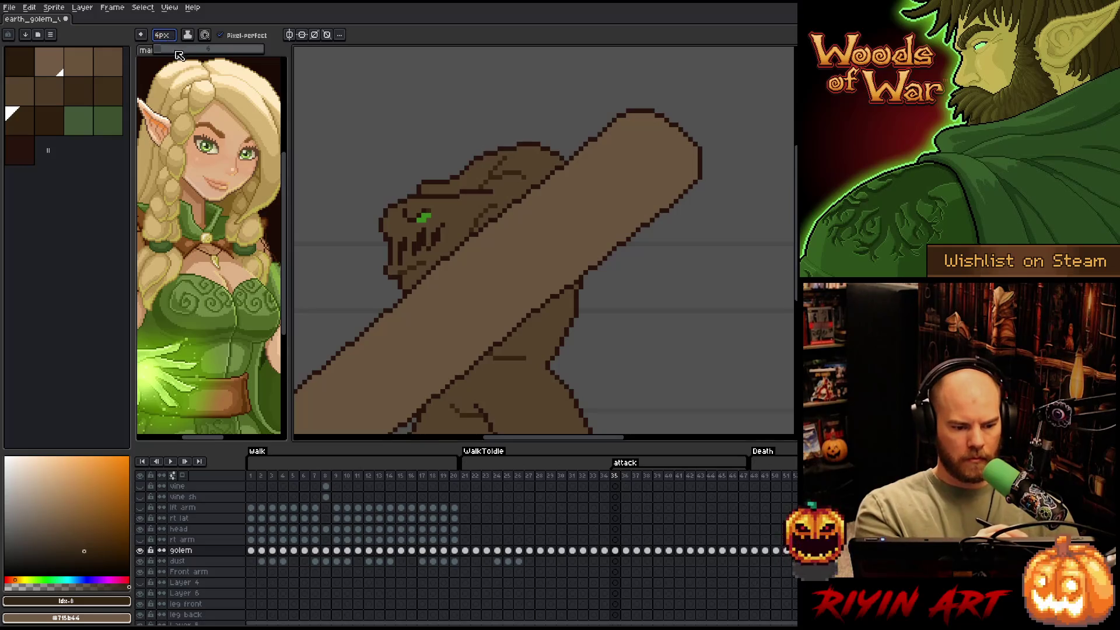
key("ctrl")
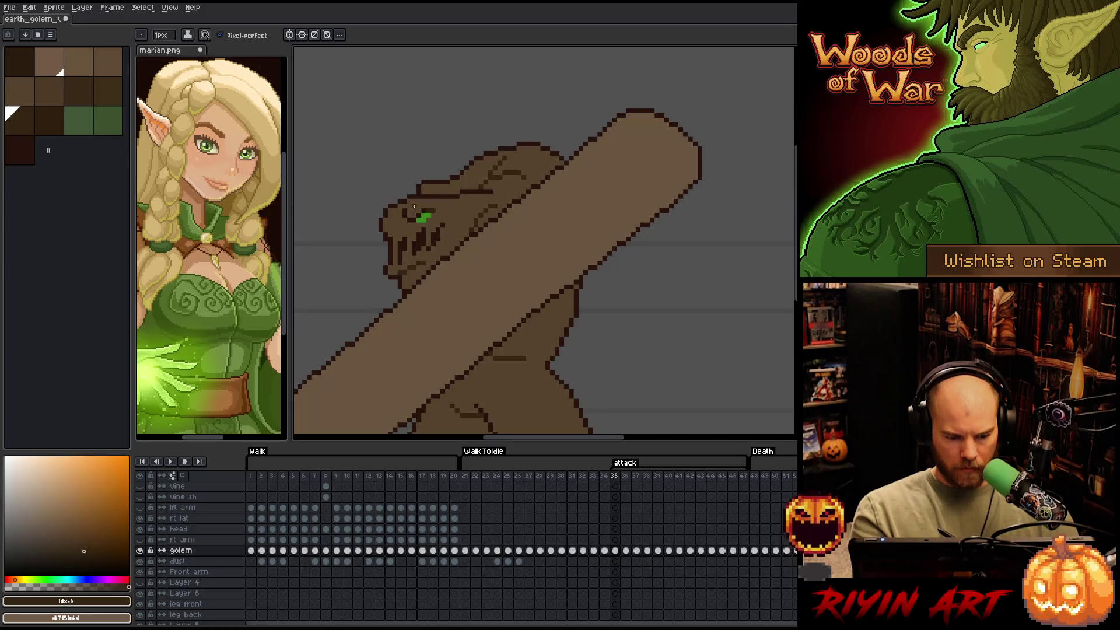
left_click(415, 194, "alt")
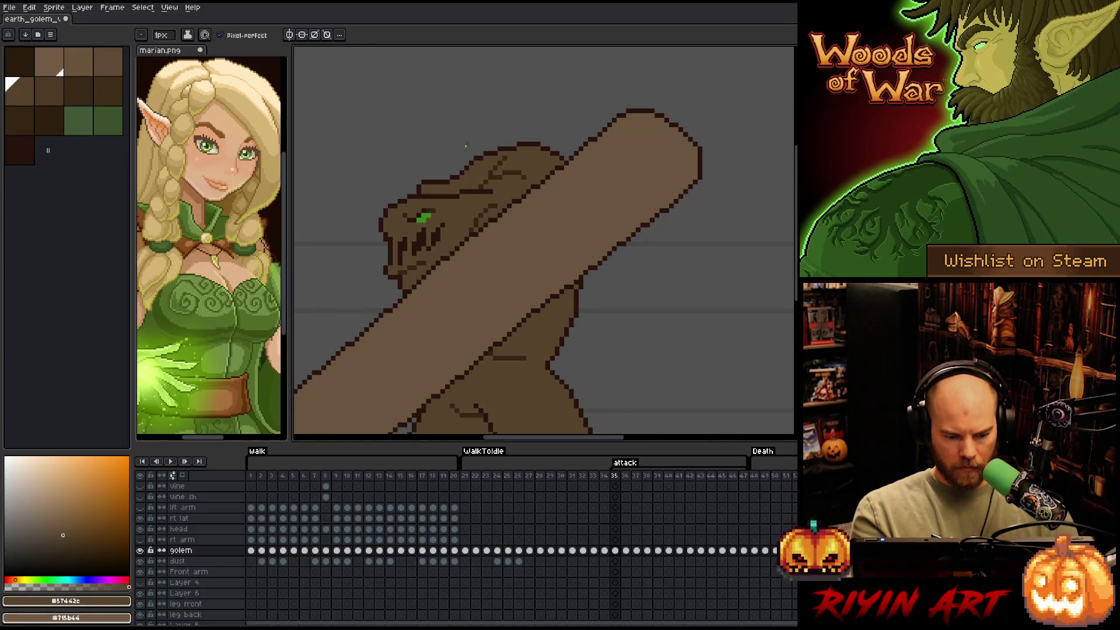
Reselect the dark outline pixels, choose the darker swatch, and return to the pencil
key("shift+c")
left_click(459, 203)
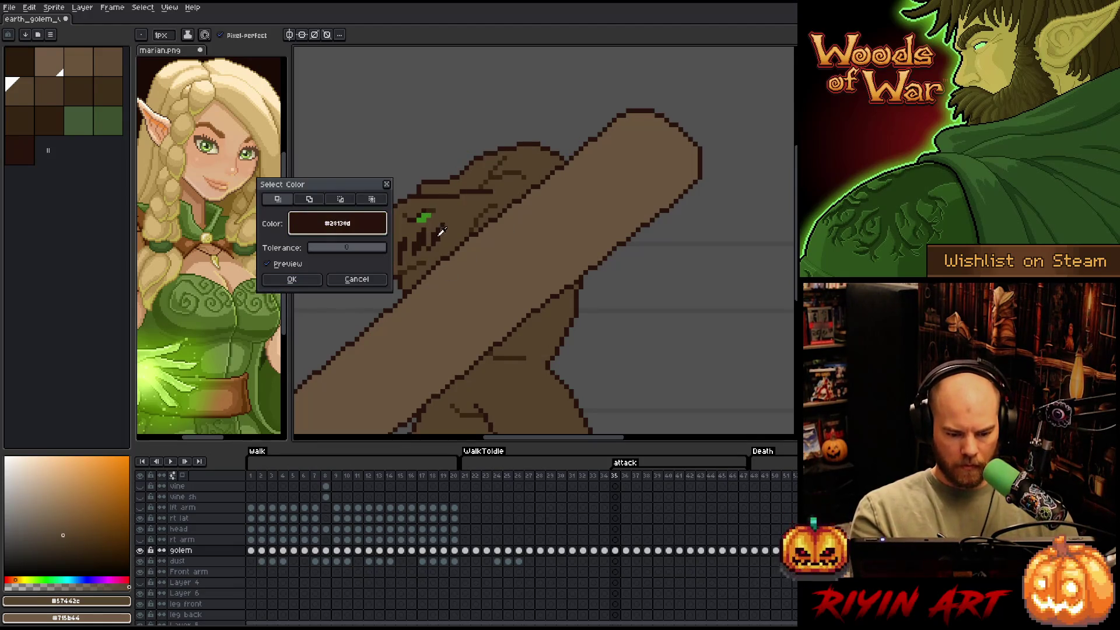
left_click(292, 280)
left_click(33, 129)
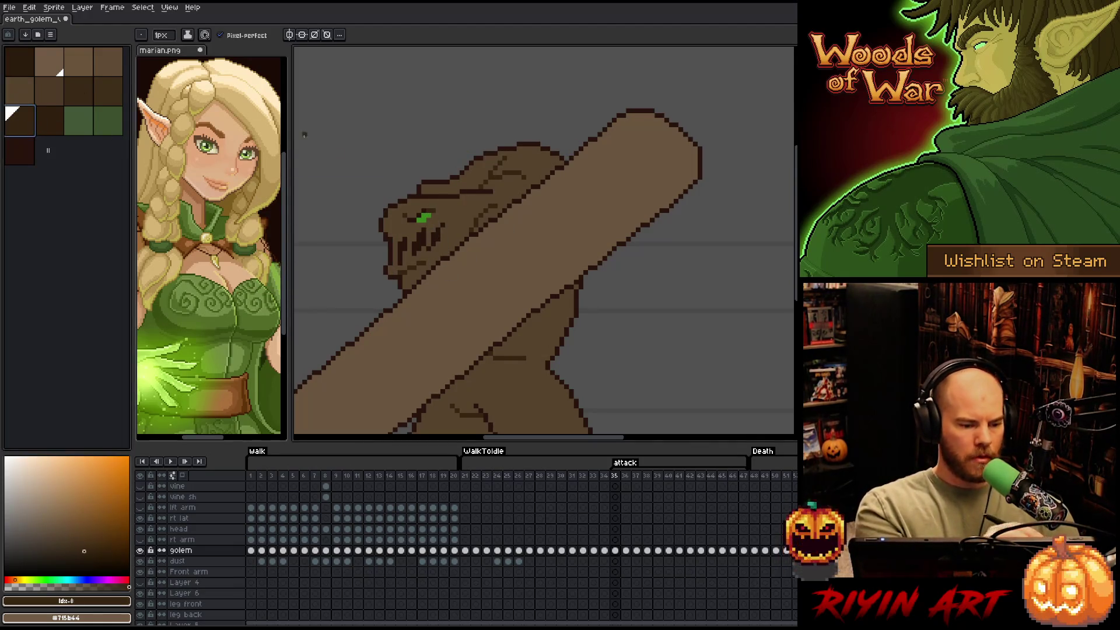
left_click_drag(540, 320, 523, 234)
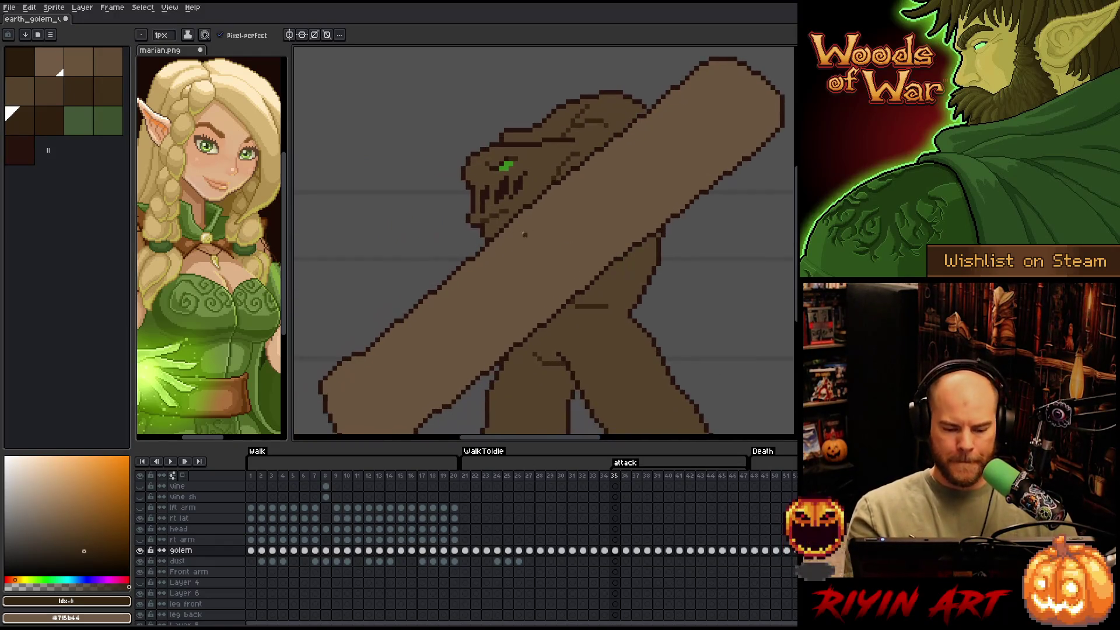
mouse_move(615, 216)
left_mouse_down()
mouse_move(600, 243)
mouse_move(589, 227)
mouse_move(603, 309)
mouse_move(626, 232)
mouse_move(600, 282)
mouse_move(600, 292)
mouse_move(661, 194)
left_mouse_up()
key("b")
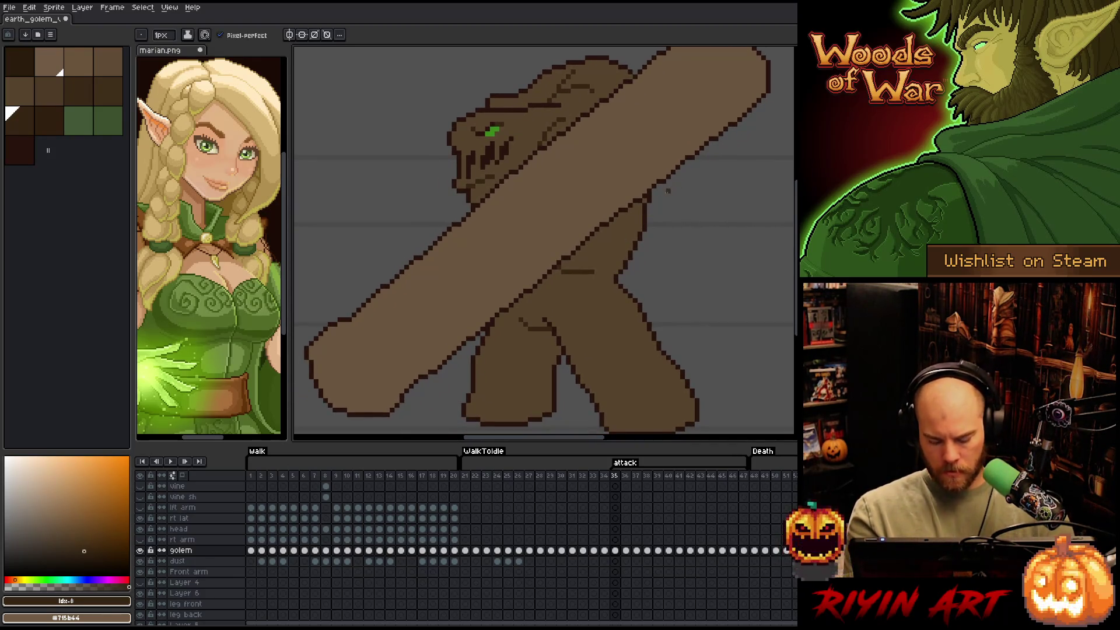
Advance to attack frame 36 and select its #28130d outline pixels
key("period")
key("shift+c")
left_click(480, 162)
left_click(298, 279)
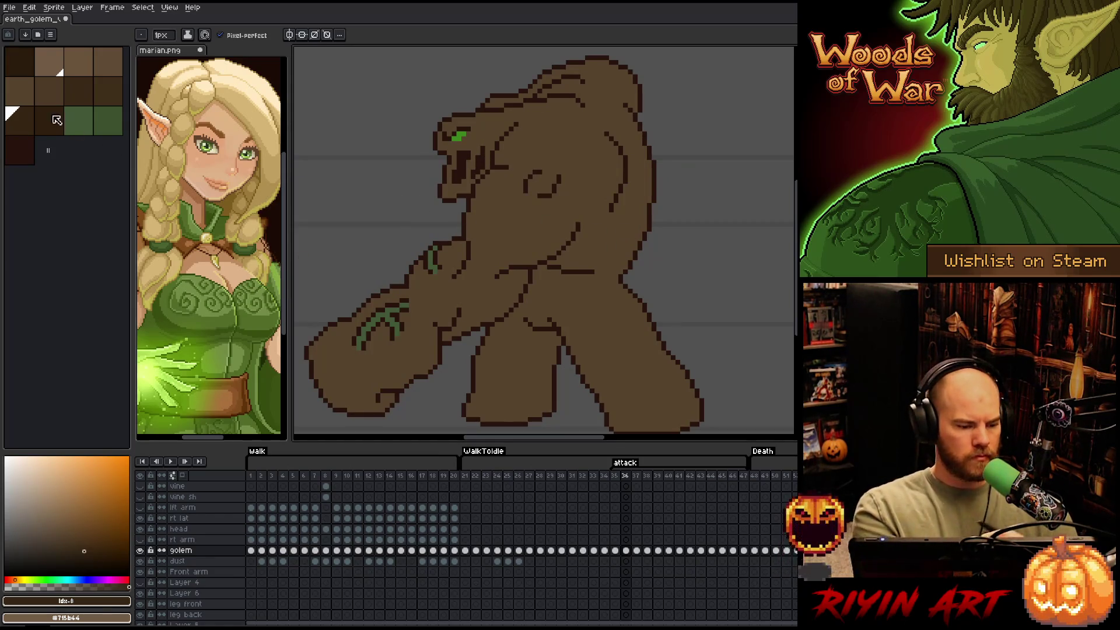
Set the pencil to 4px and draw a short dark stroke across the chest
left_click(174, 38)
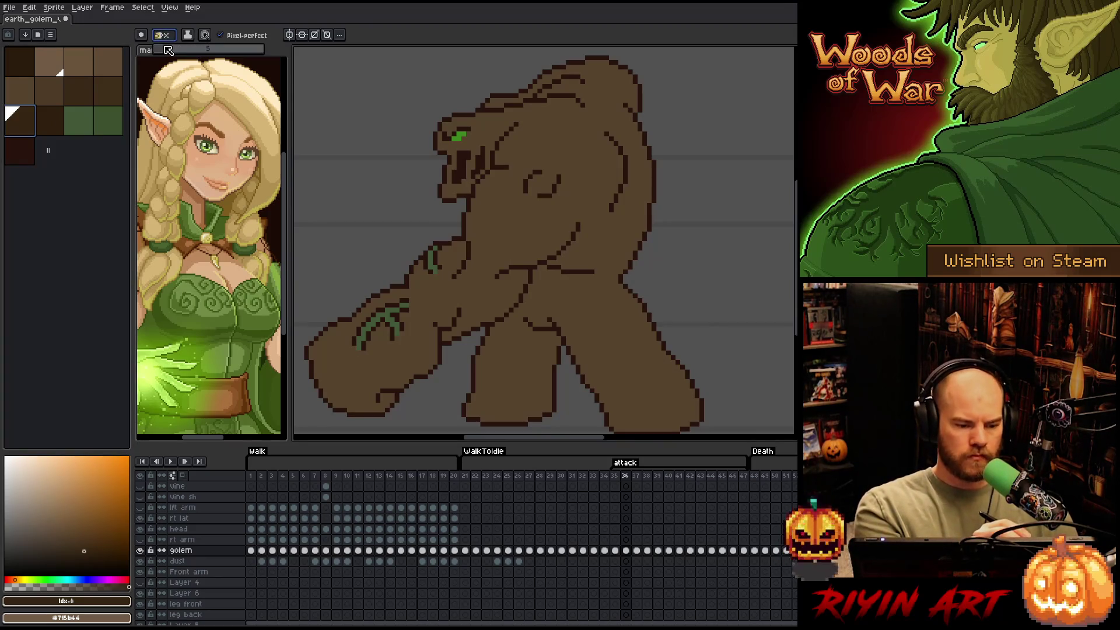
left_click(168, 51)
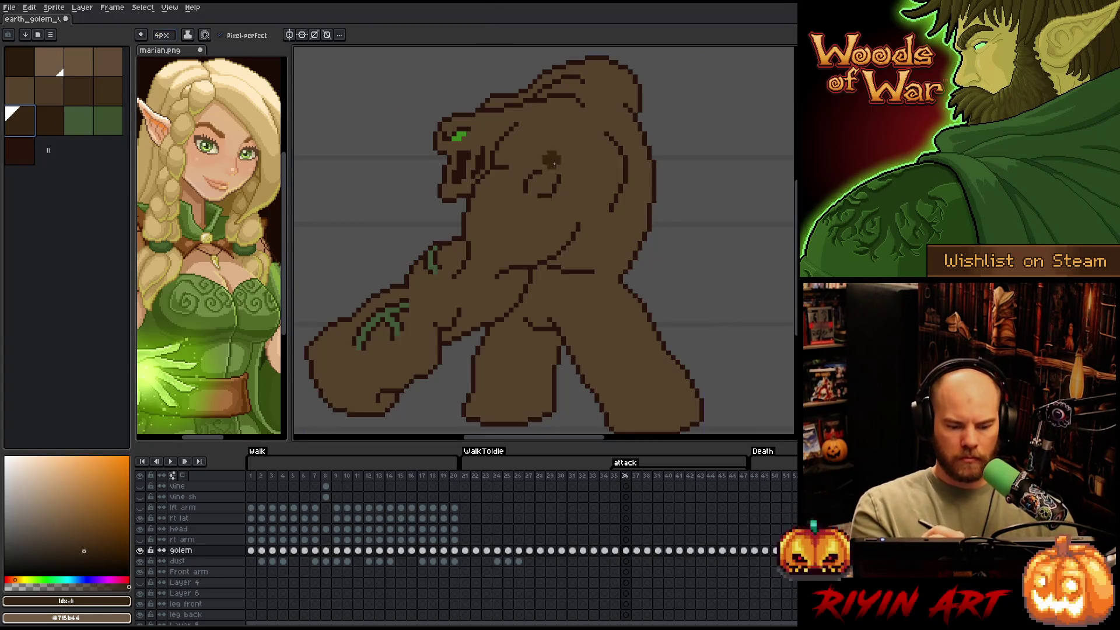
right_click(571, 280)
key("Escape")
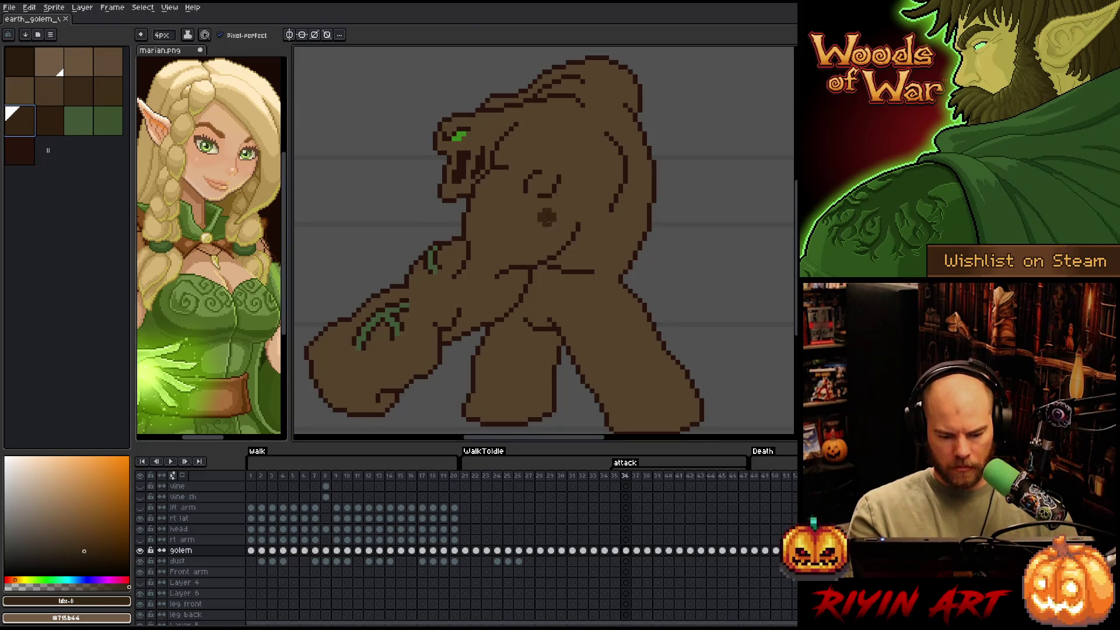
left_click_drag(516, 272, 545, 266)
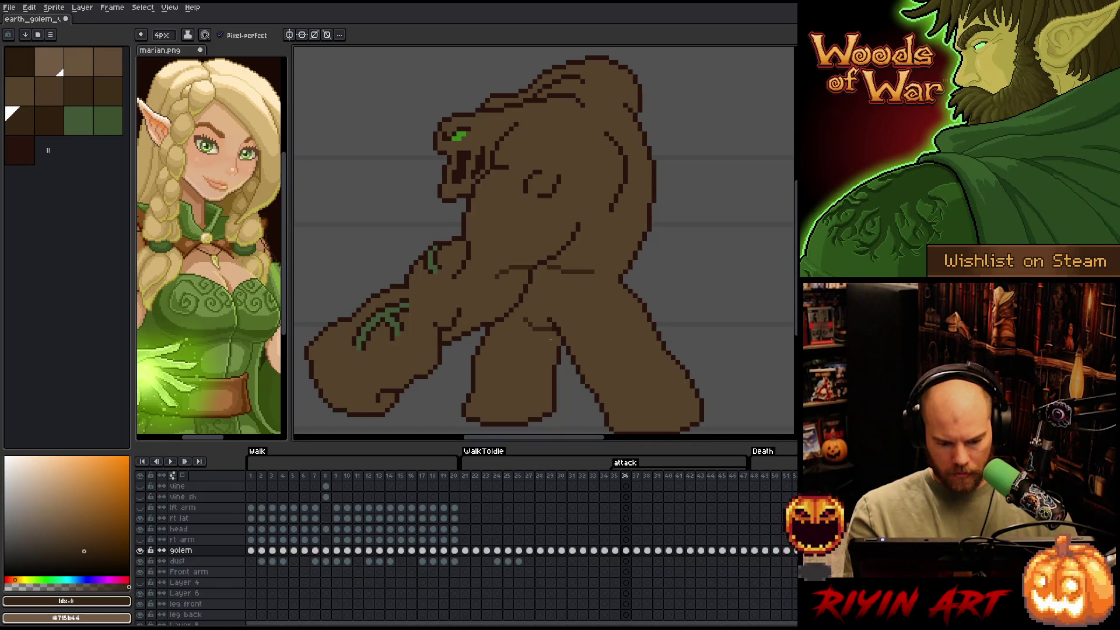
Compare with frame 35, pick the next palette colour, and return to frame 36
key("Left")
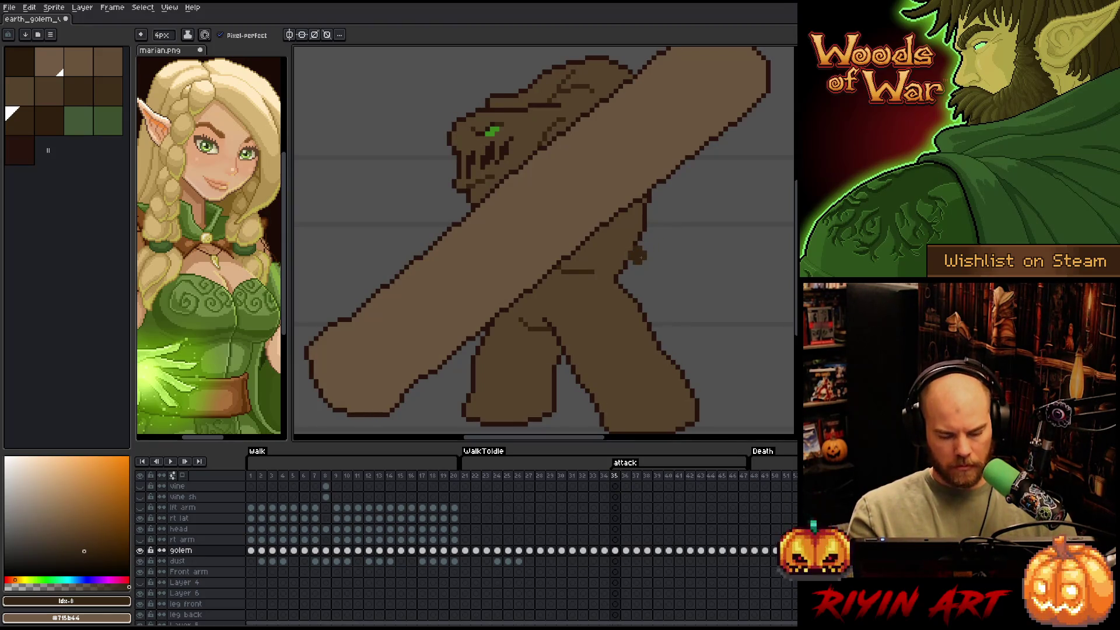
key("v")
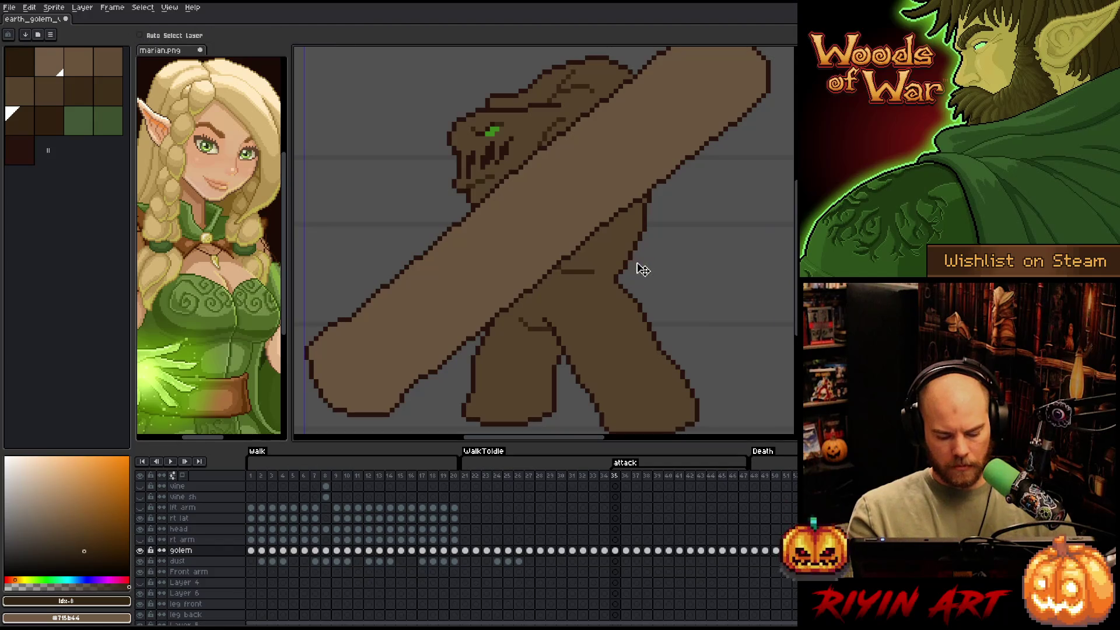
key("b")
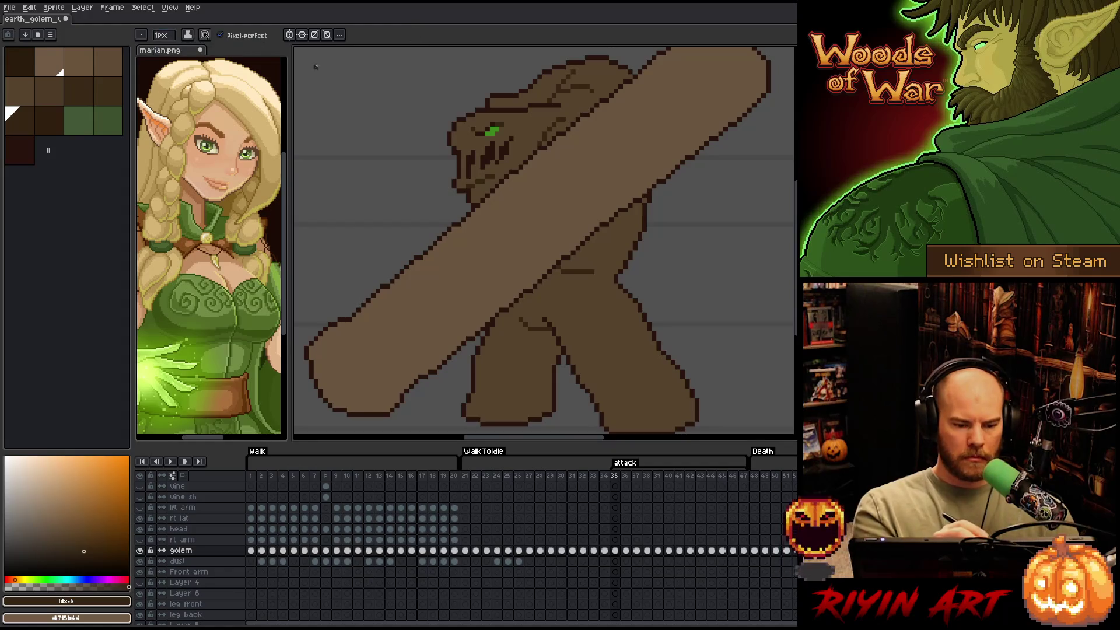
left_click(49, 120)
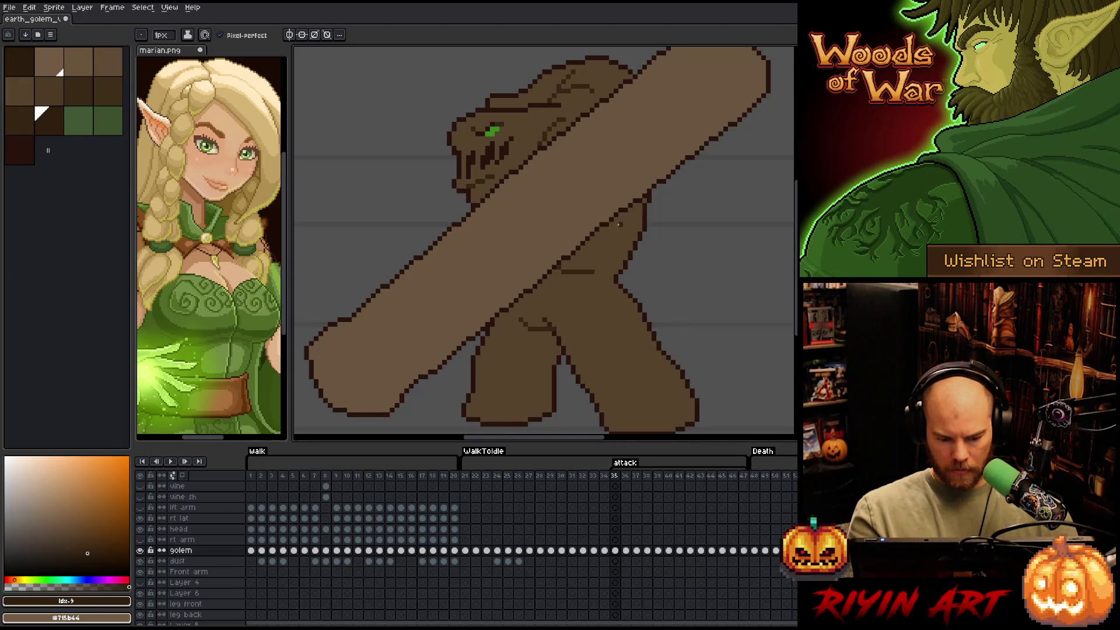
key("period")
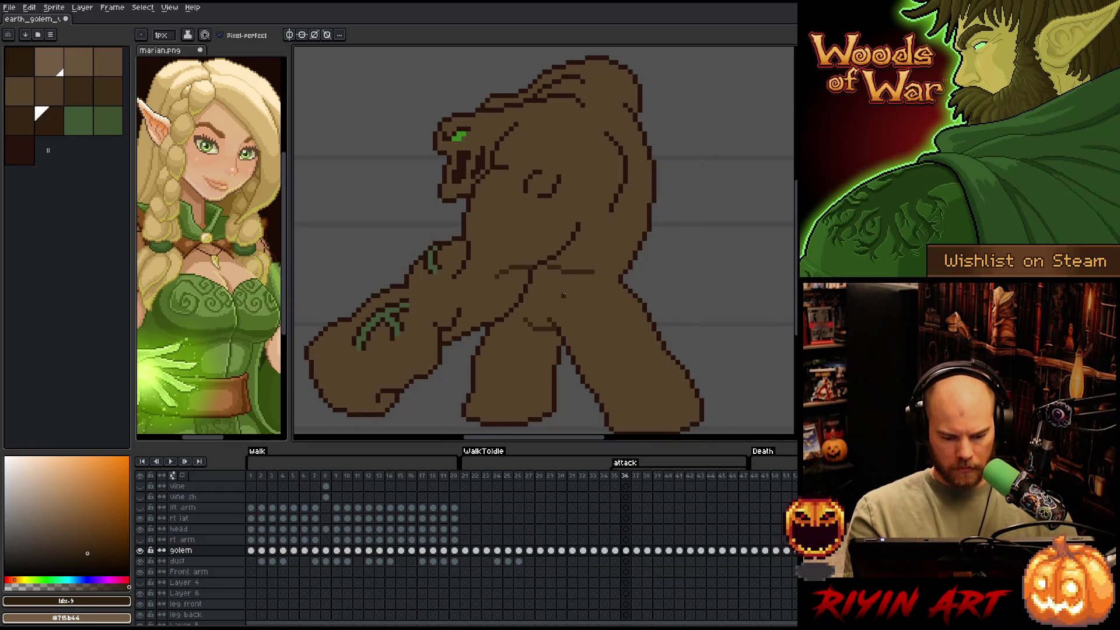
key("shift+c")
Select the #28130d outline pixels on frame 36 and choose the darker palette brown
left_click(467, 213)
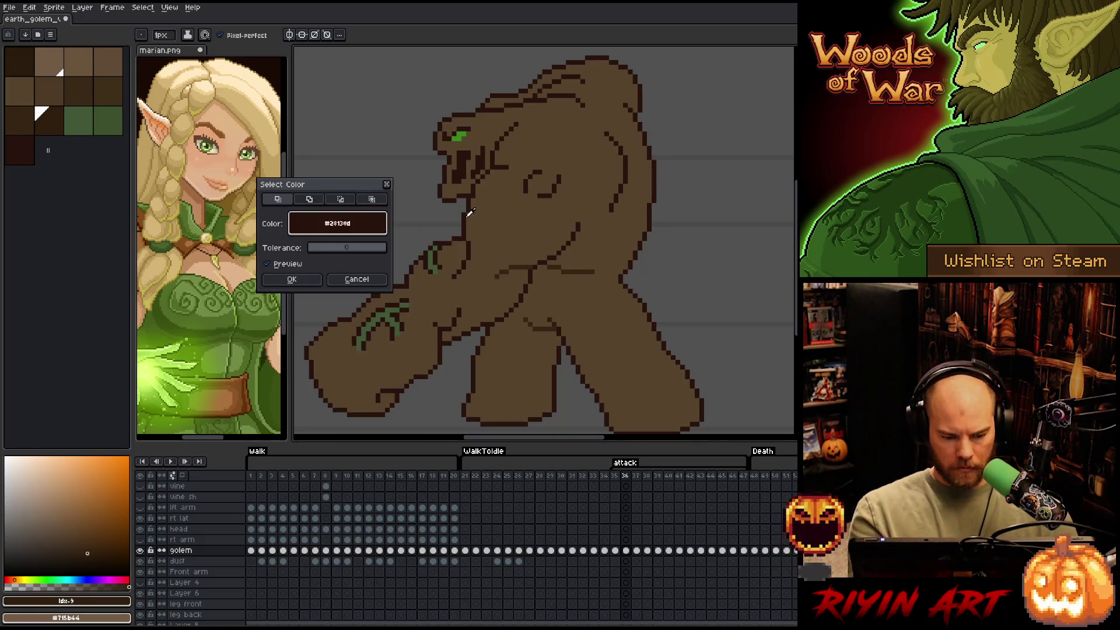
left_click(291, 279)
left_click(20, 120)
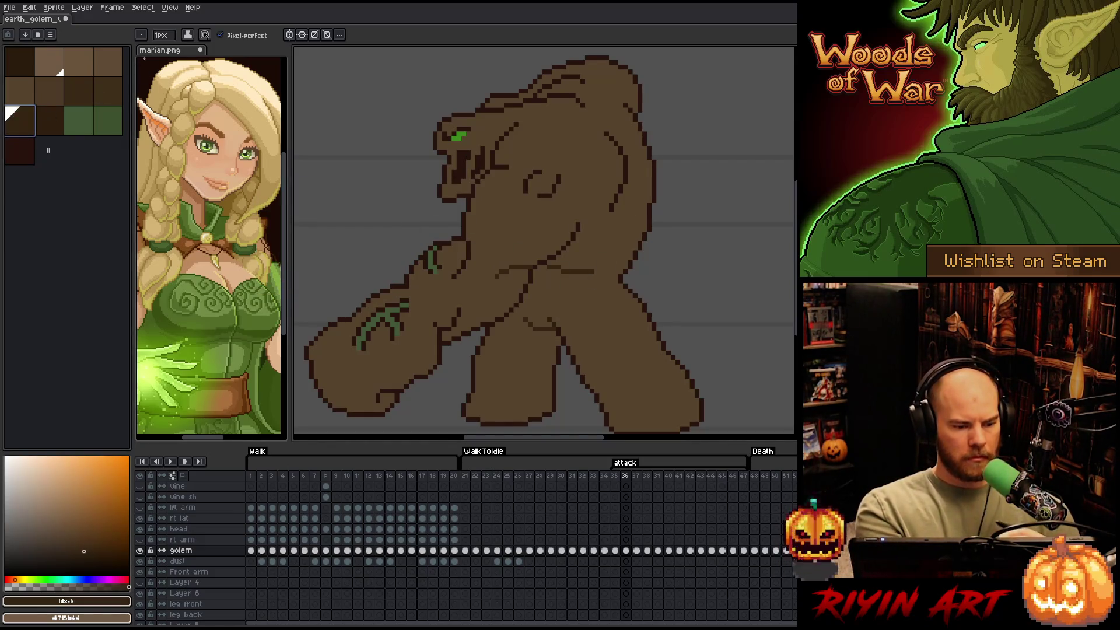
left_click(162, 36)
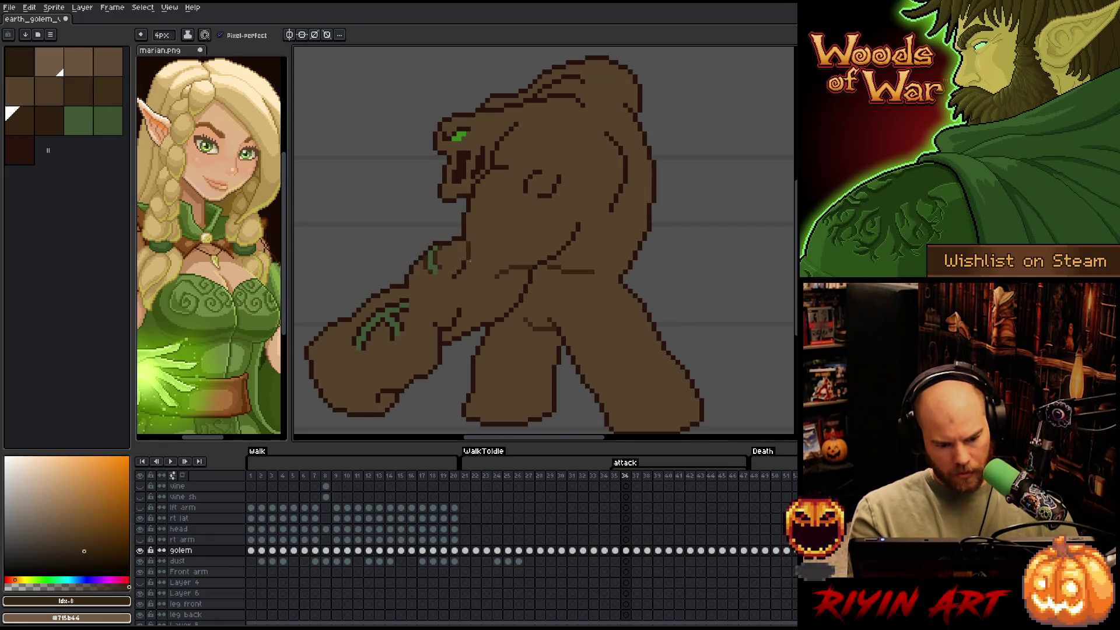
Repaint the belly-curve outline and the forearm's dark patch in lighter brown
mouse_move(528, 175)
left_mouse_down()
mouse_move(559, 182)
mouse_move(544, 198)
left_mouse_up()
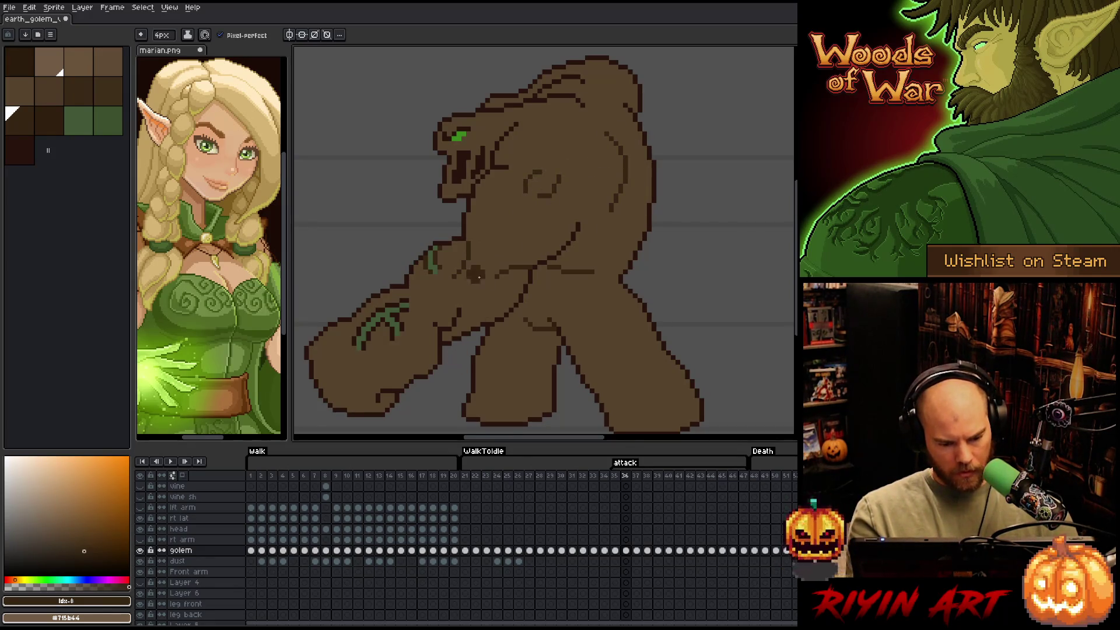
left_click(455, 268)
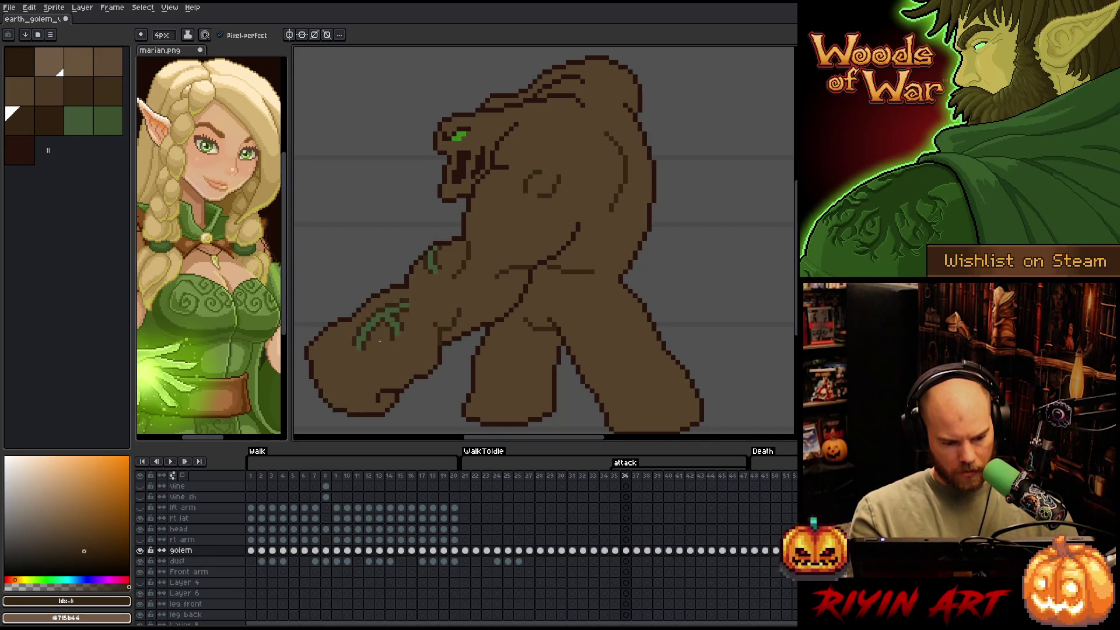
left_click(49, 130)
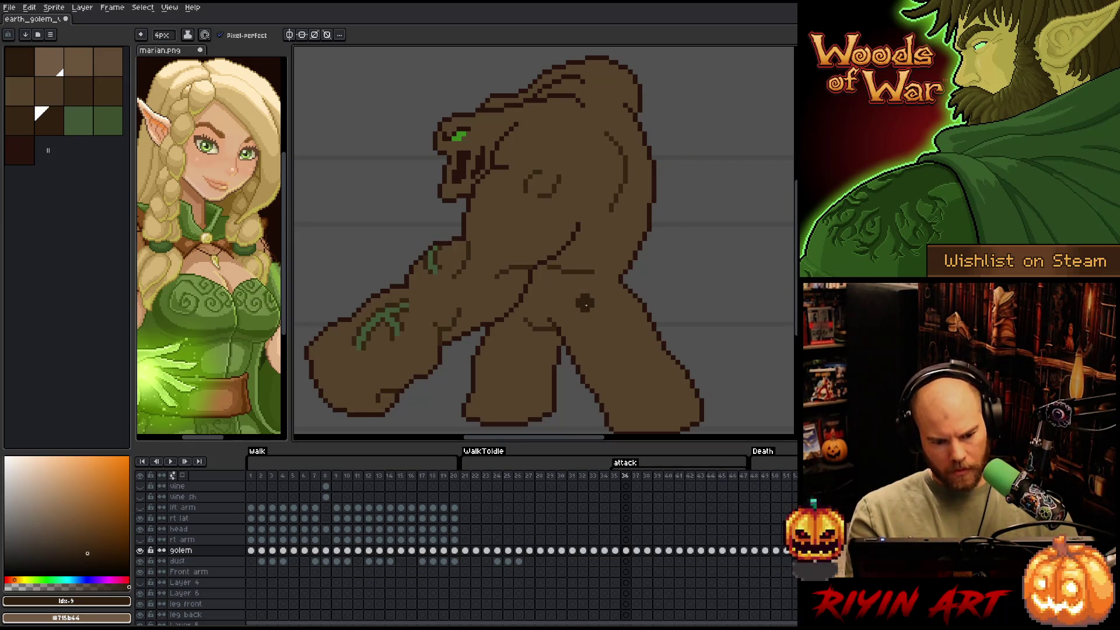
left_click(29, 121)
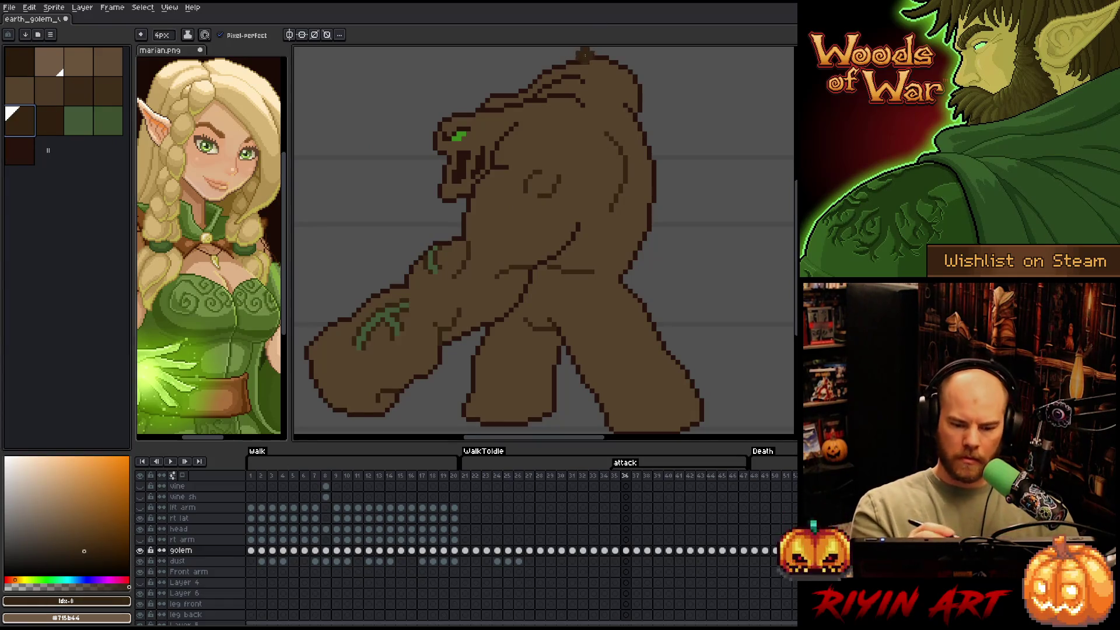
key("comma")
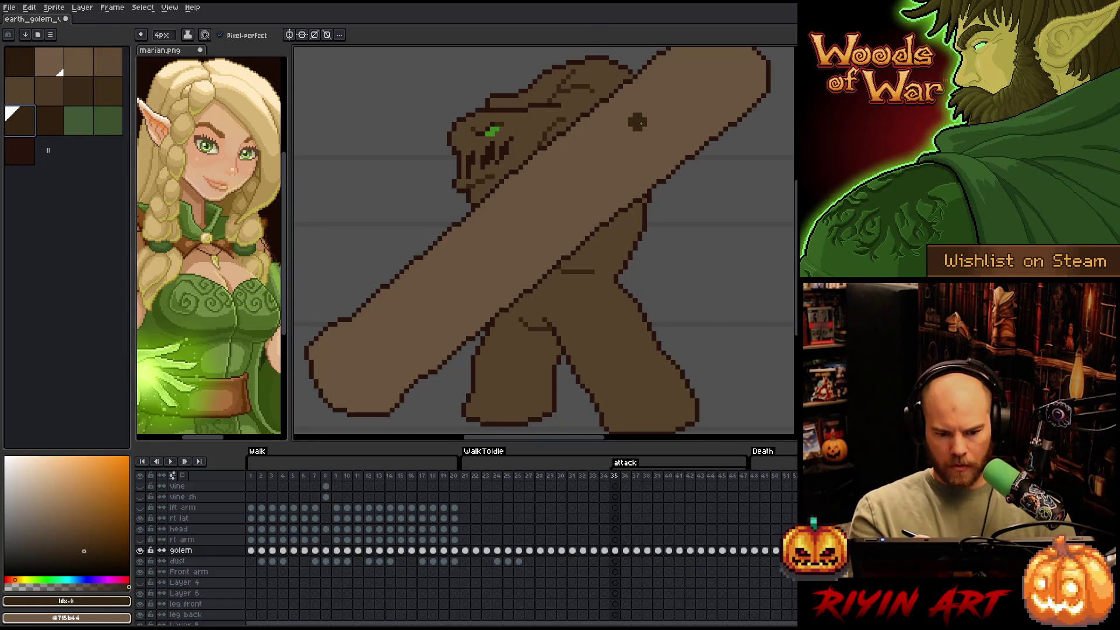
key("period")
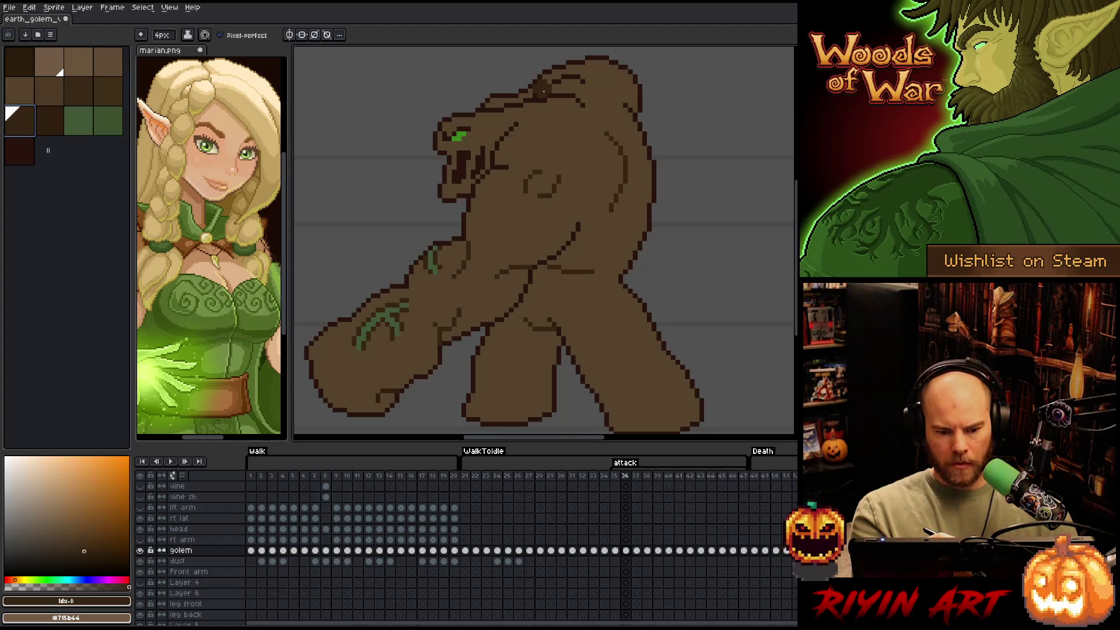
Shrink the pencil to 1px, turn off Pixel-perfect, and save the sprite
key("minus")
key("minus")
key("minus")
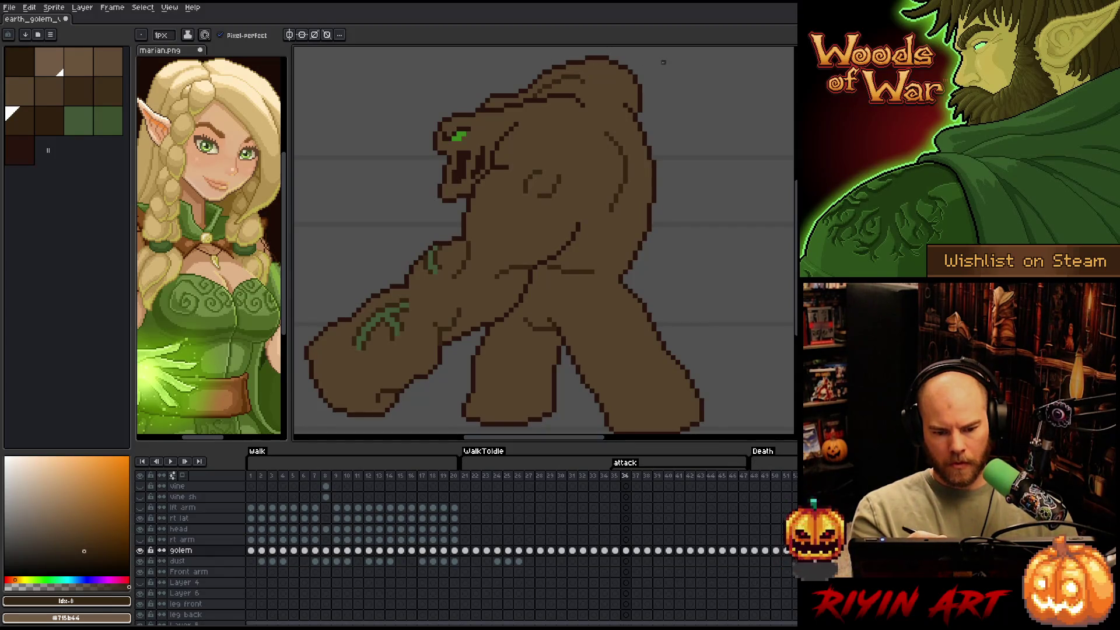
left_click(220, 35)
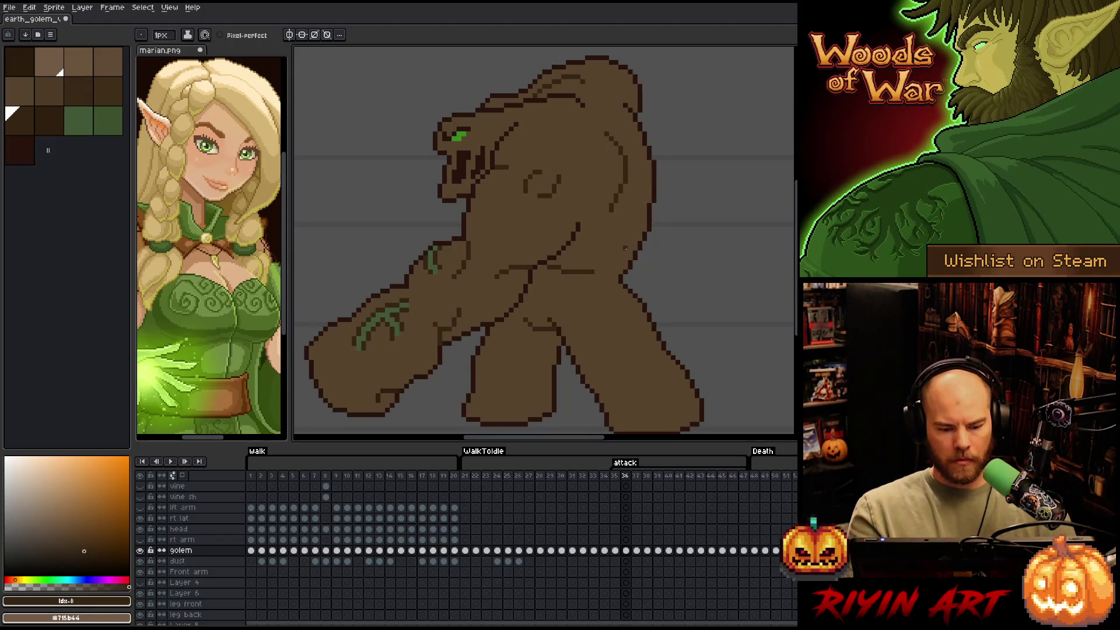
key("ctrl+s")
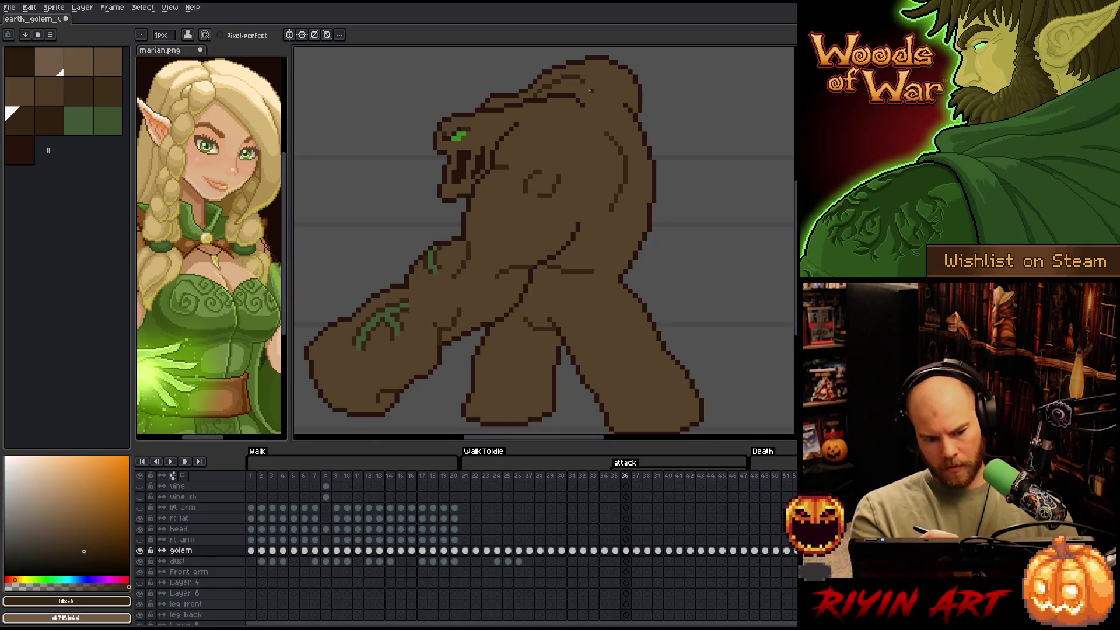
Compare frame 36 against frame 35, then advance to attack frame 37
key("Left")
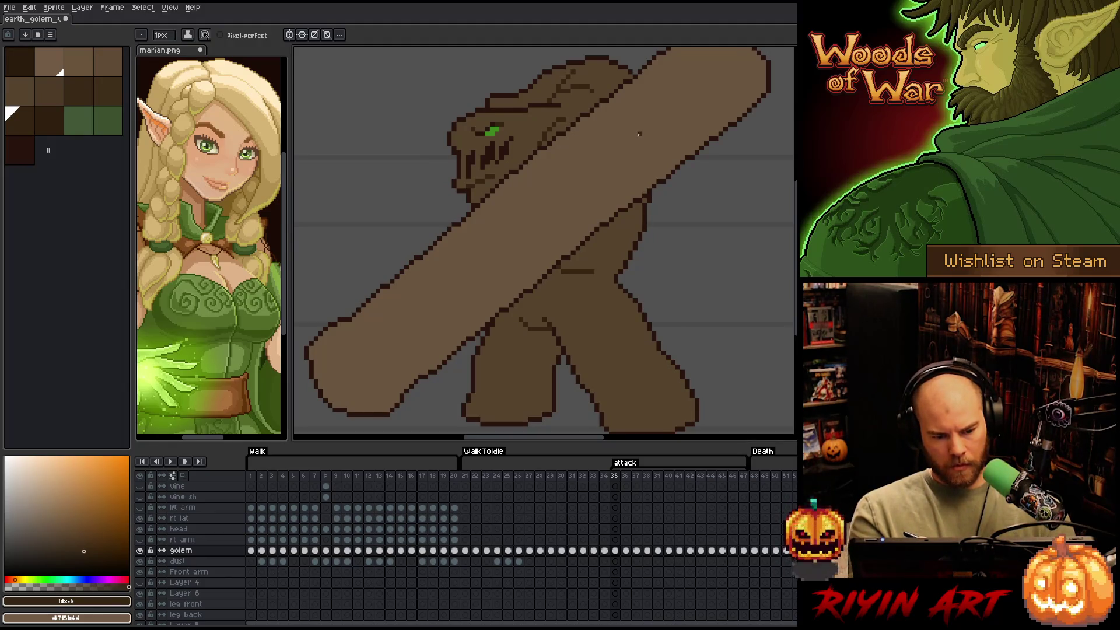
key("Right")
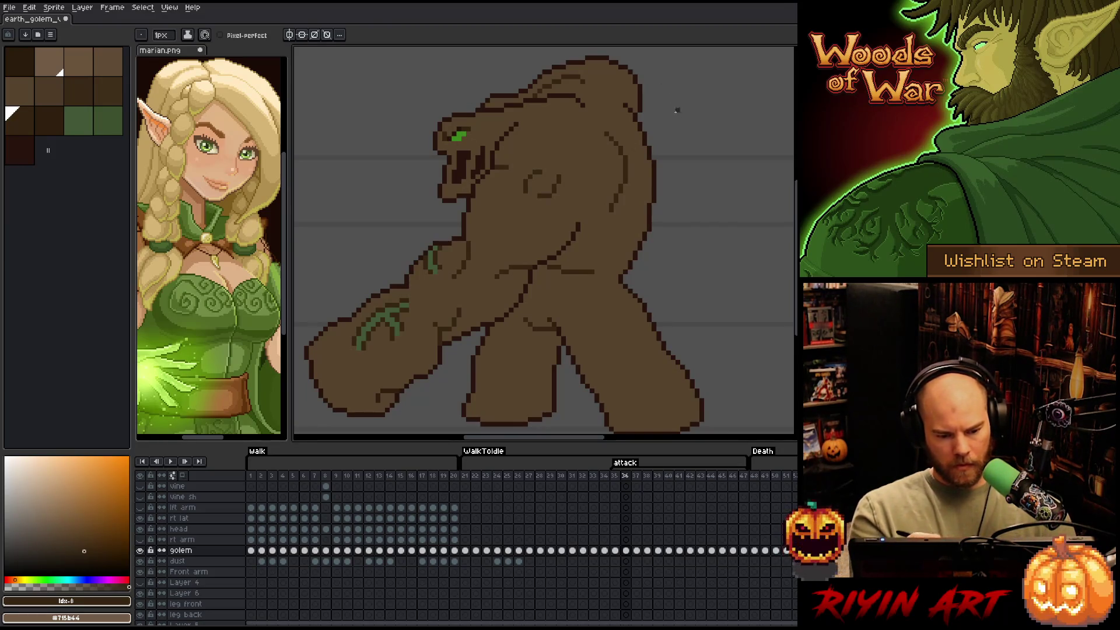
key("ctrl")
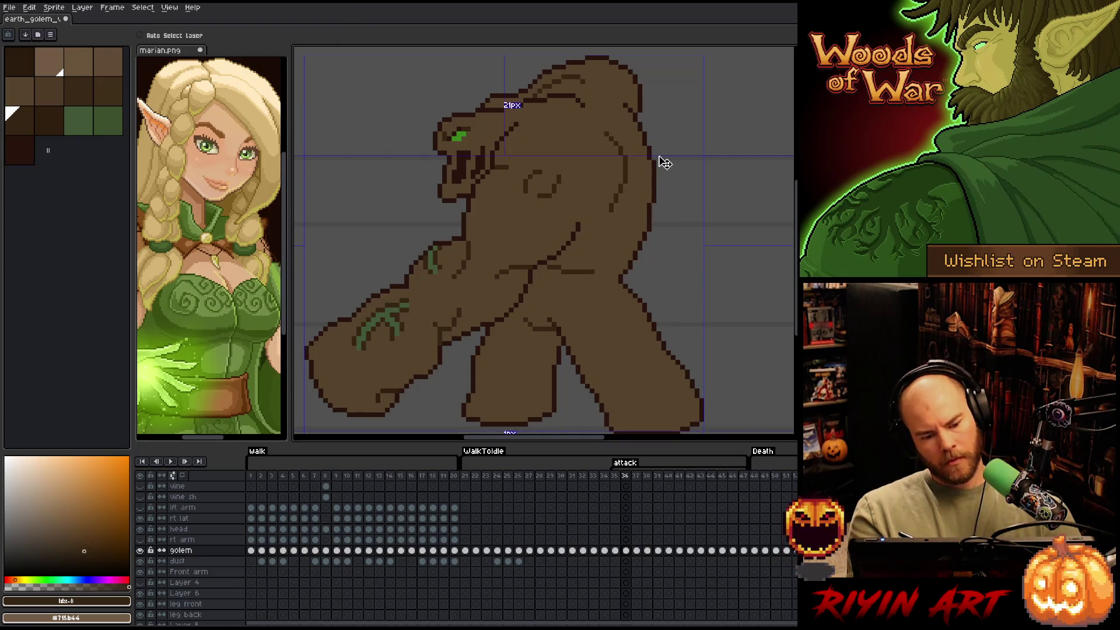
key("ctrl")
key("ctrl")
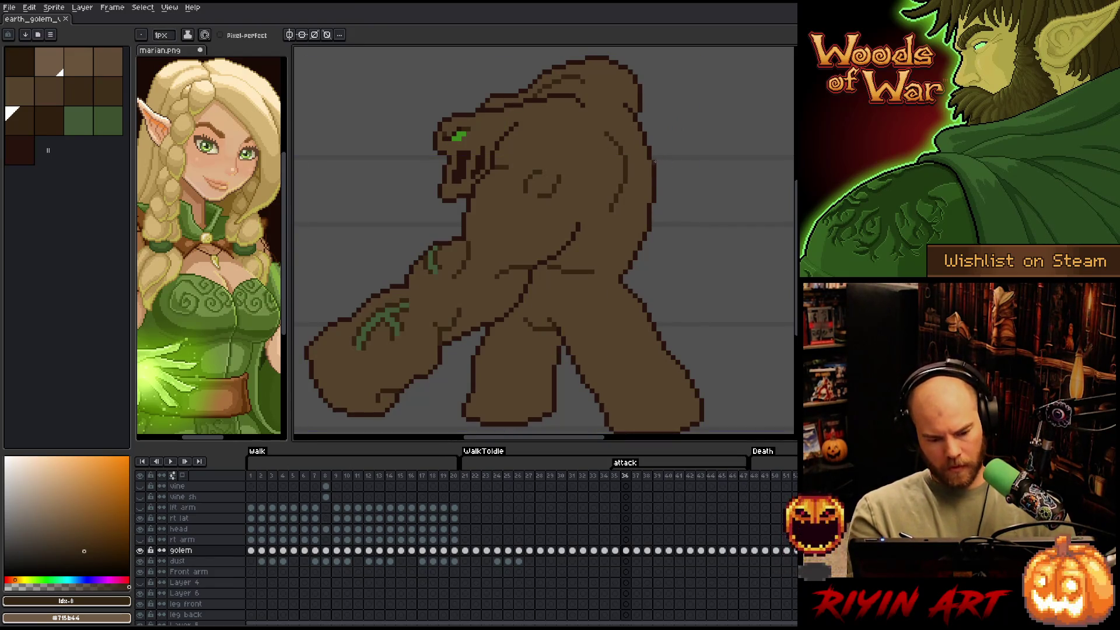
key("Right")
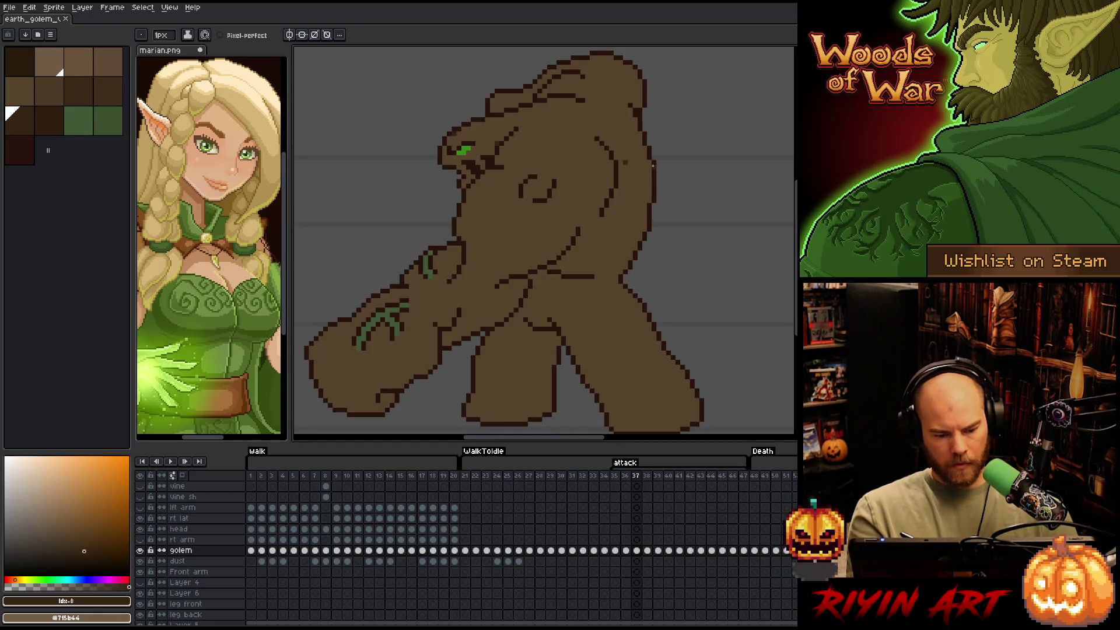
Select the #28130d outline pixels and paint lighter brown over the head and hip lines
key("shift+c")
left_click(478, 163)
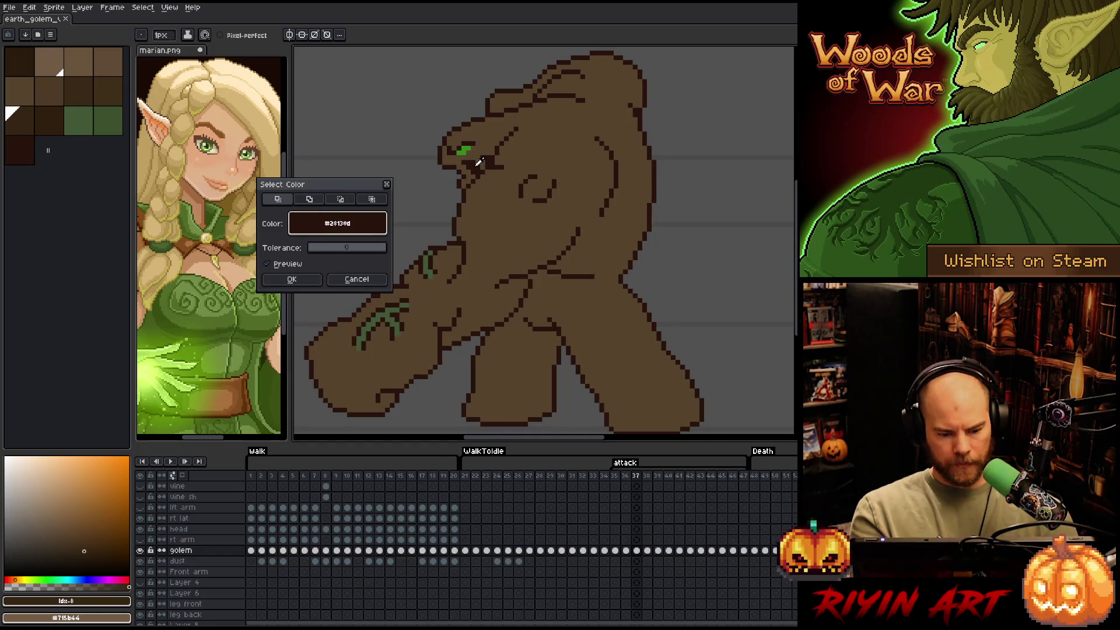
left_click(292, 279)
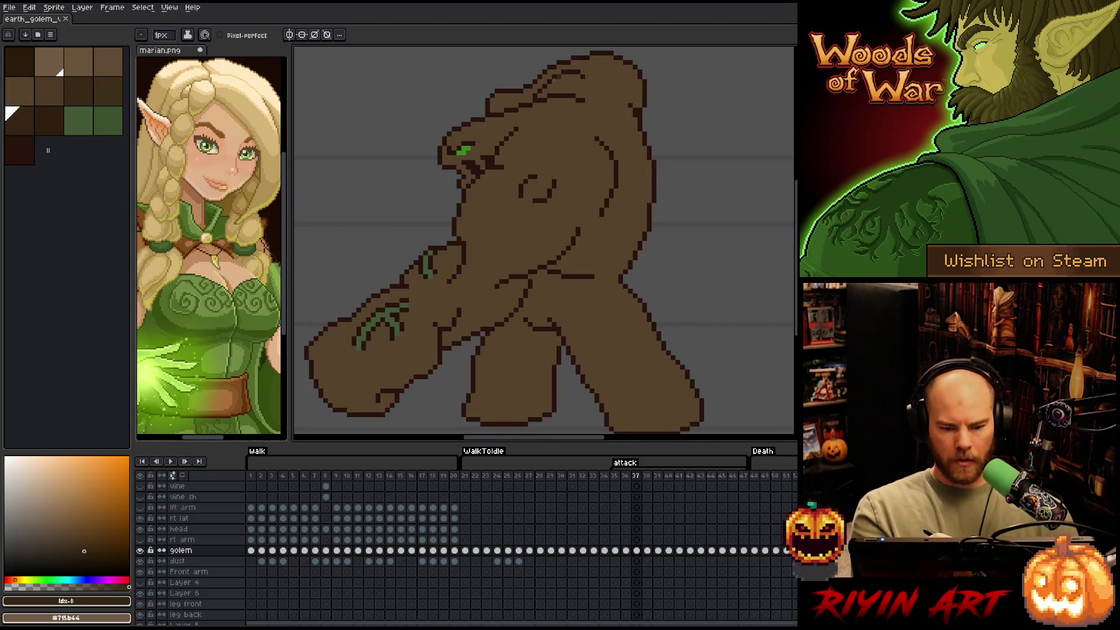
left_click_drag(562, 71, 583, 76)
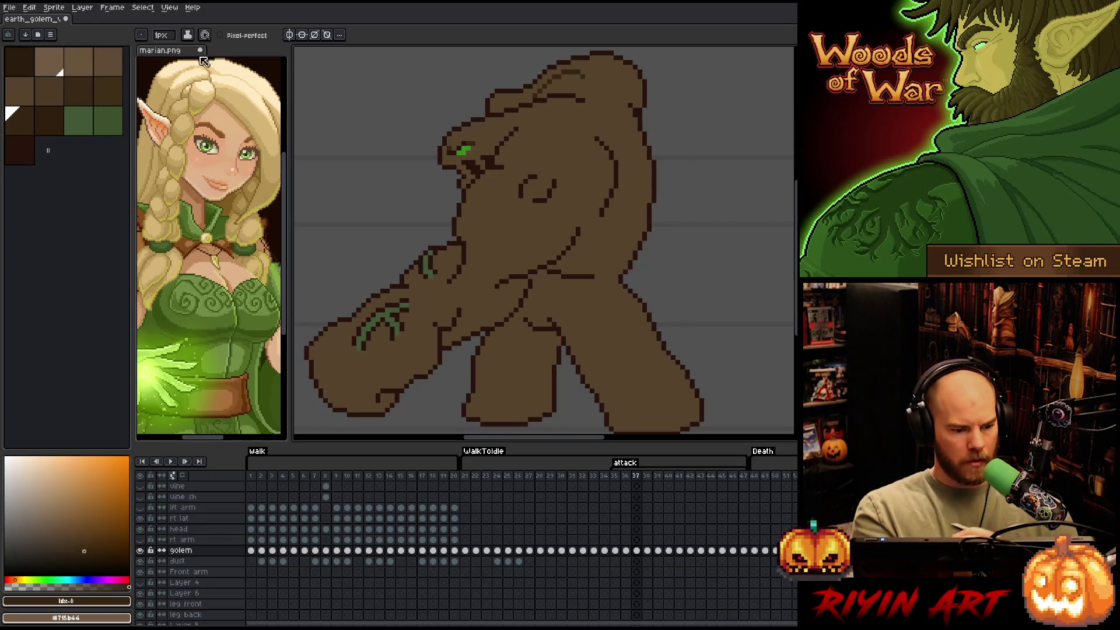
left_click(162, 36)
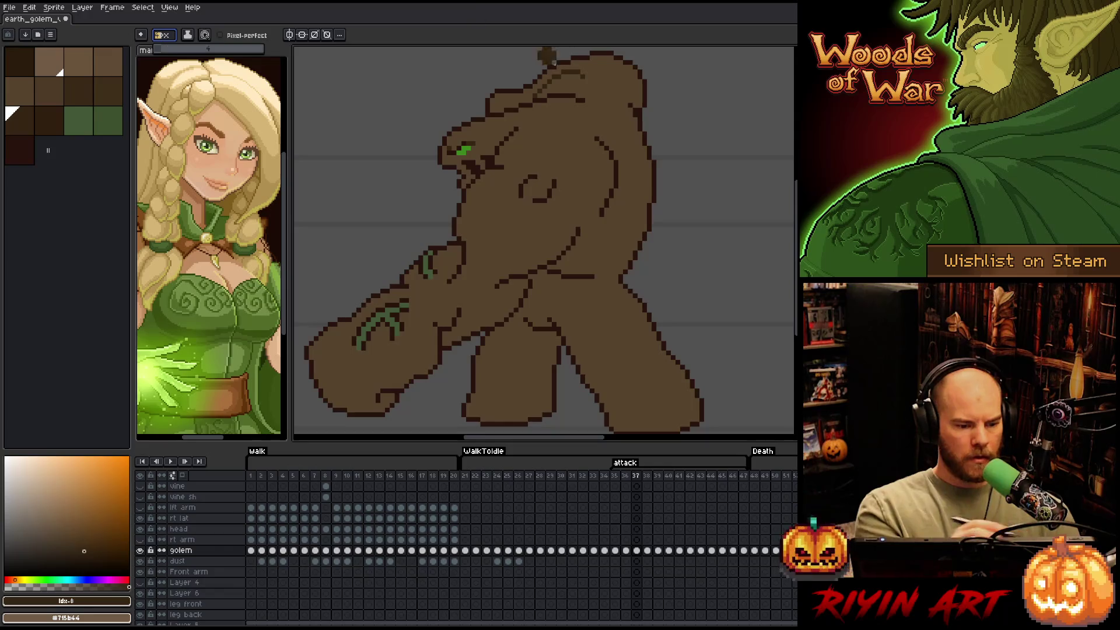
left_click_drag(561, 275, 592, 276)
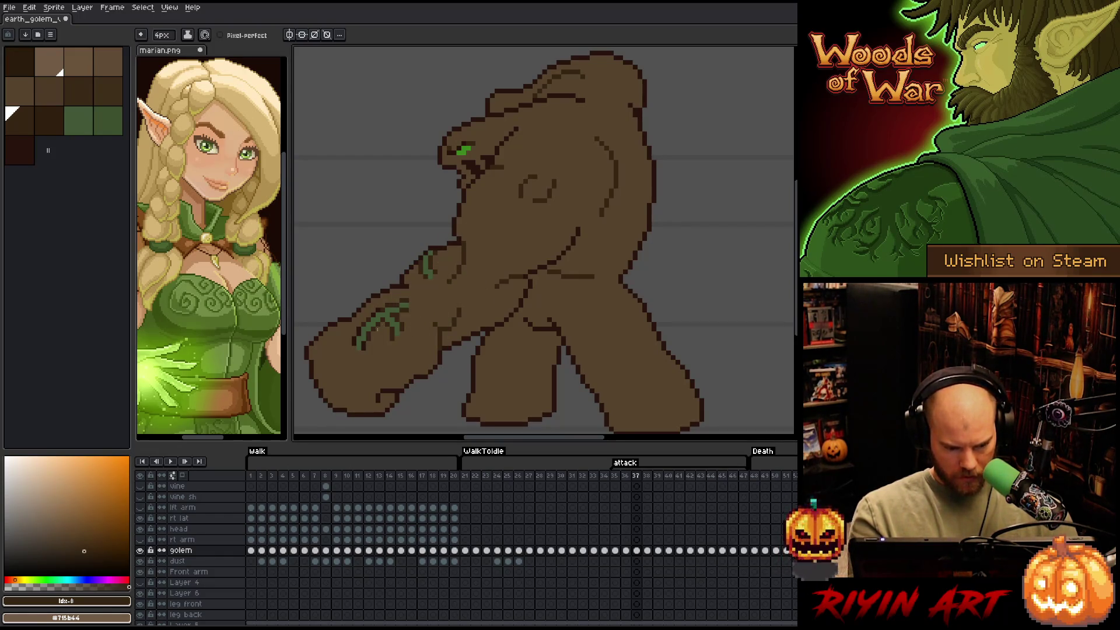
left_click(49, 120)
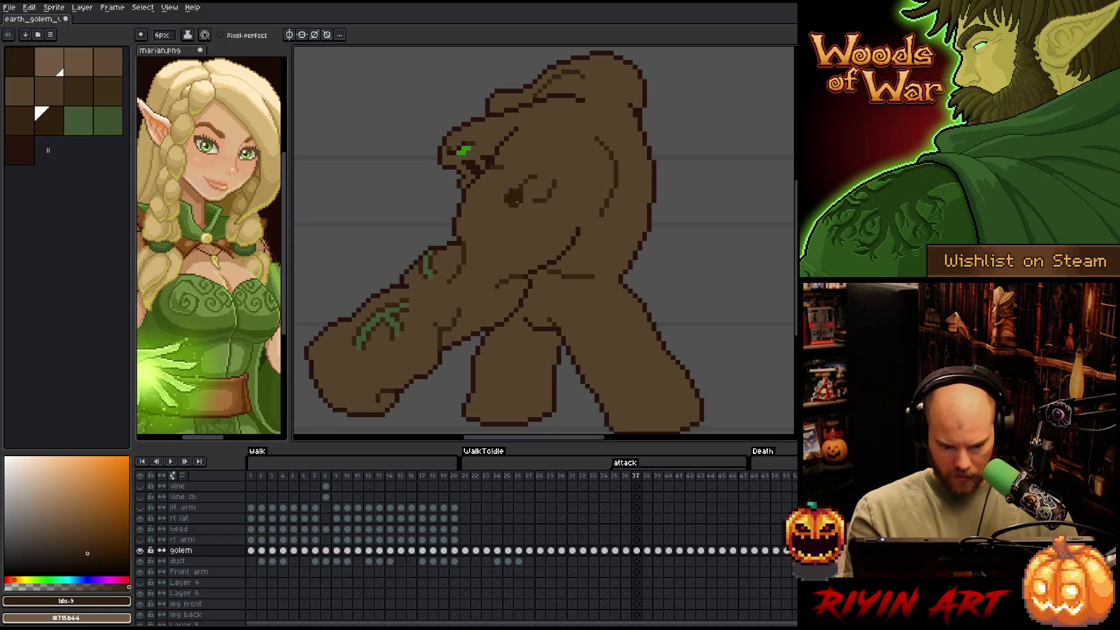
left_click(20, 120)
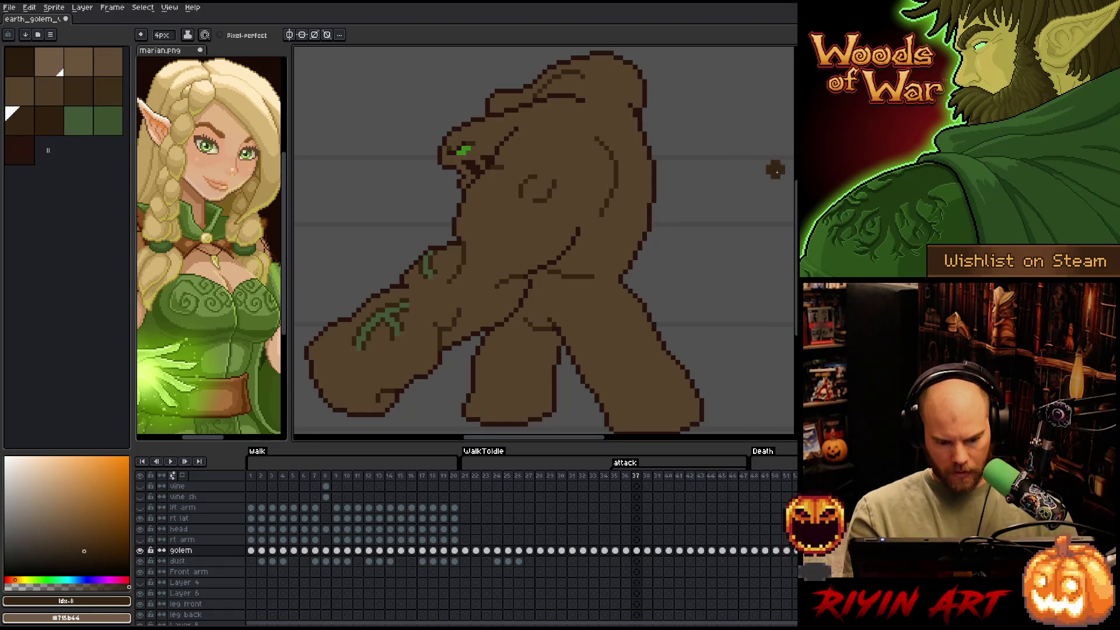
Save the sprite, compare with frame 36, and advance to attack frame 38
key("ctrl+s")
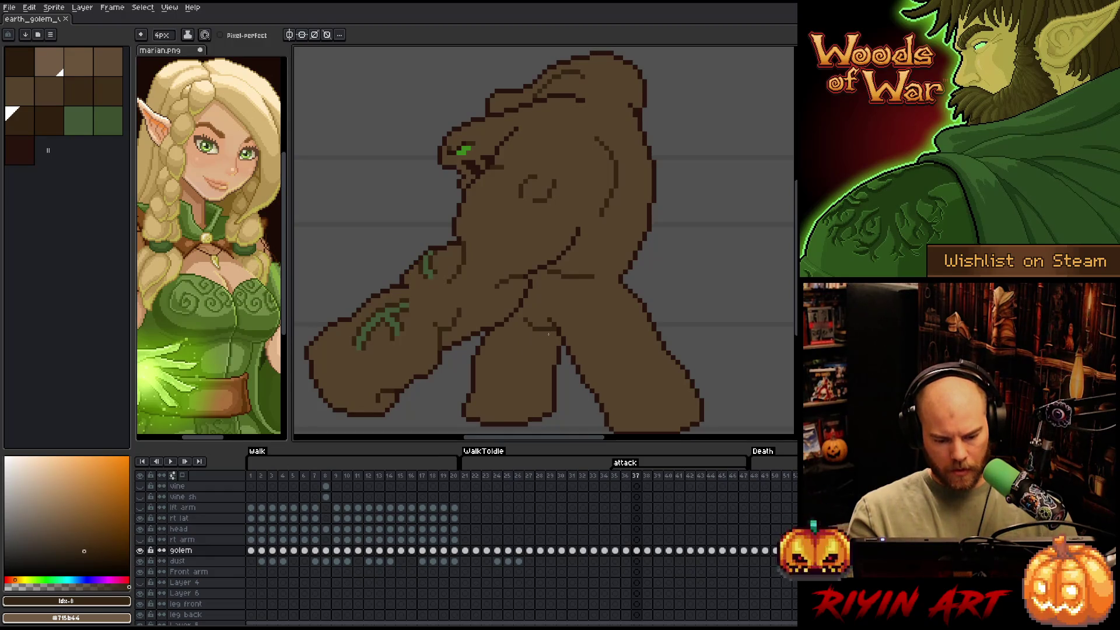
key("v")
key("b")
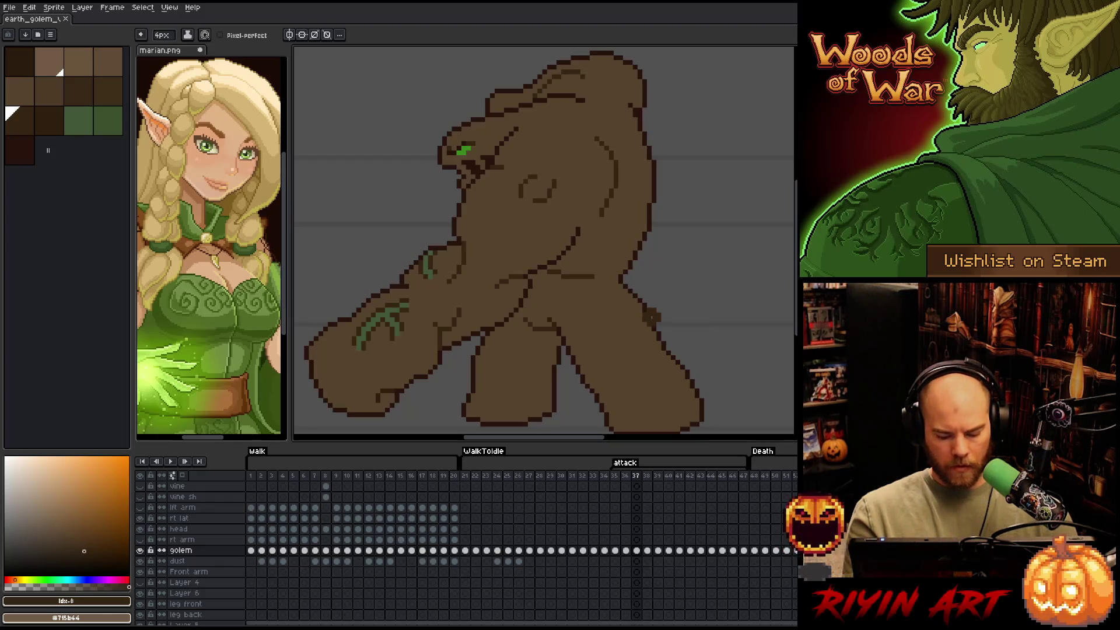
key("comma")
key("period")
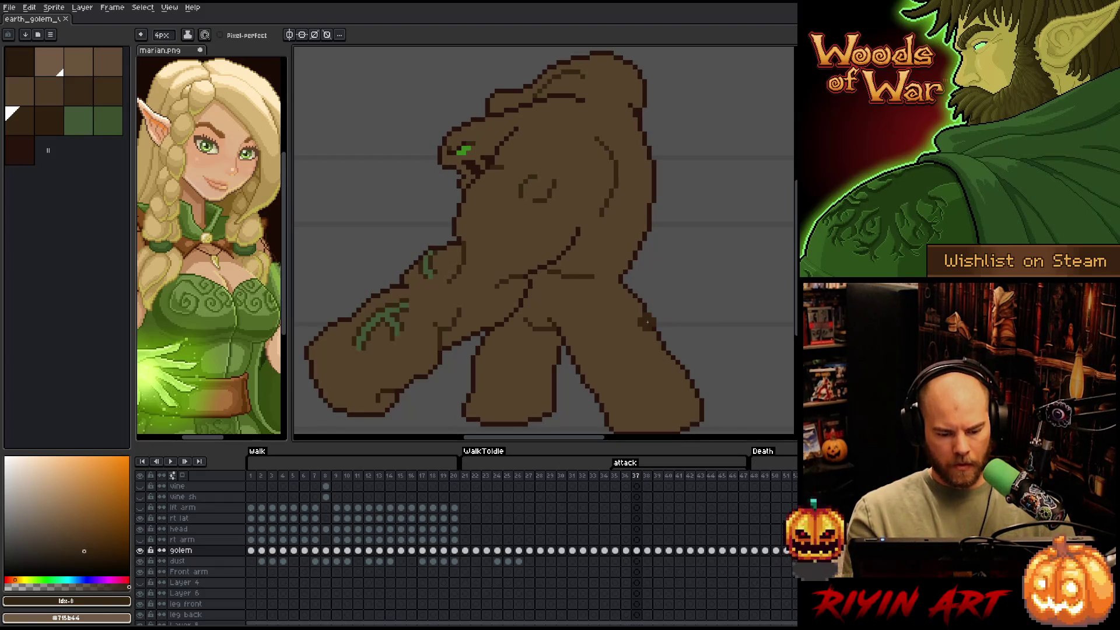
key("period")
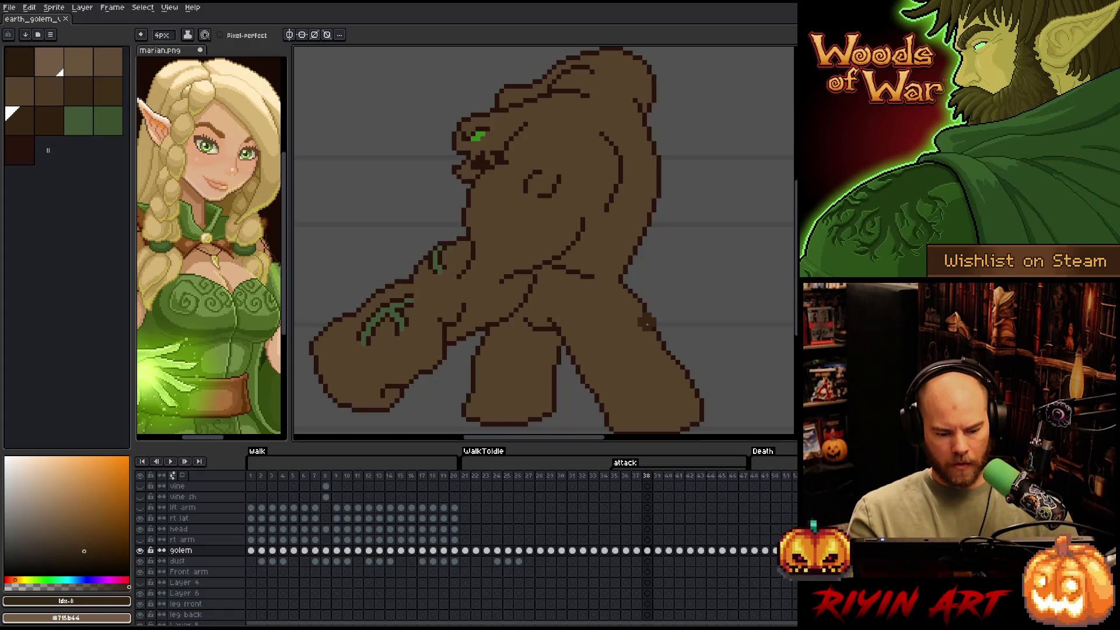
key("shift+c")
left_click(478, 147)
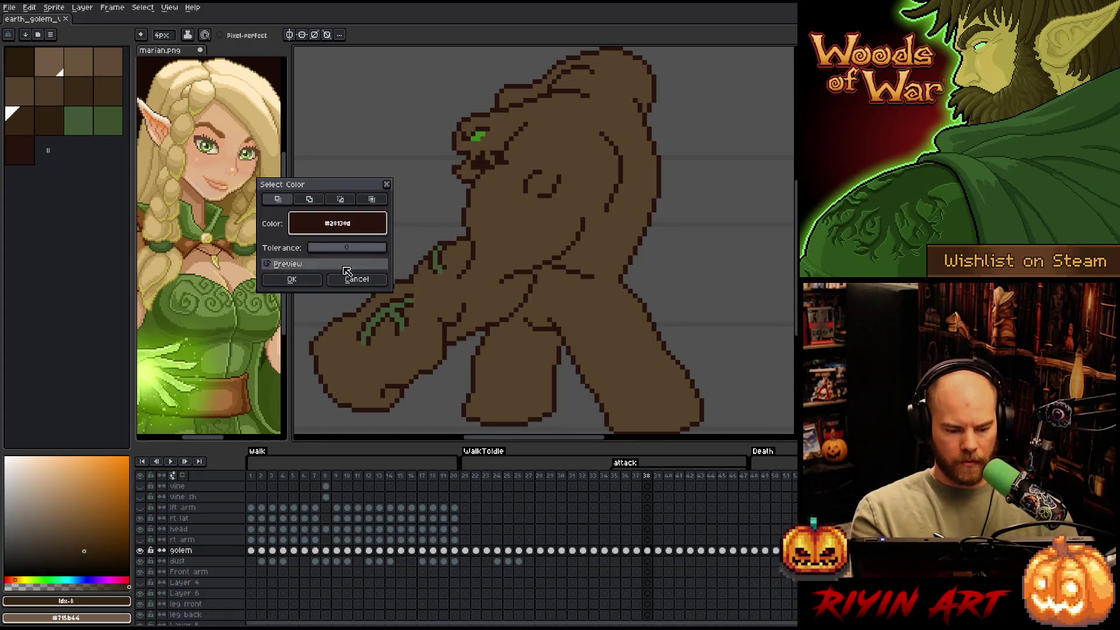
left_click(291, 278)
left_click_drag(559, 176, 553, 194)
left_click_drag(617, 145, 609, 209)
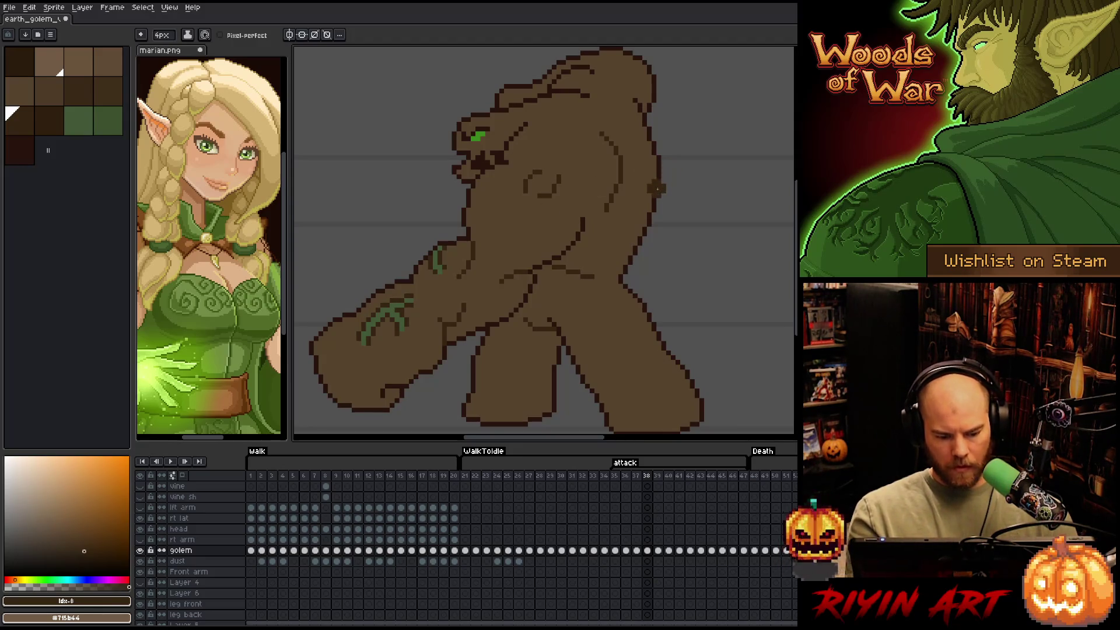
left_click(50, 125)
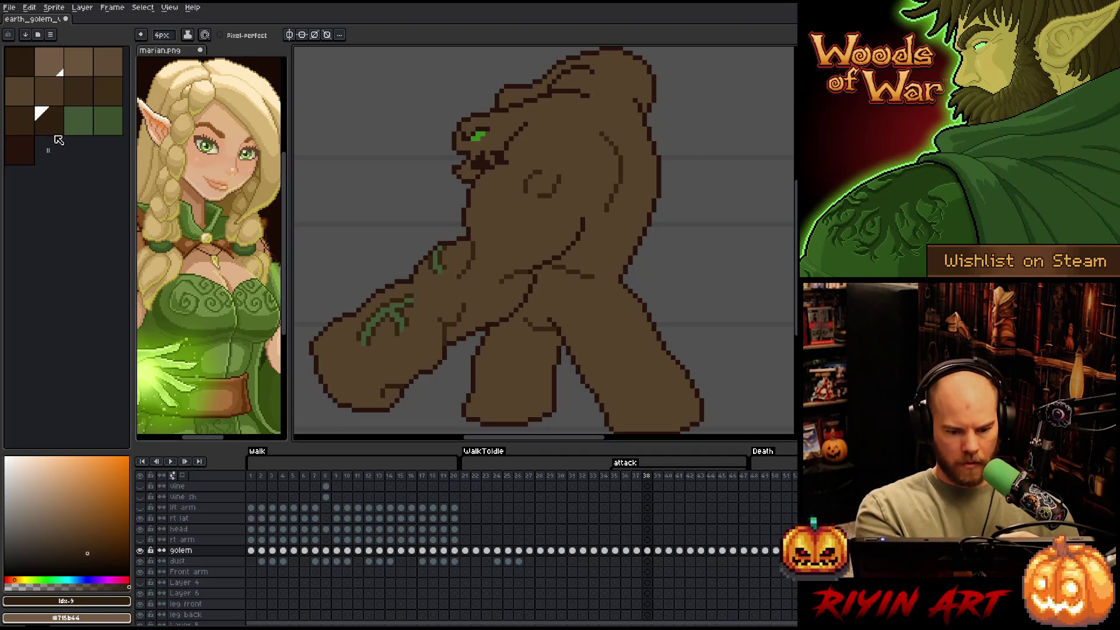
left_click(29, 126)
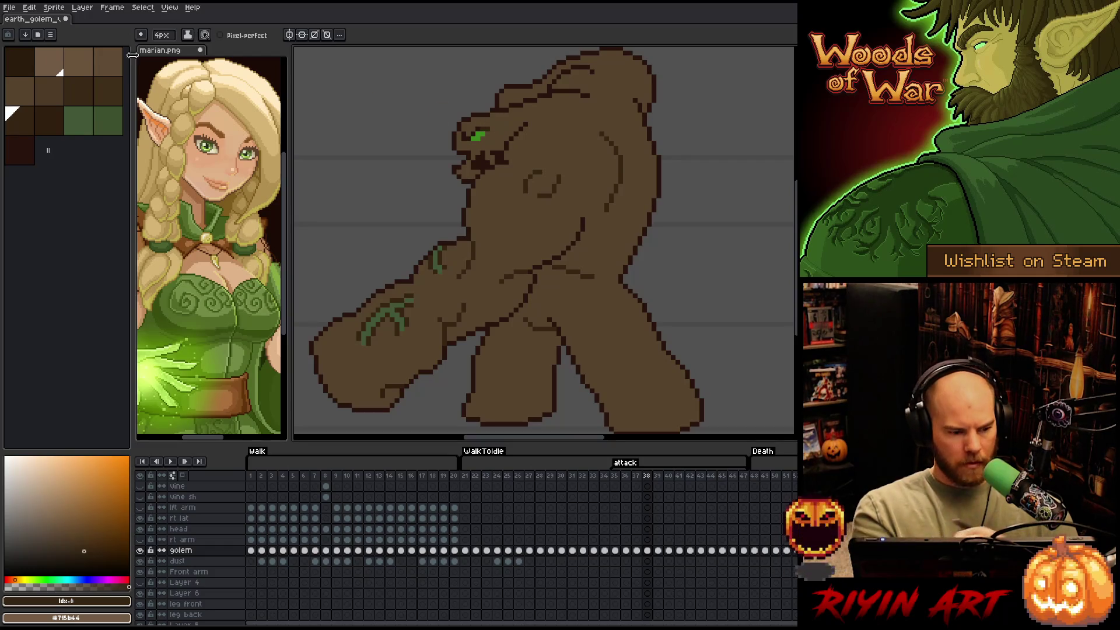
left_click(163, 36)
left_click_drag(174, 47, 128, 76)
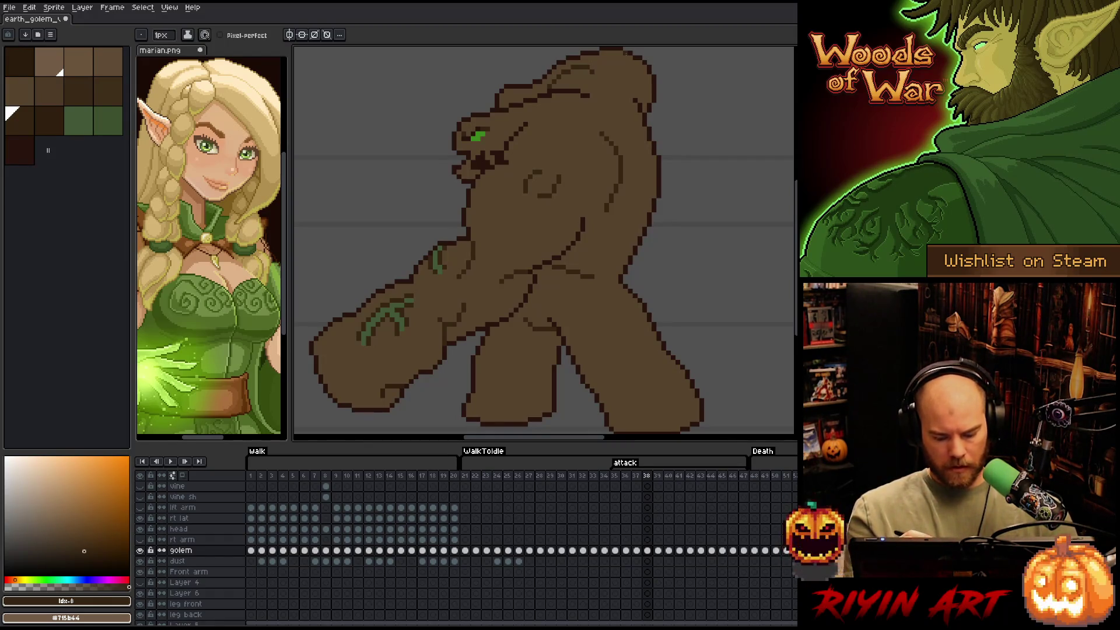
key("Right")
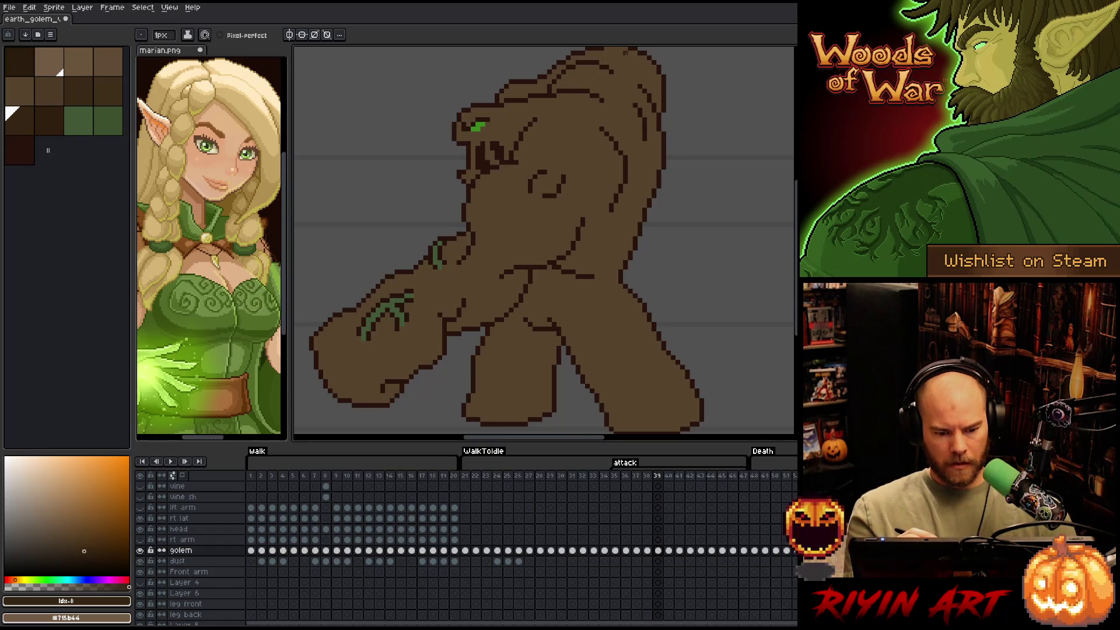
key("Left")
key("Left")
key("Left")
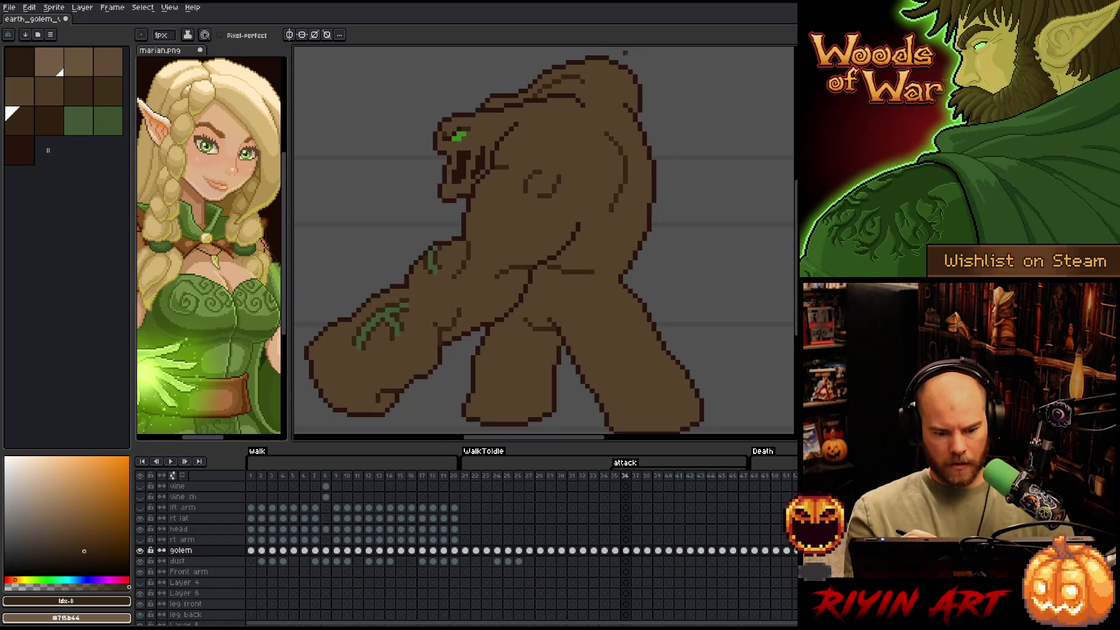
key("Right")
key("Right")
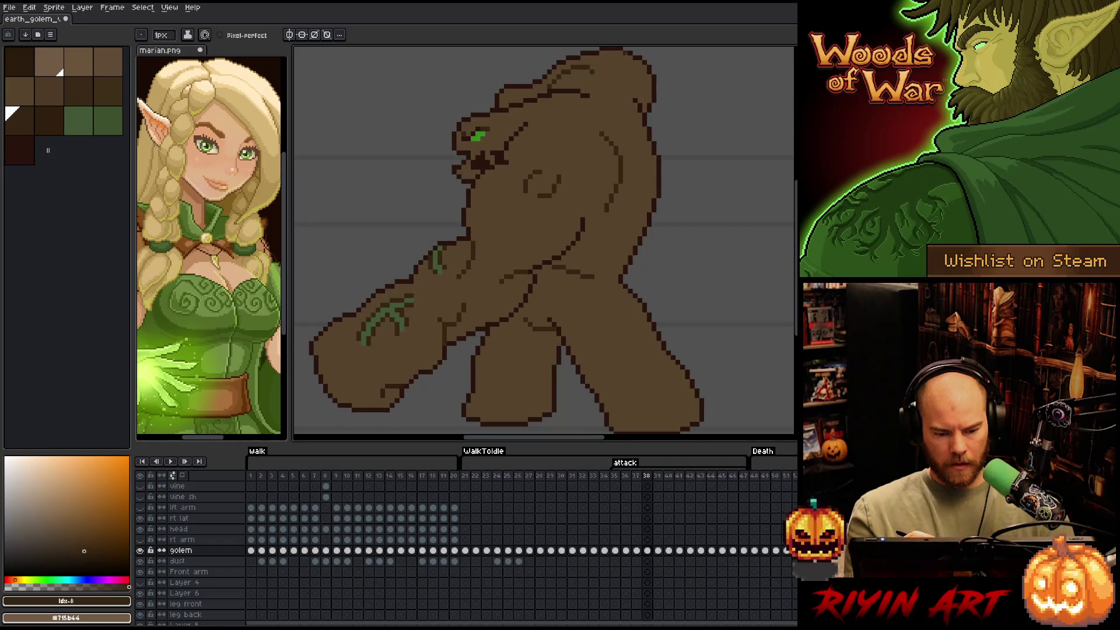
key("Left")
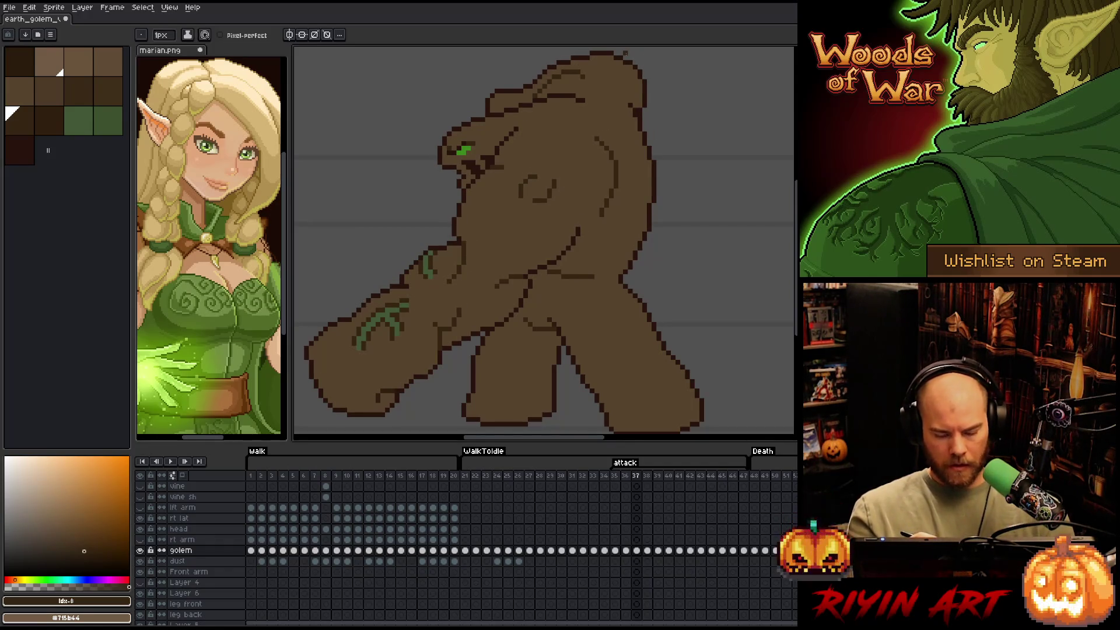
key("Right")
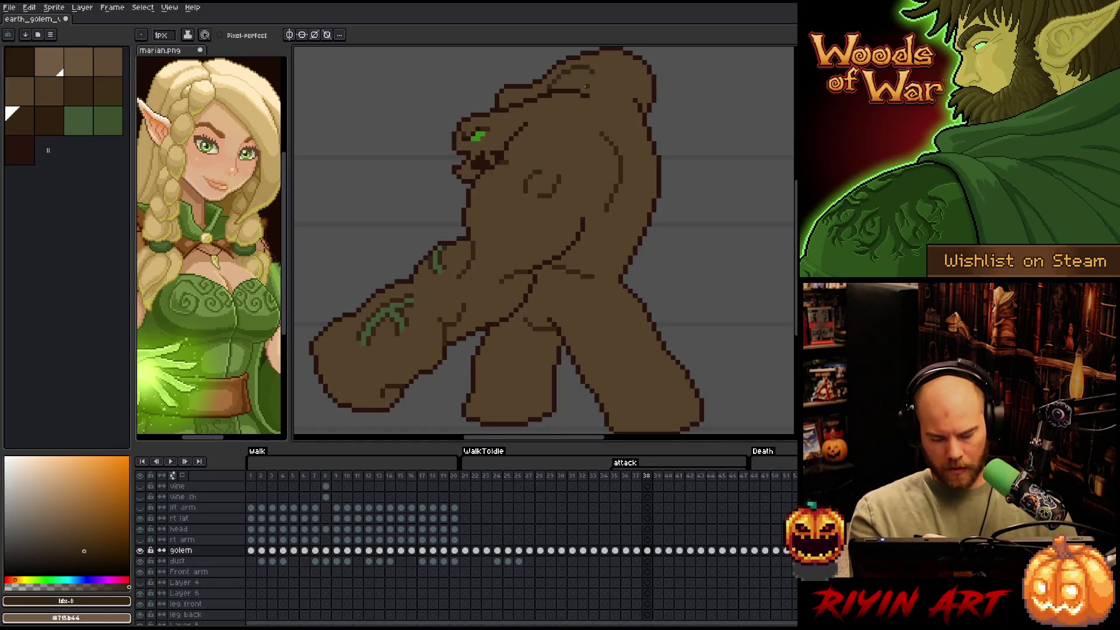
key("period")
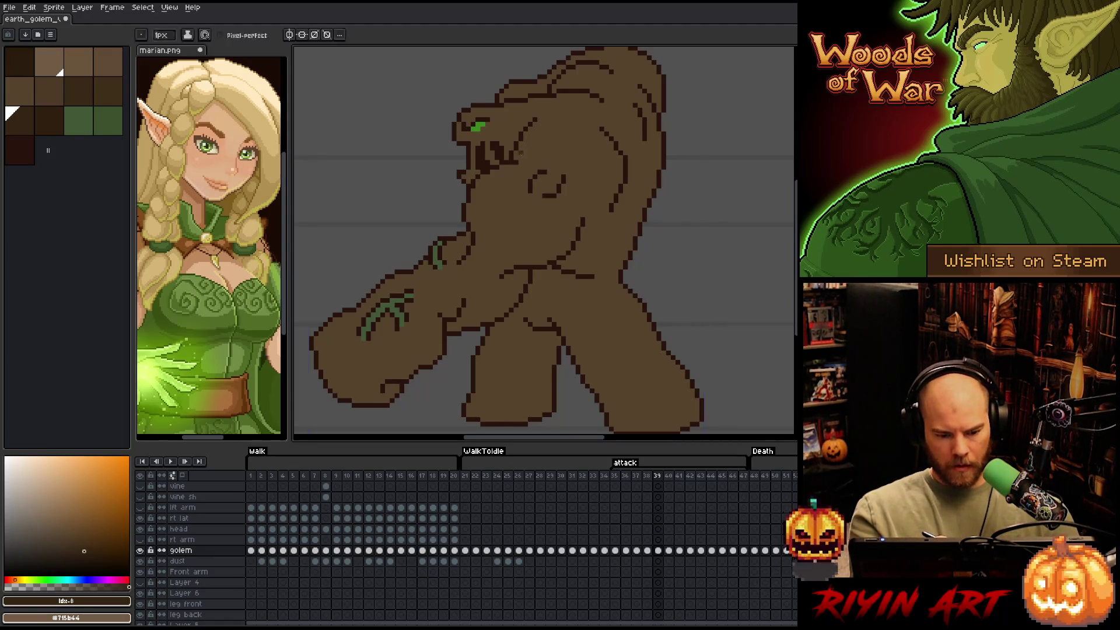
Select the #28130d outline pixels on frame 39 and compare with frame 38
key("shift+c")
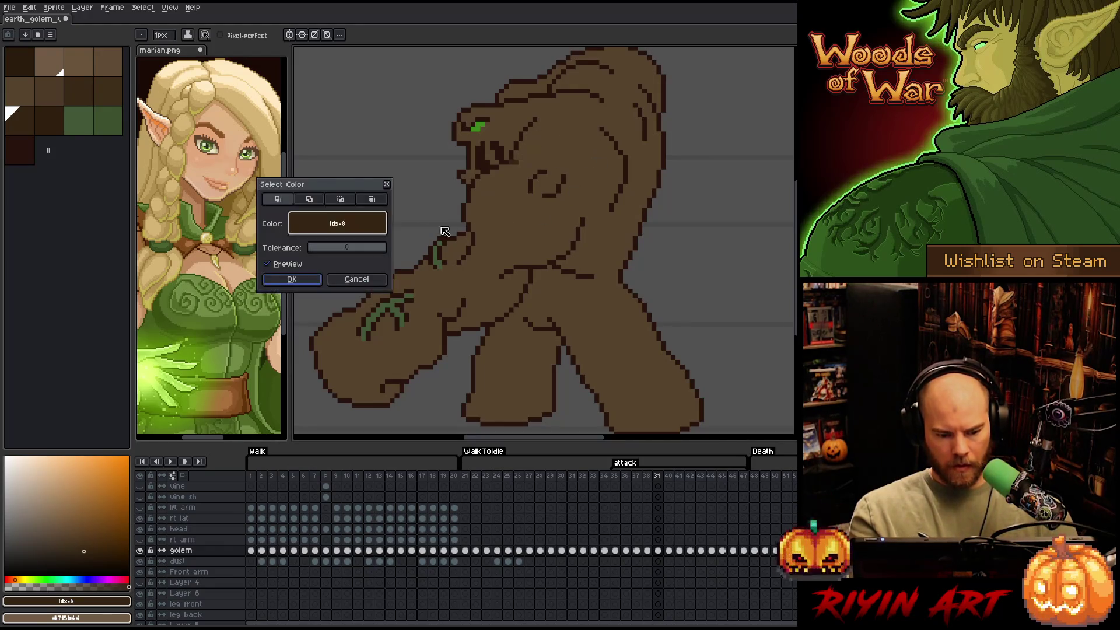
left_click(488, 158)
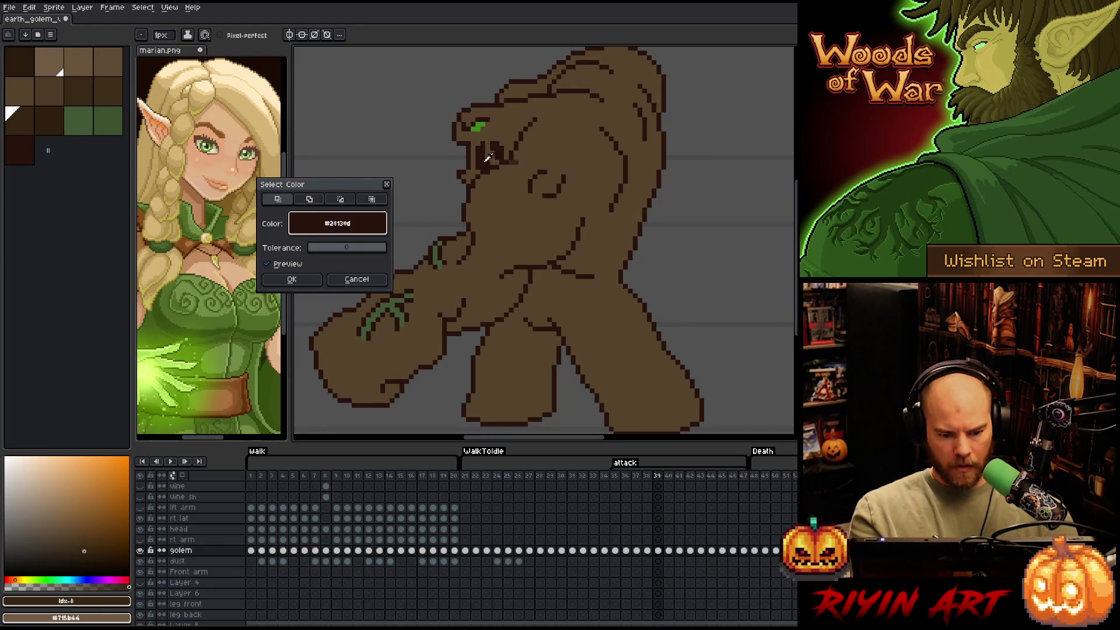
left_click(291, 279)
key("comma")
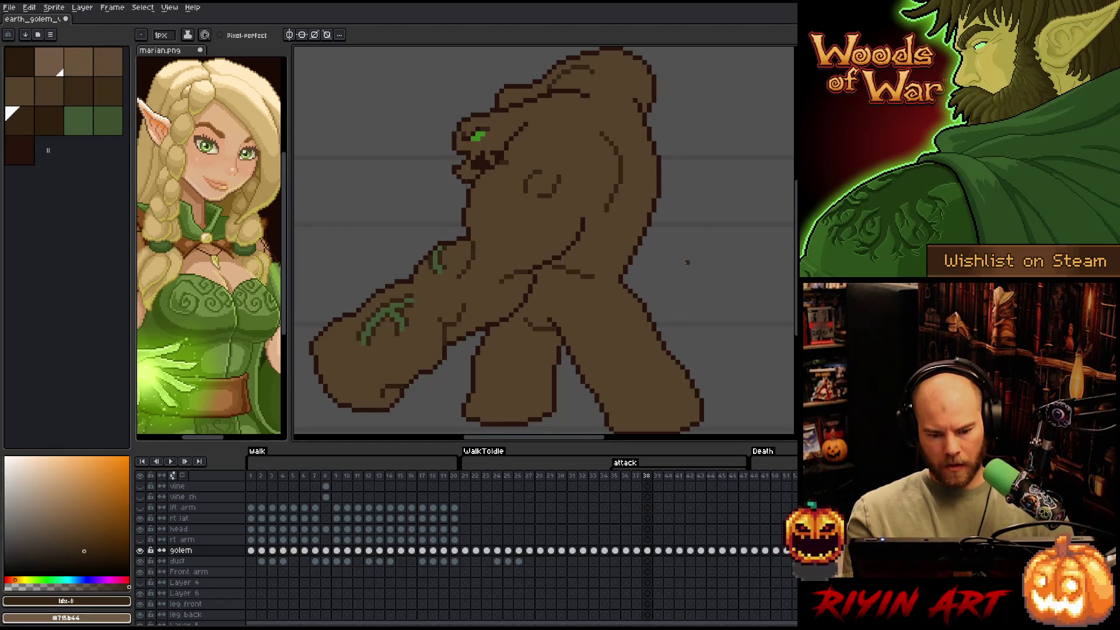
key("period")
Enlarge the pencil and repaint two dark chest and body lines in lighter brown
left_click(163, 35)
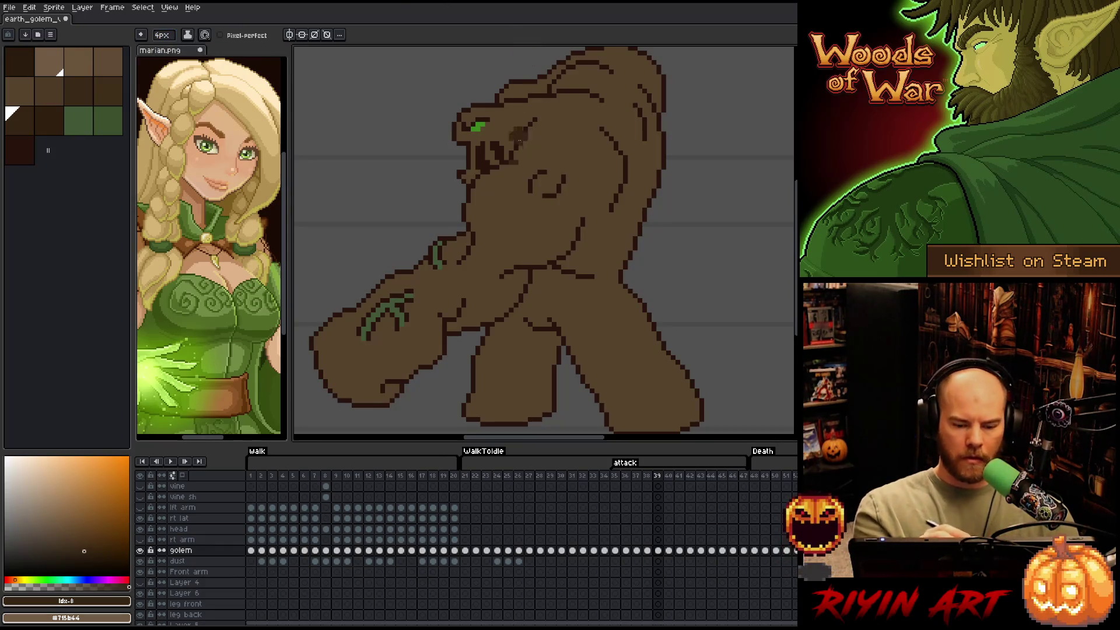
left_click_drag(532, 179, 561, 184)
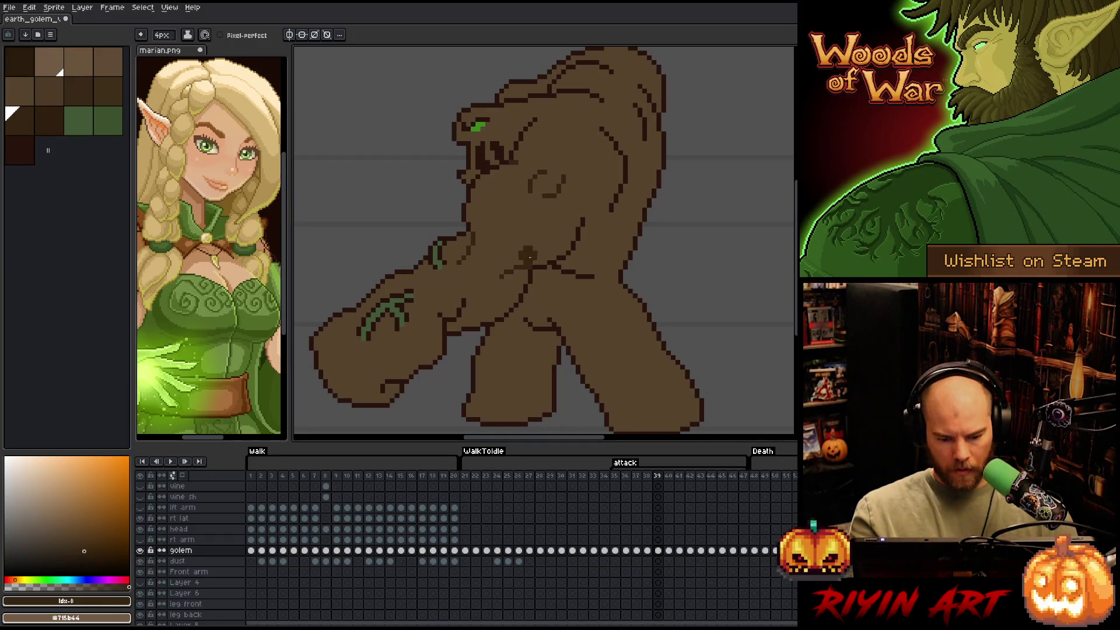
mouse_move(470, 295)
left_mouse_down()
mouse_move(441, 319)
mouse_move(409, 297)
left_mouse_up()
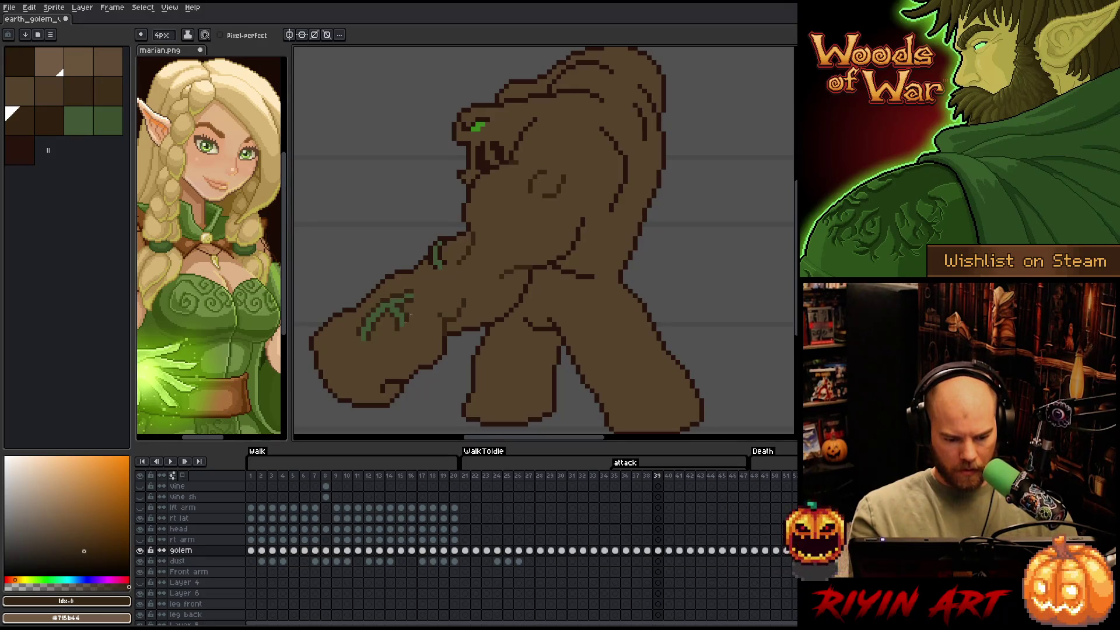
left_click(49, 121)
left_click_drag(399, 364, 402, 369)
key("ctrl+z")
key("bracketleft")
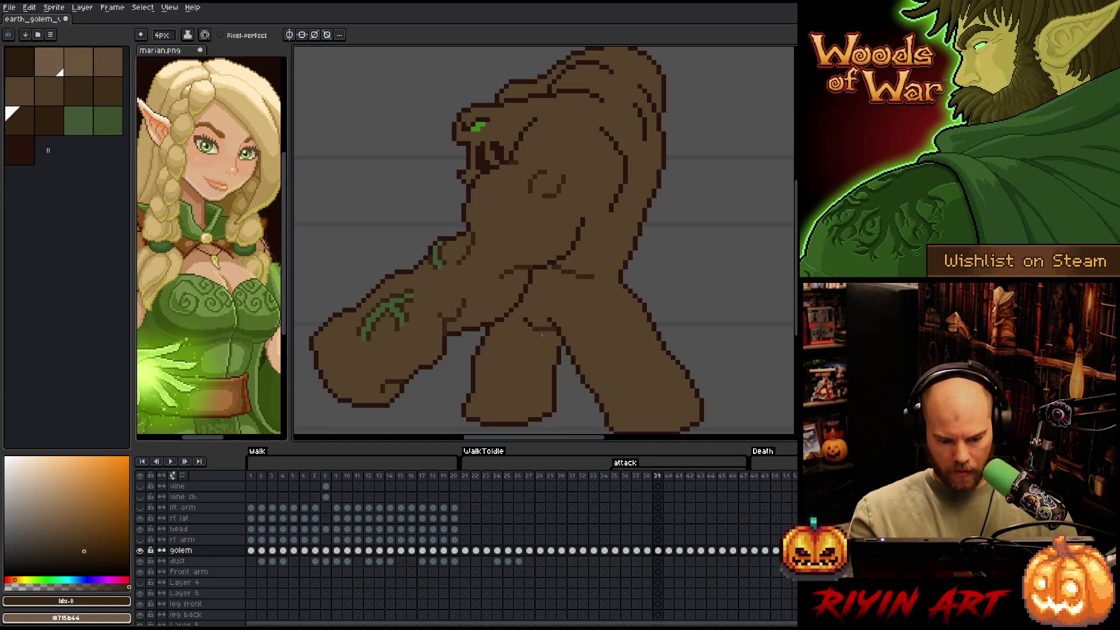
Compare frame 39 with frame 38 while switching between browns idx-8 and idx-9
key("comma")
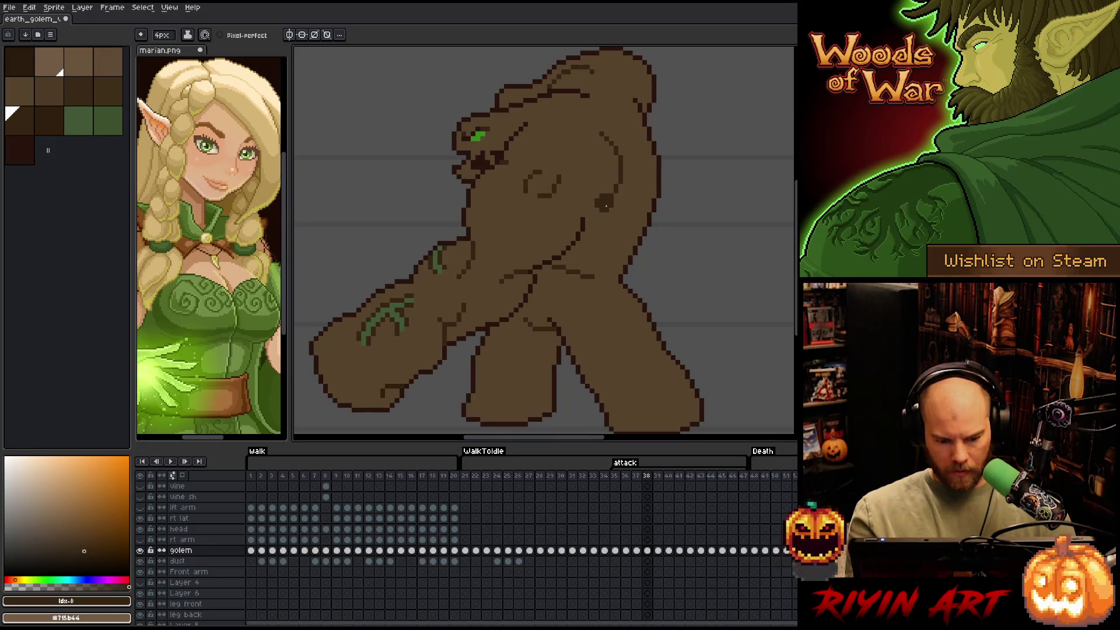
key("period")
key("comma")
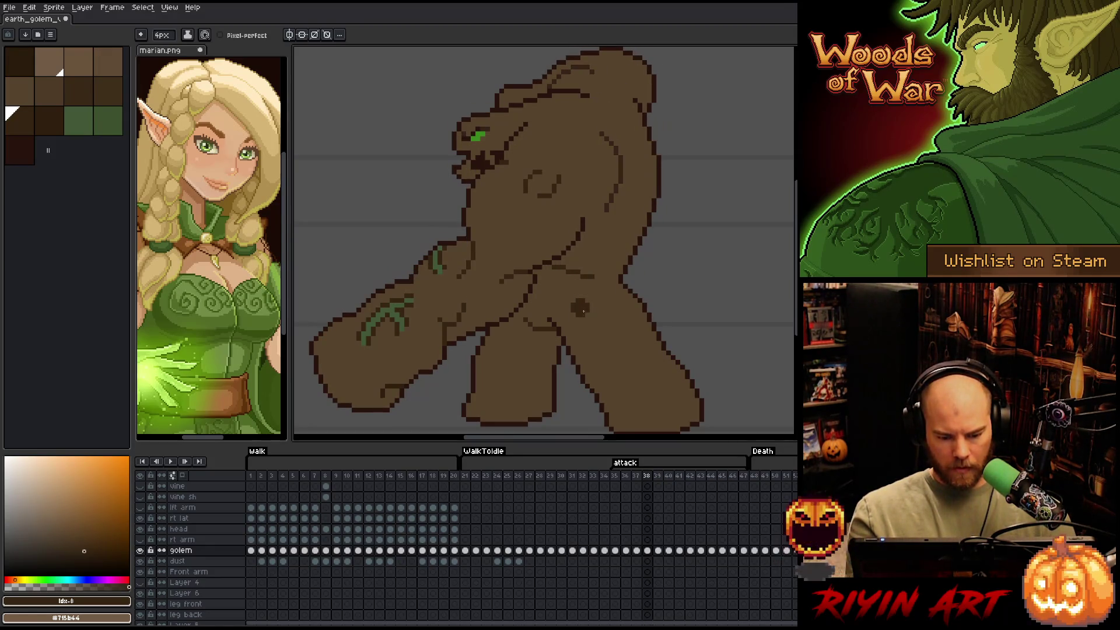
key("bracketright")
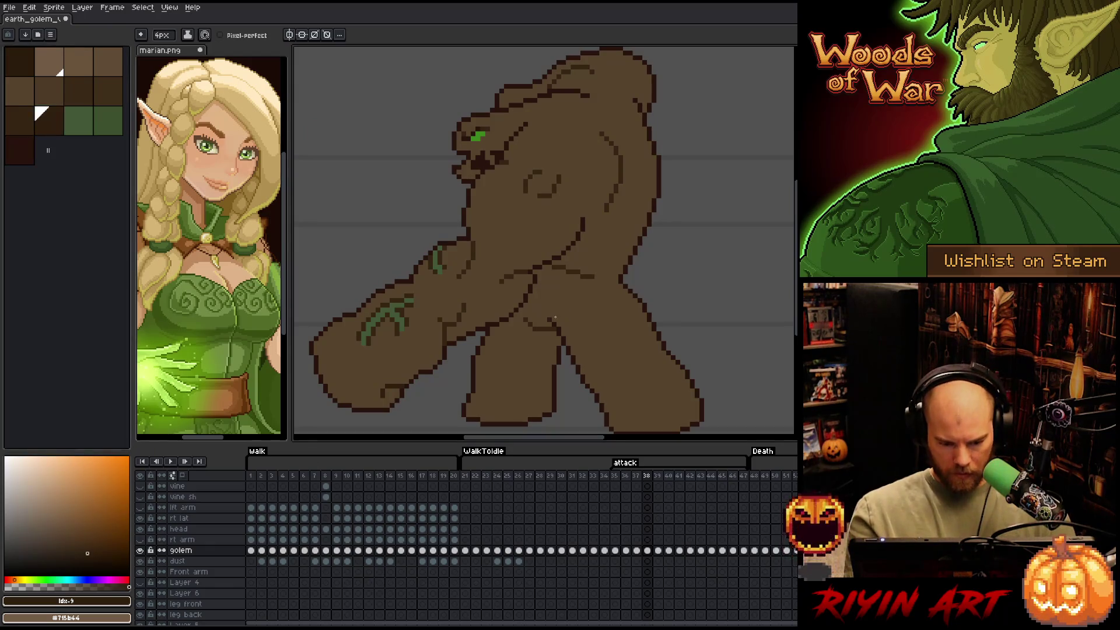
key("period")
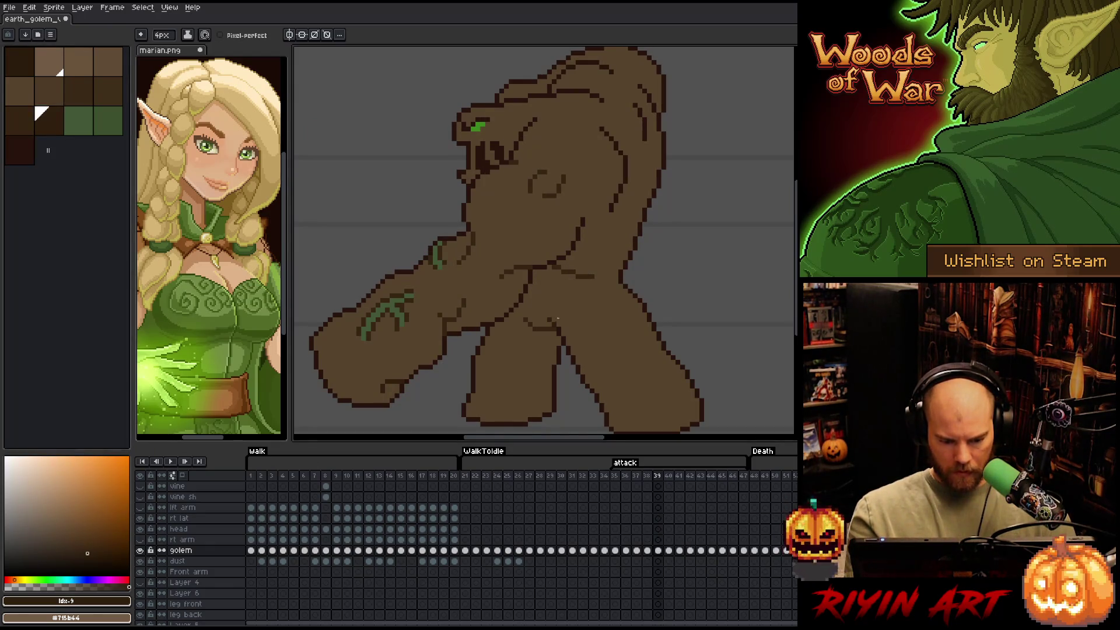
left_click(18, 126)
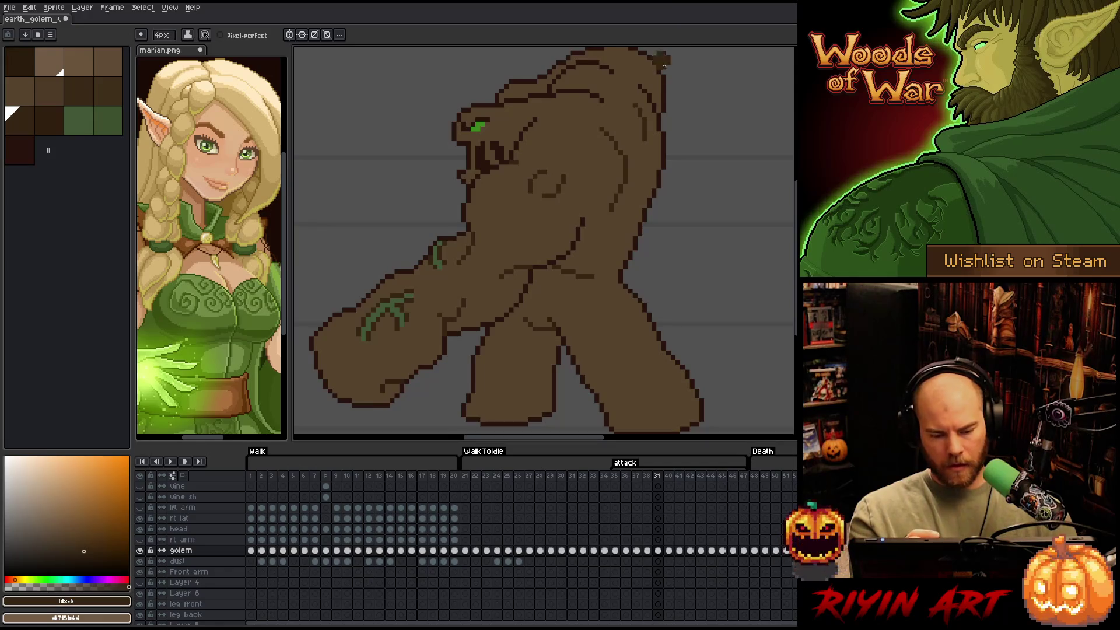
key("Left")
key("Right")
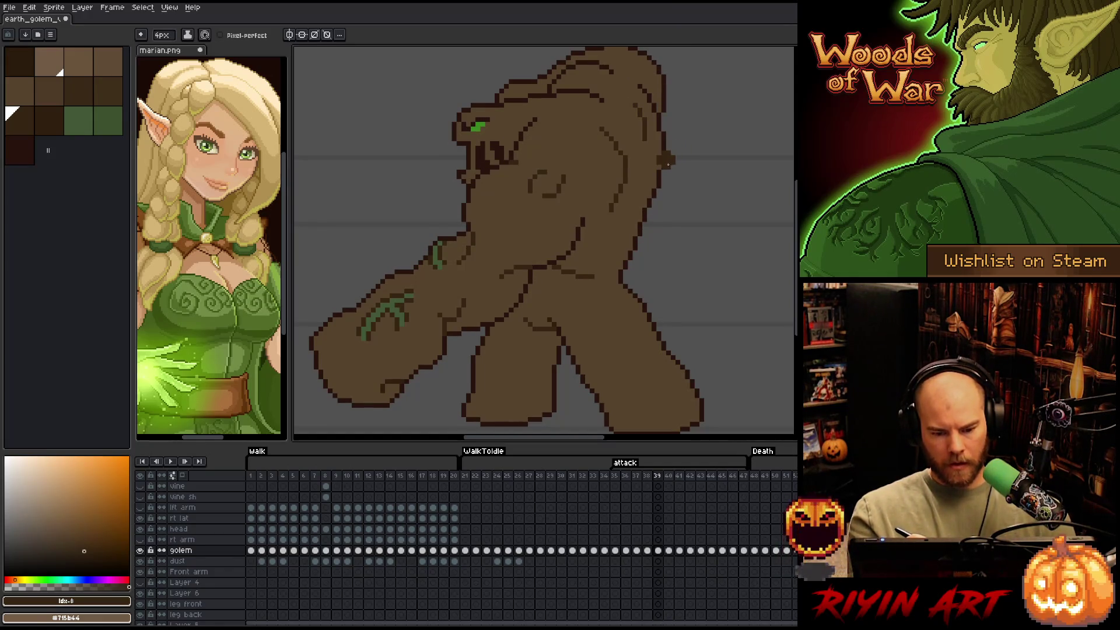
Shrink the brush to 1px, save, and sample browns #57442c and #352513
key("minus")
key("minus")
key("minus")
key("ctrl+s")
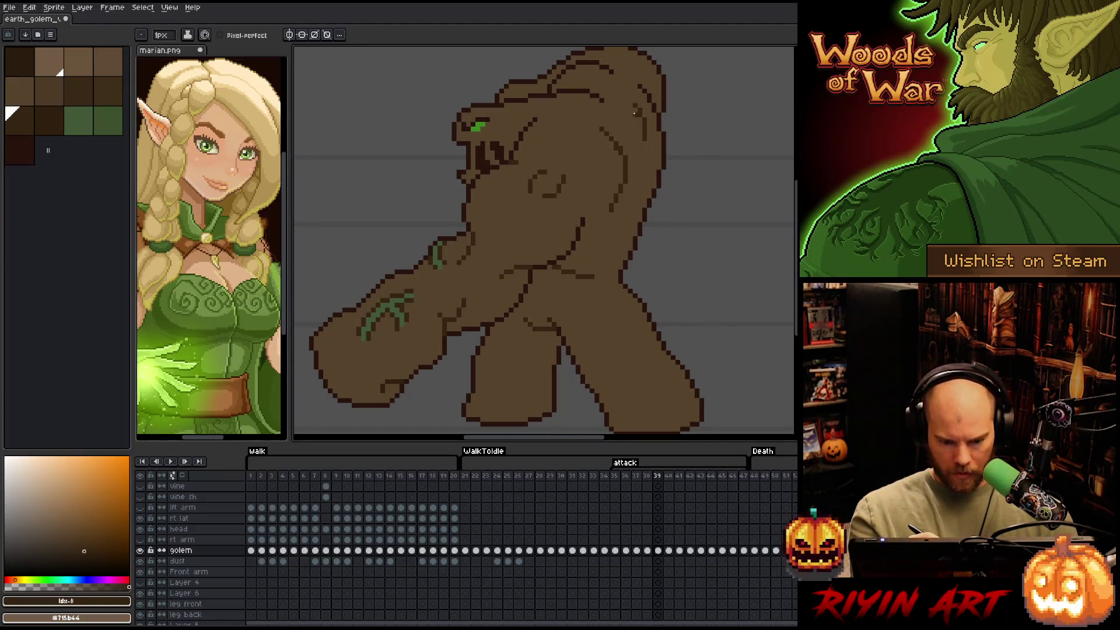
left_click(617, 153, "alt")
left_click(630, 156, "alt")
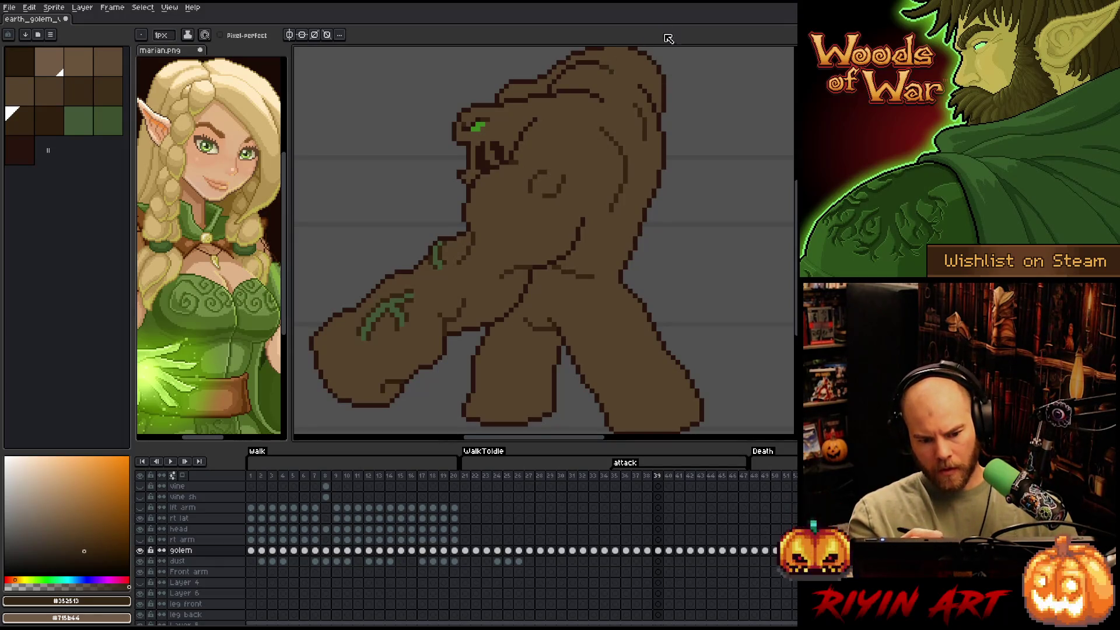
Make a colour-based selection, compare with frame 38, and advance to frame 40
key("shift+c")
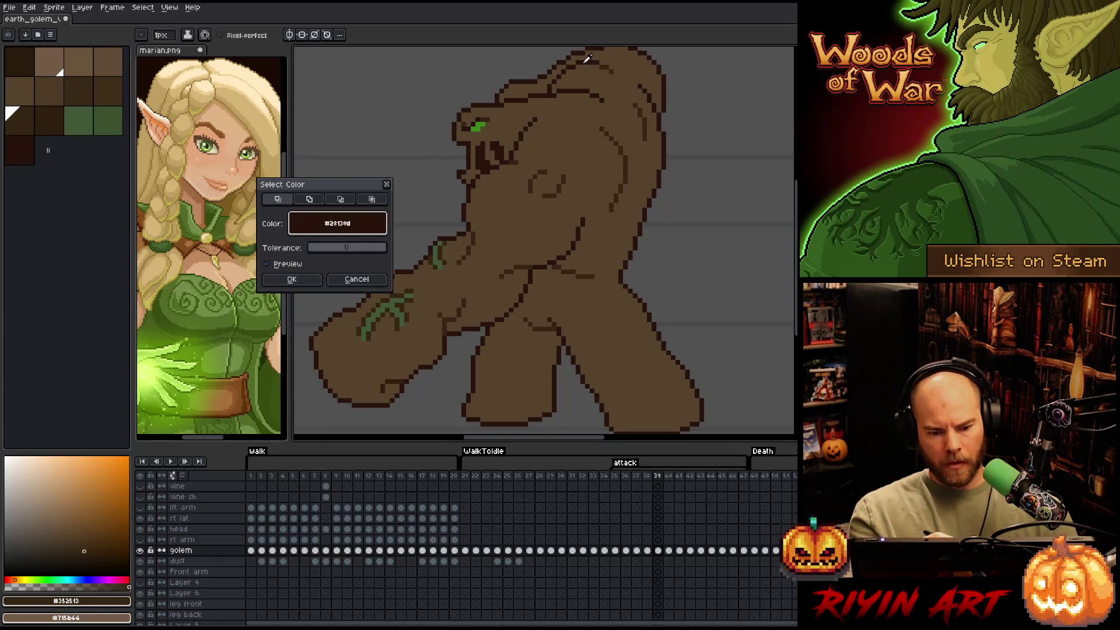
left_click(291, 279)
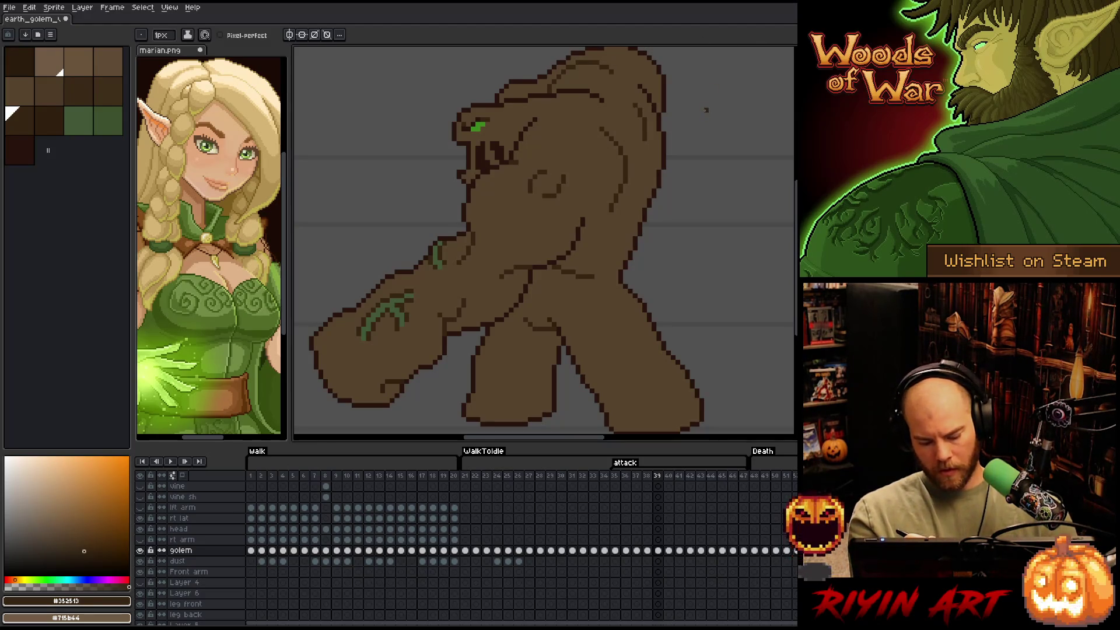
key("Left")
key("Right")
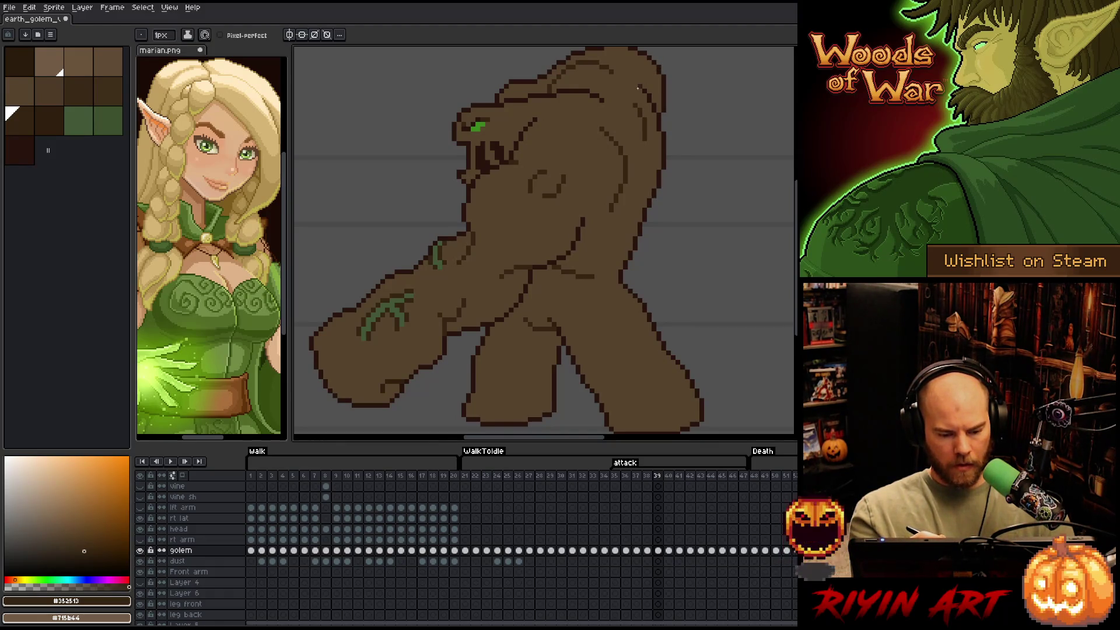
key("Right")
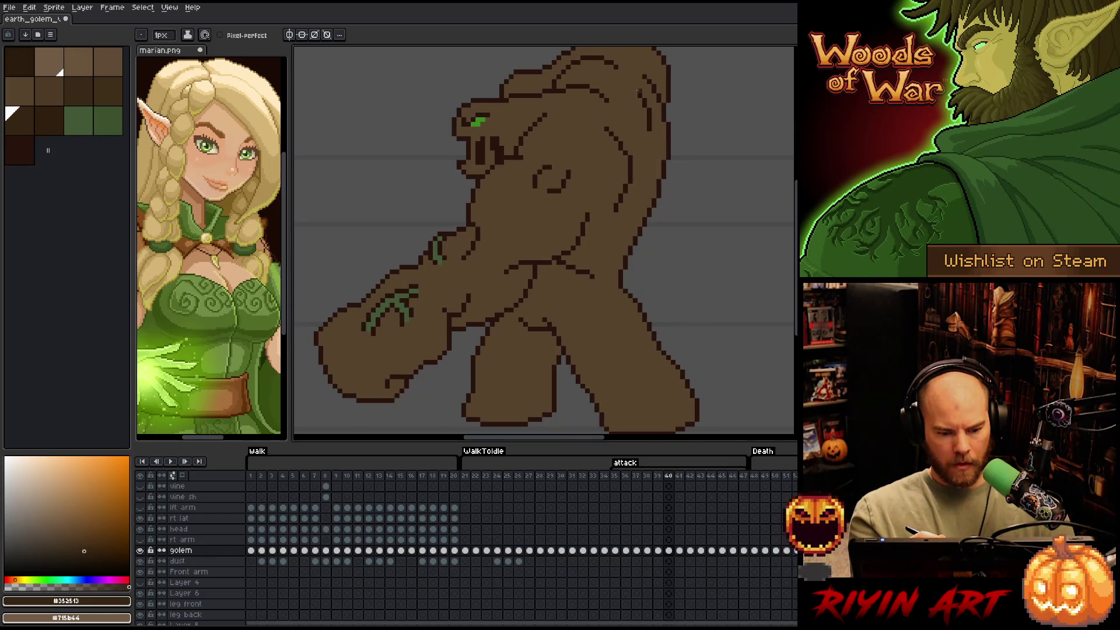
Make a colour-based selection on frame 40 and toggle between browns idx-9 and idx-8
left_click_drag(612, 218, 615, 226)
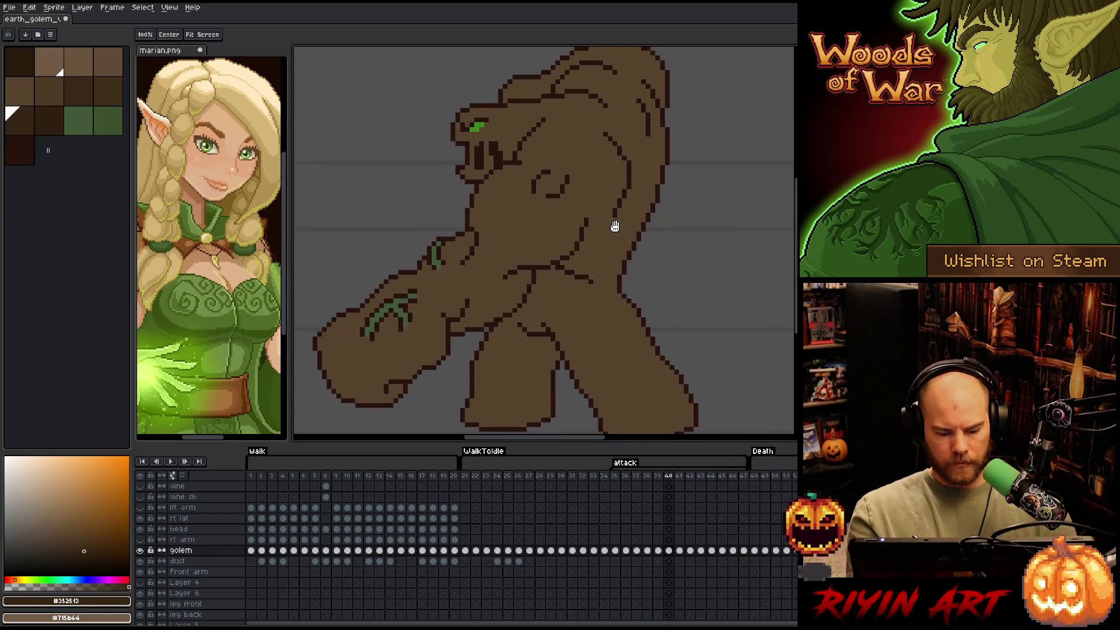
key("ctrl+shift+a")
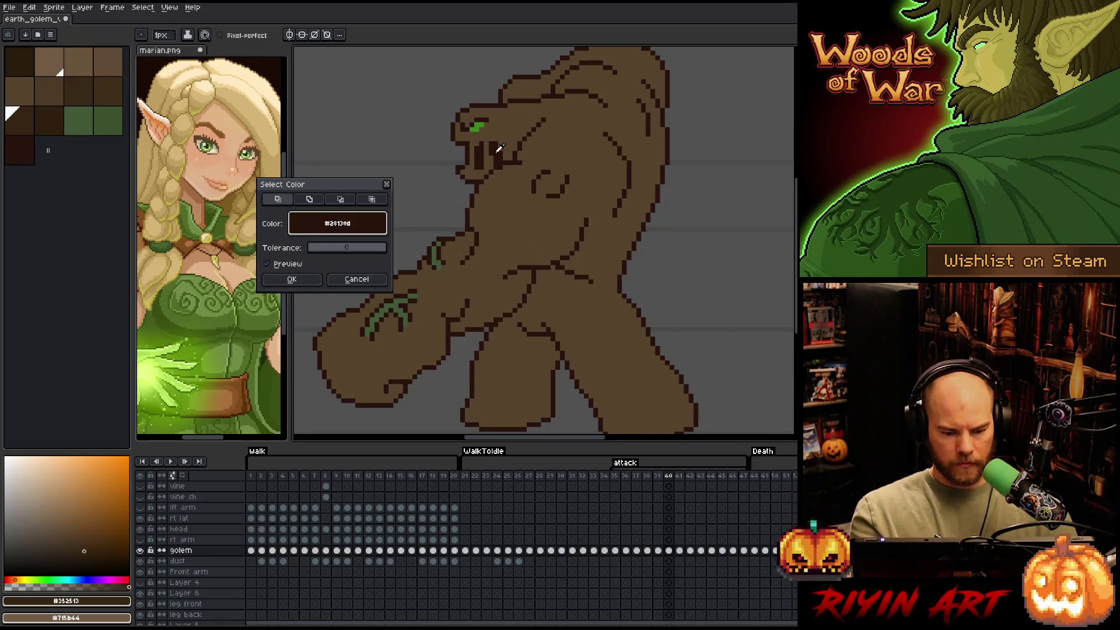
left_click(297, 279)
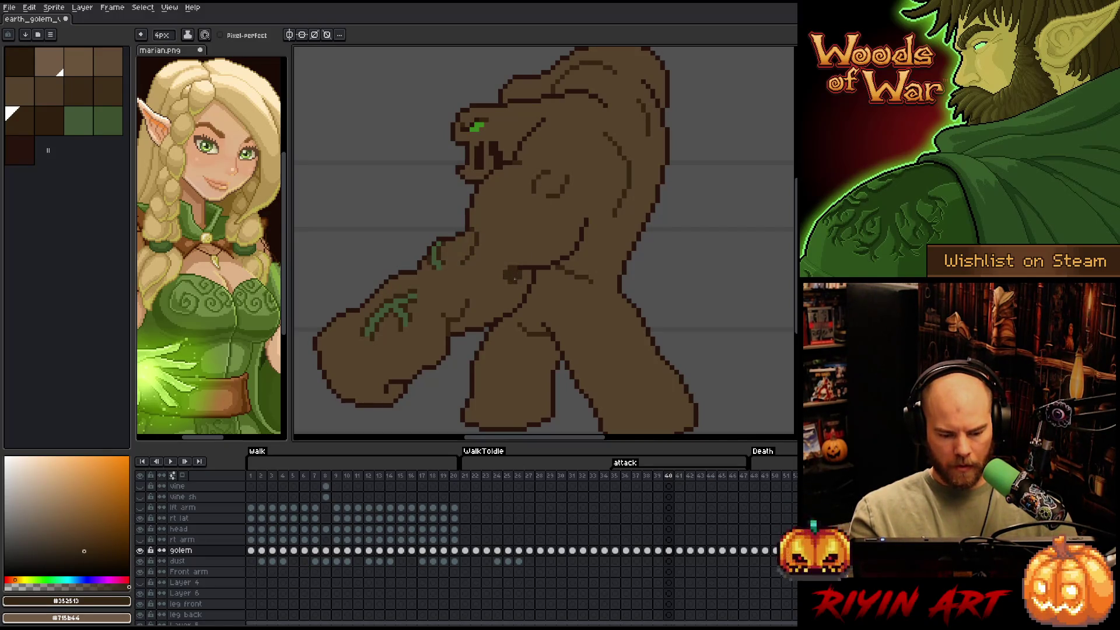
left_click(49, 121)
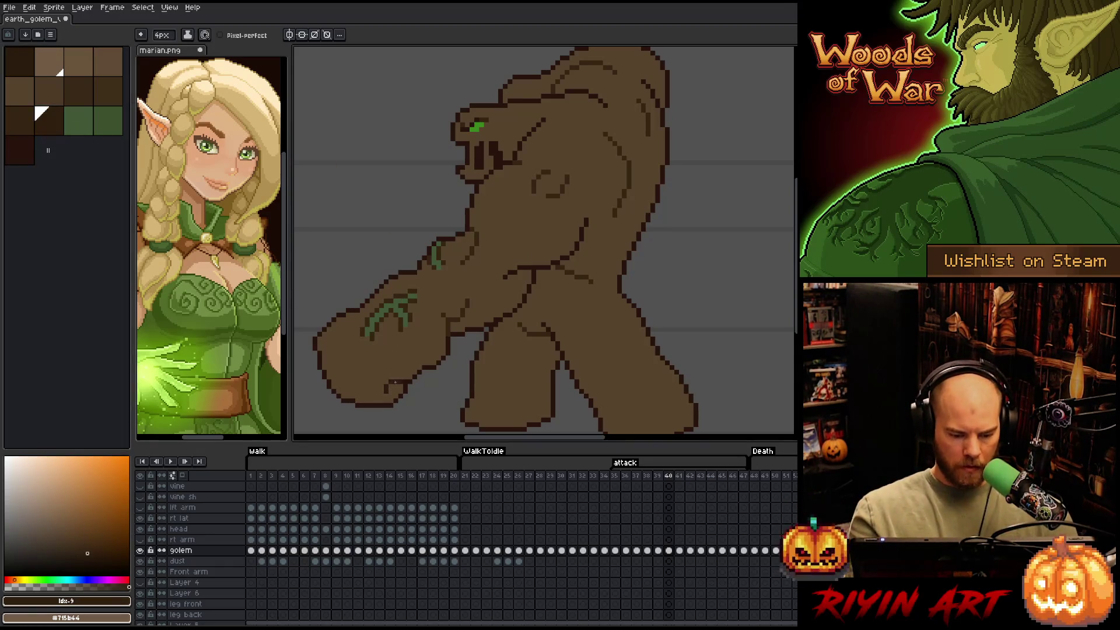
left_click(28, 120)
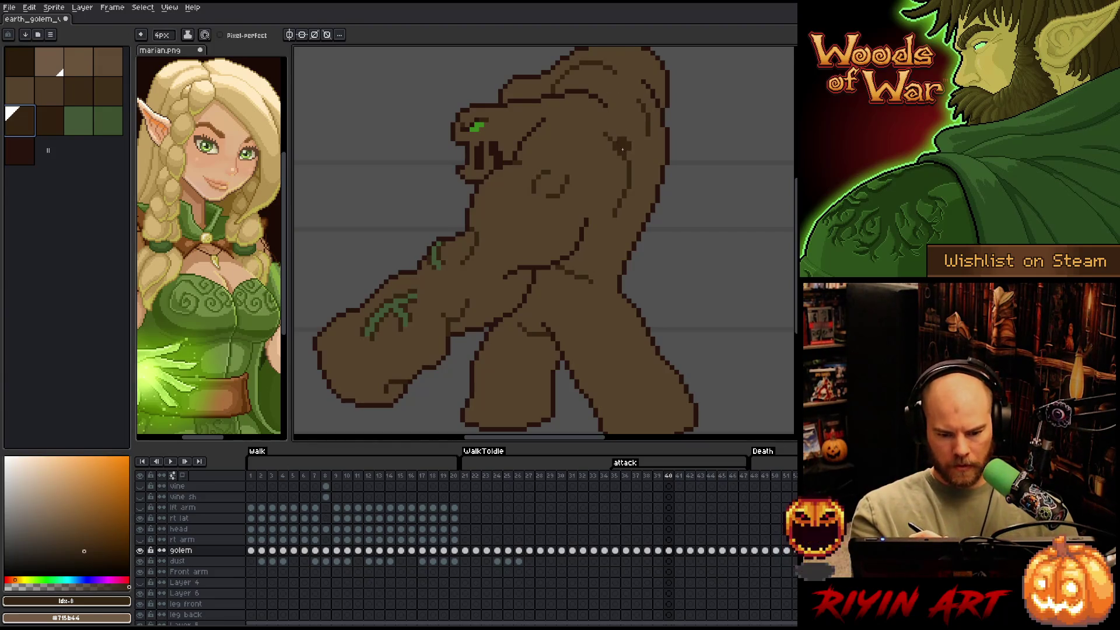
Shrink the pencil to 1px and sample the brown body and #352513 outline colours
left_click_drag(163, 35, 153, 35)
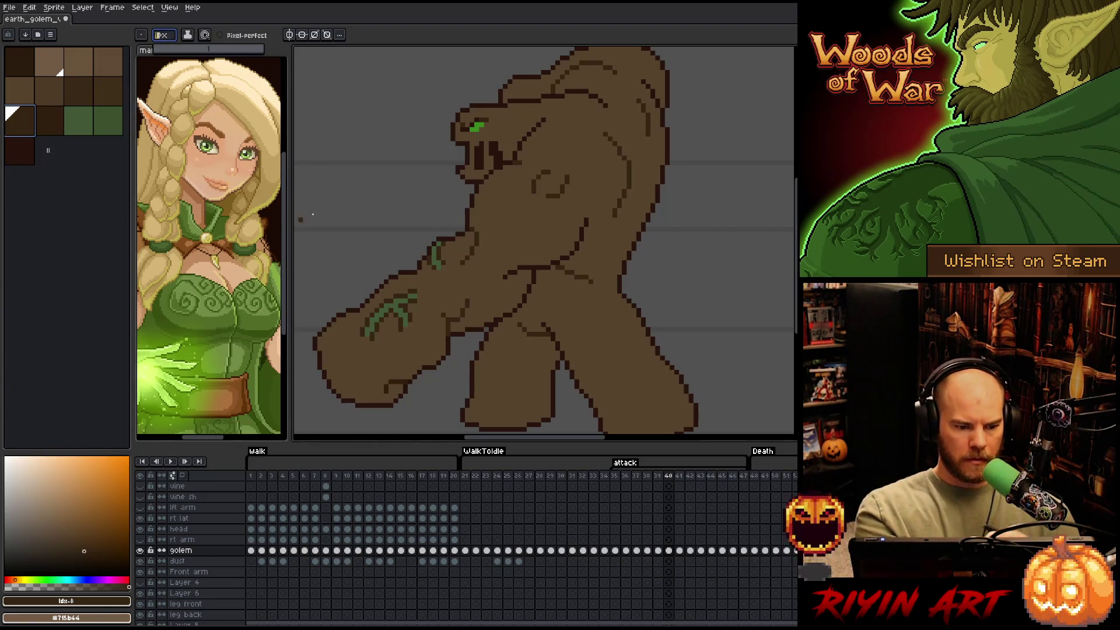
left_click(622, 153)
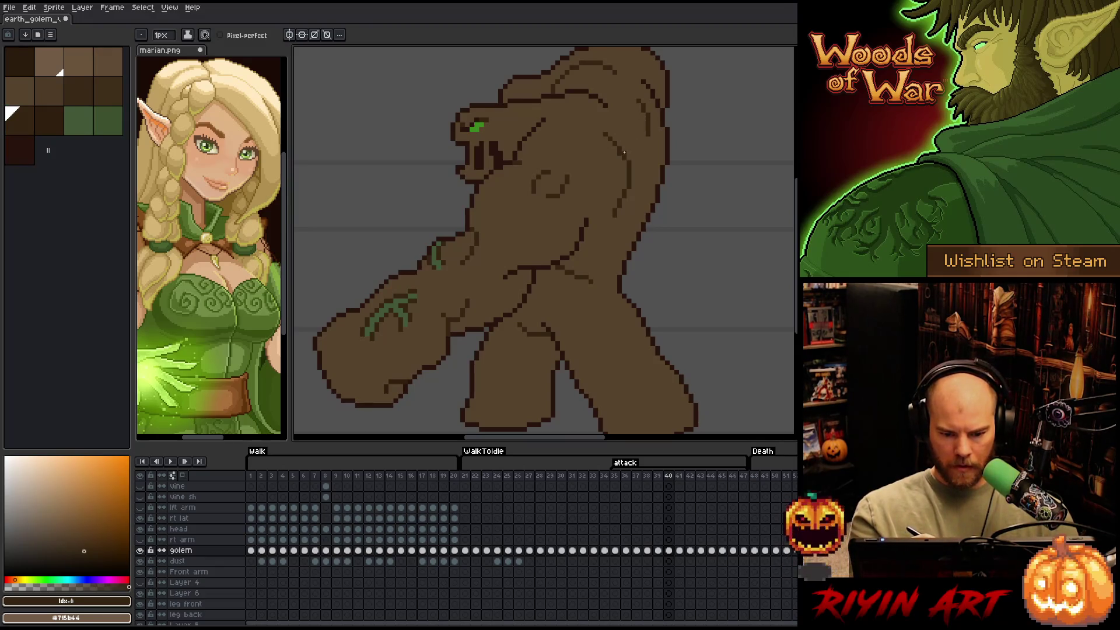
left_click(621, 153, "alt")
left_click(627, 150, "alt")
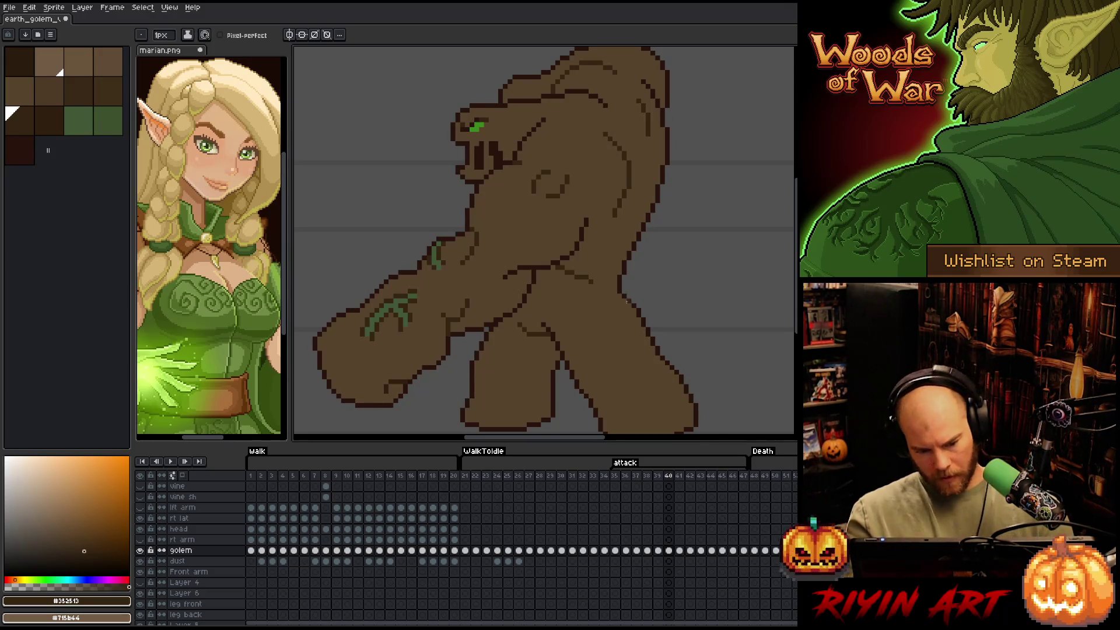
Compare with earlier attack frames, then advance to attack frame 41
key("Left")
key("Right")
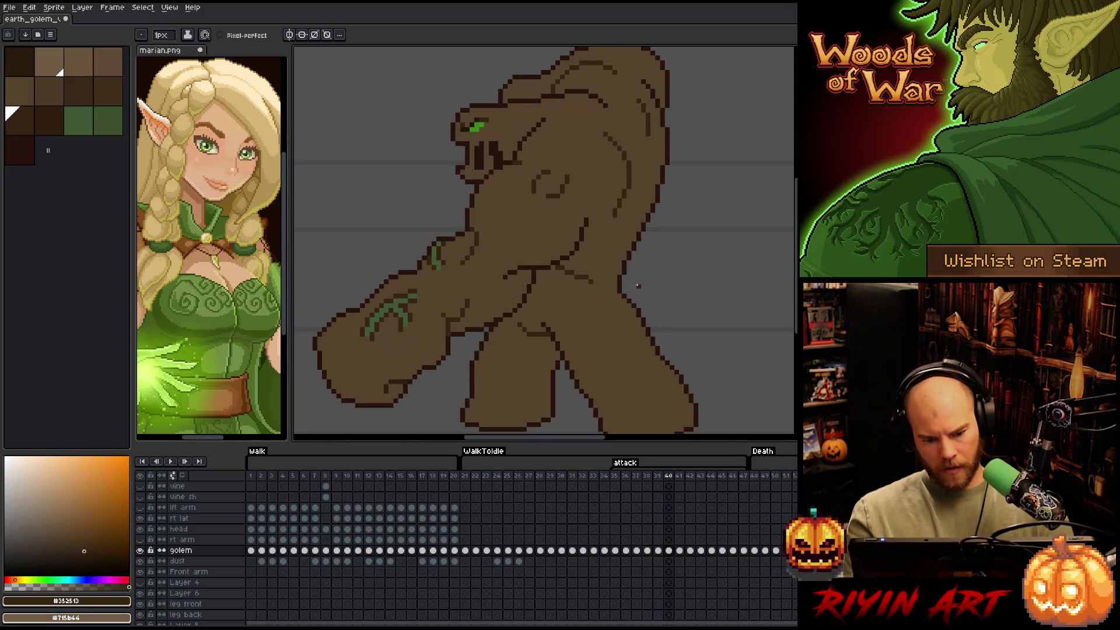
key("Left")
key("Left")
key("Right")
key("Right")
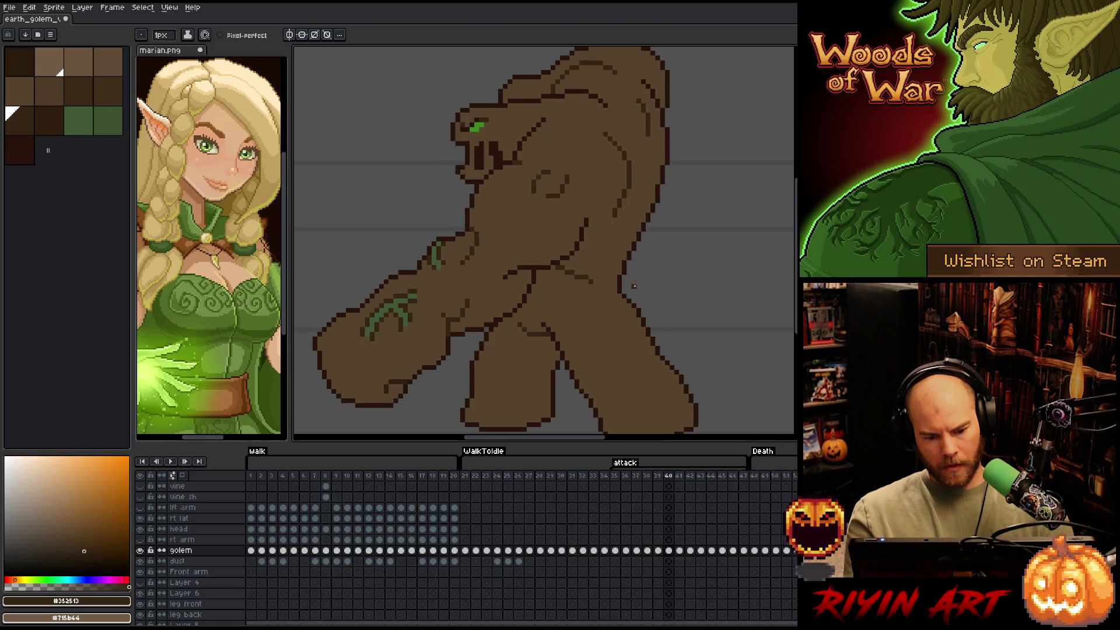
key("Right")
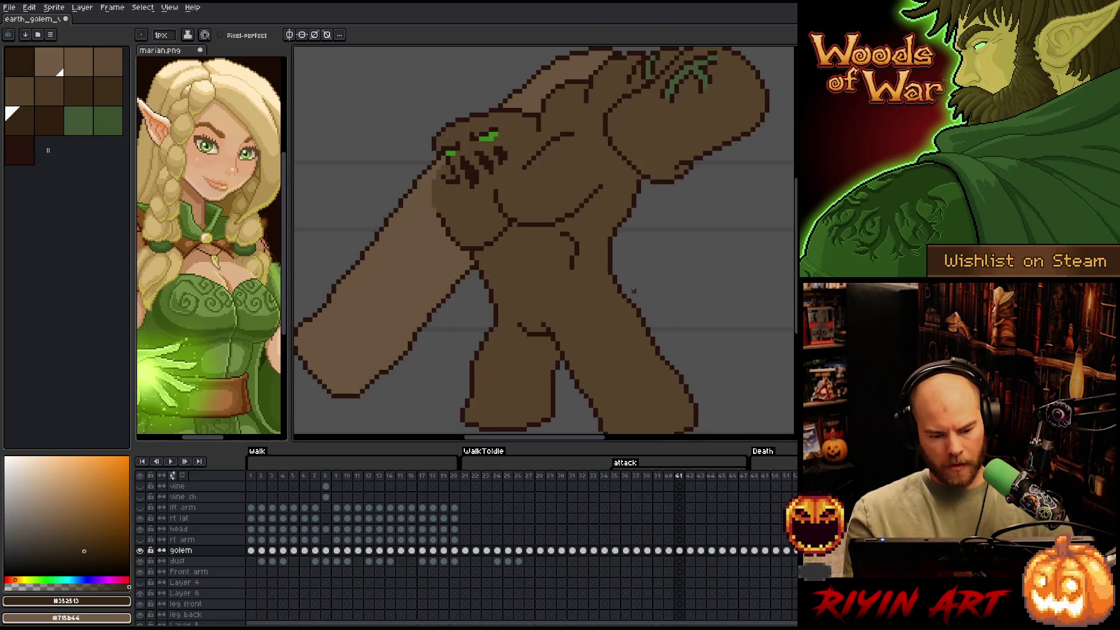
Select all #28130d outline pixels on frame 41 with Color Range
key("shift+c")
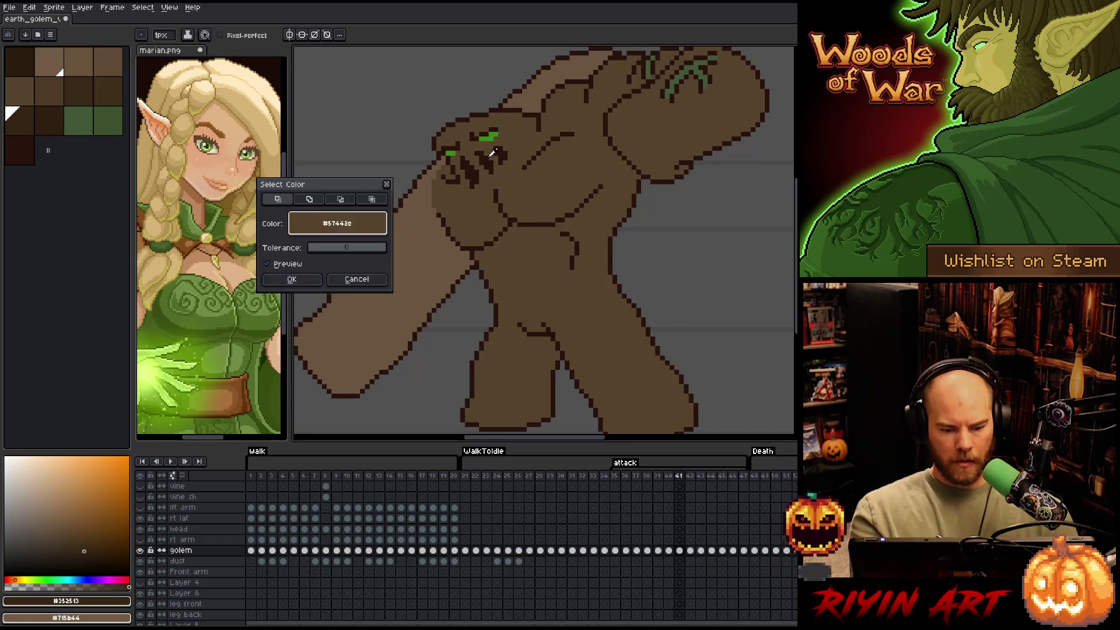
left_click(477, 171)
left_click(310, 281)
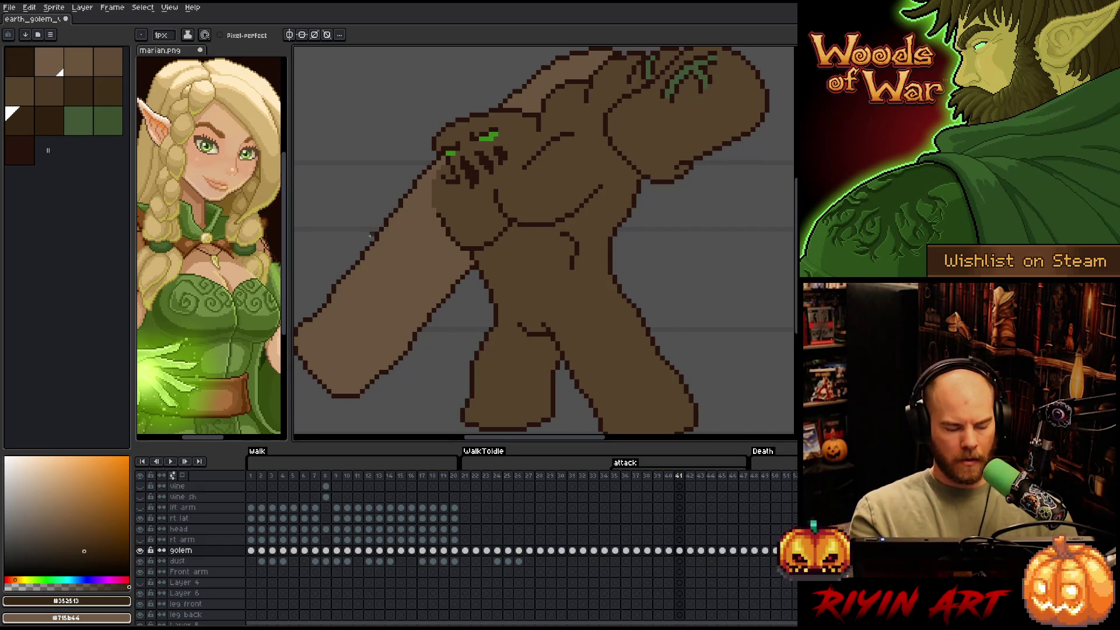
left_click(165, 35)
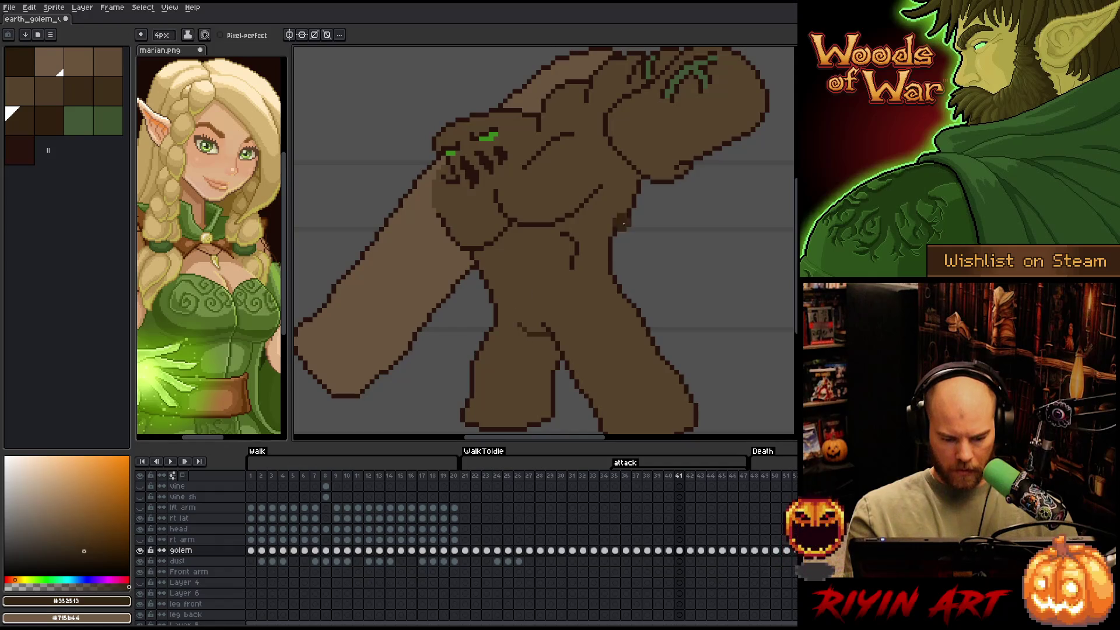
Compare frames 40 and 41 while toggling palette colours, ending on frame 41 with the pencil
key("Left")
key("Right")
key("Left")
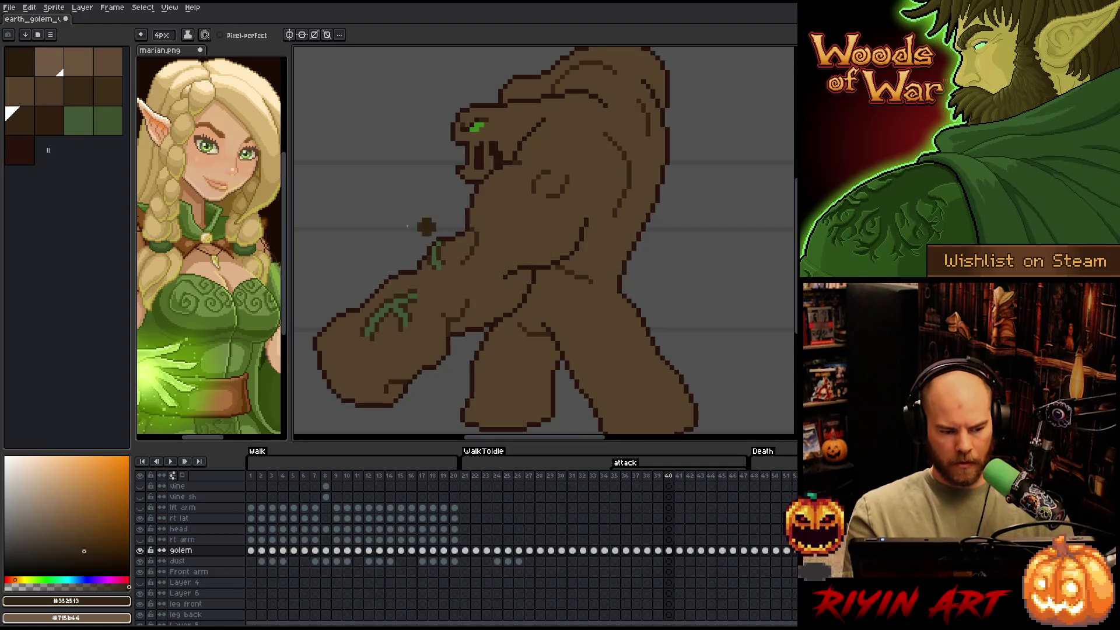
key("bracketright")
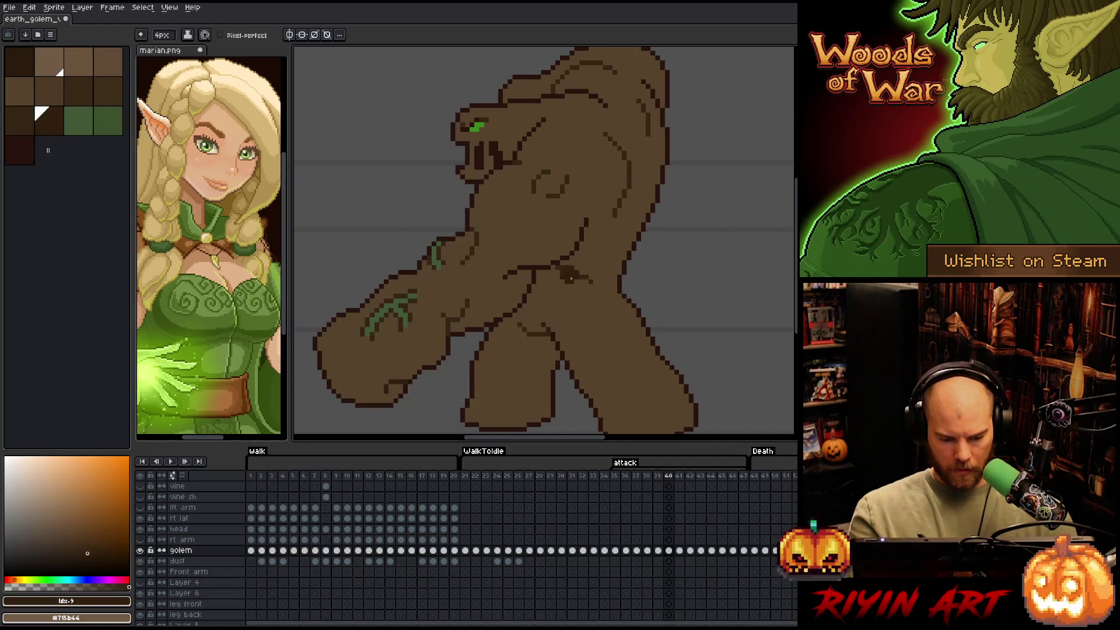
key("Right")
key("Left")
key("Right")
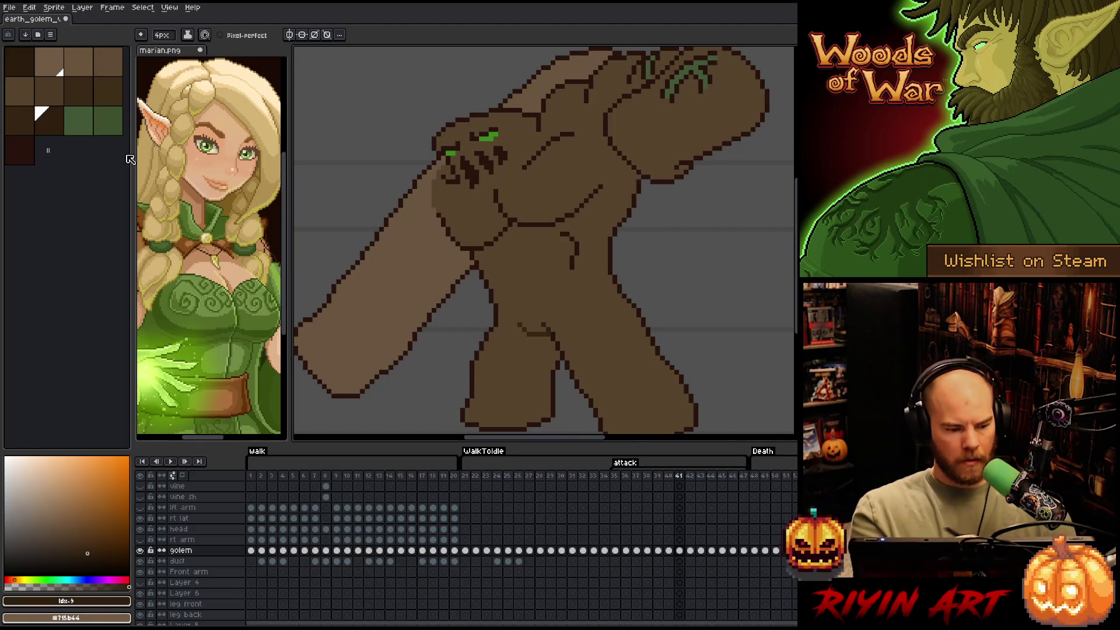
key("bracketleft")
key("v")
key("b")
Paint over stray dark lines on the body and lighten the face shading
left_click_drag(575, 267, 569, 234)
left_click_drag(599, 188, 582, 205)
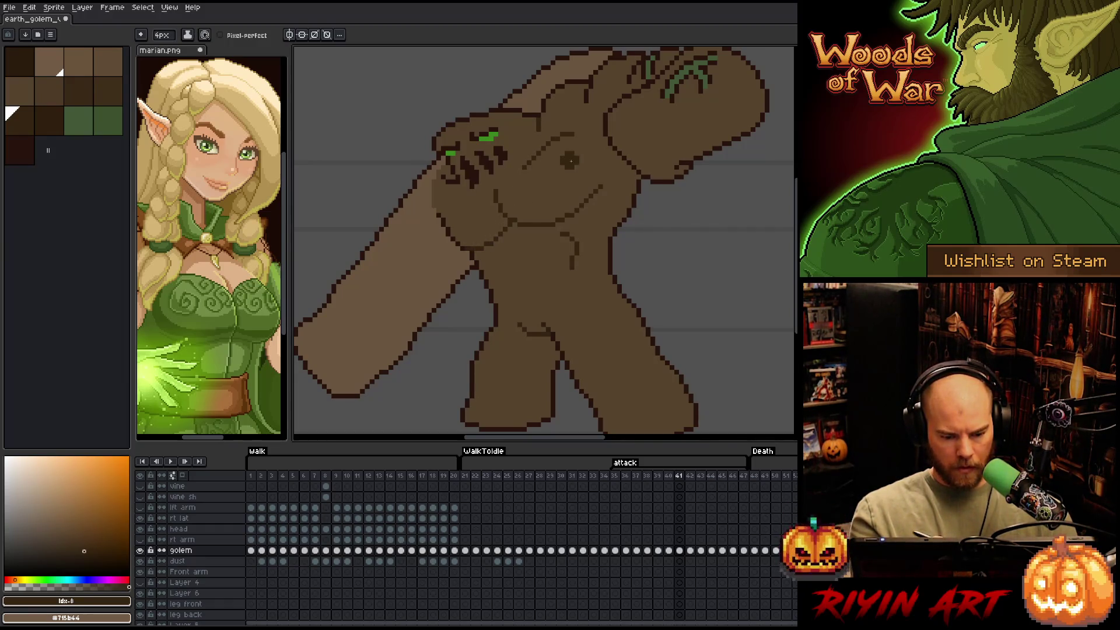
left_click_drag(615, 296, 576, 342)
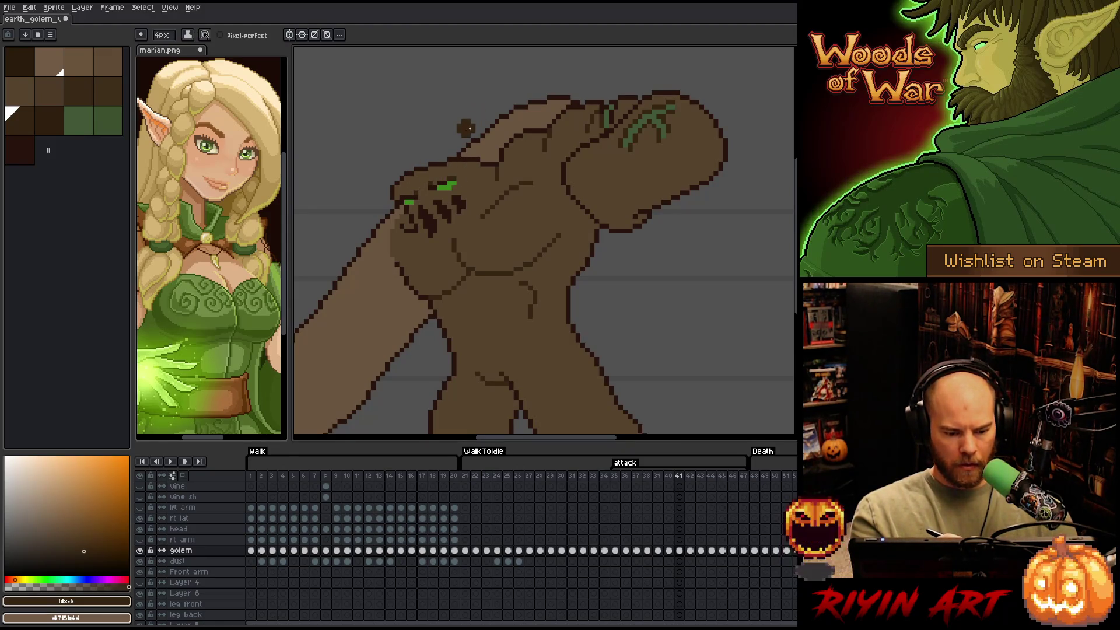
mouse_move(412, 244)
left_mouse_down()
mouse_move(409, 218)
mouse_move(409, 241)
left_mouse_up()
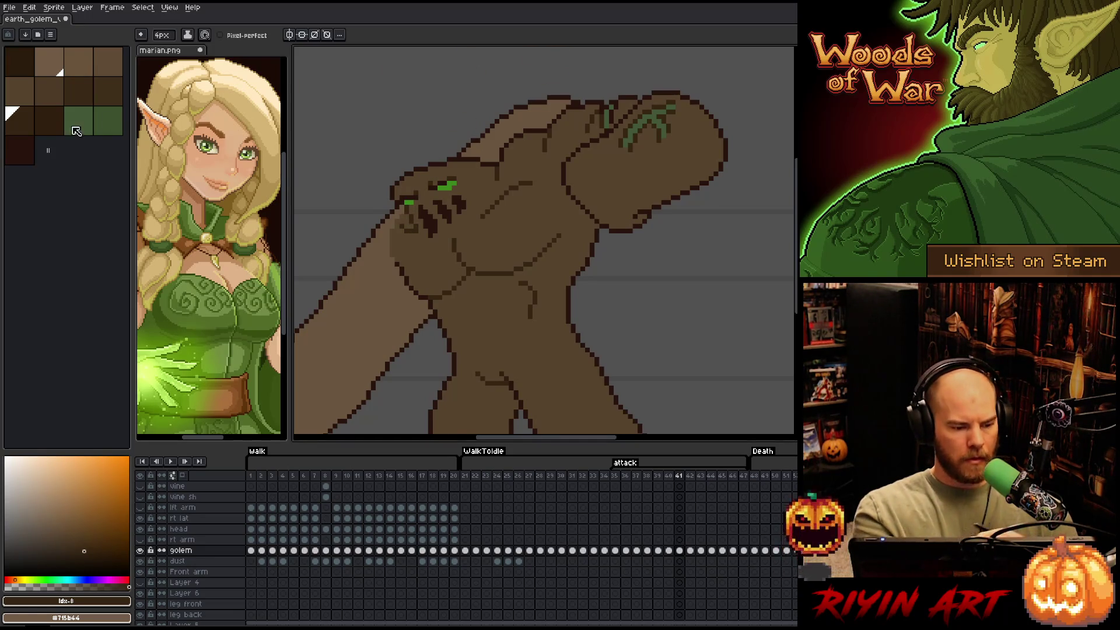
Set the brush to 1px, sample outline colour #352513, and advance to frame 42
left_click(162, 34)
type("1")
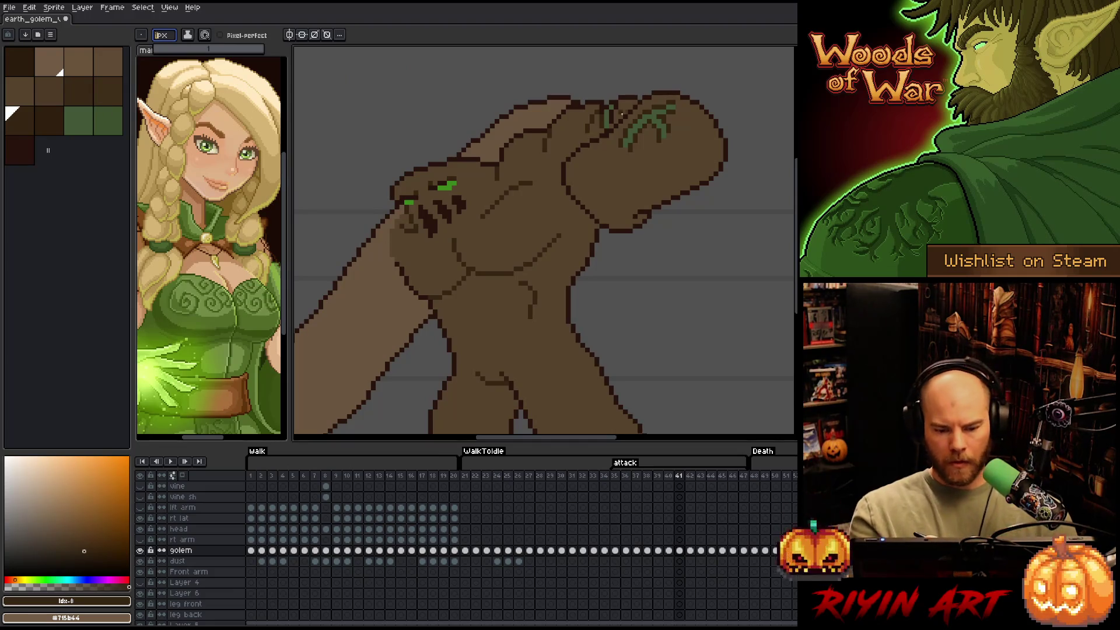
key("Return")
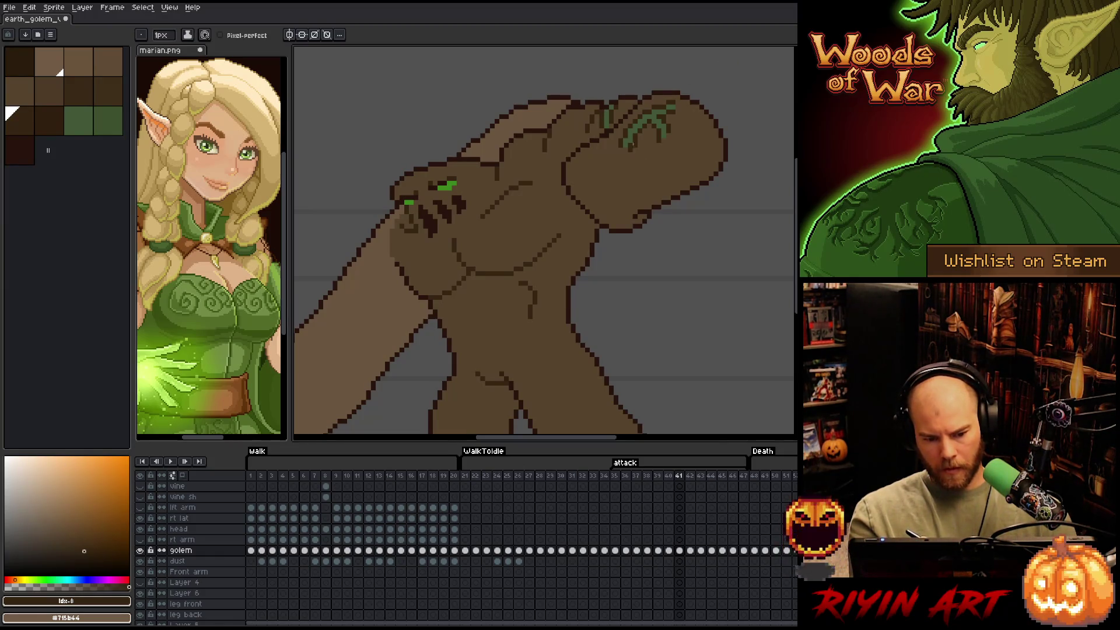
key("space")
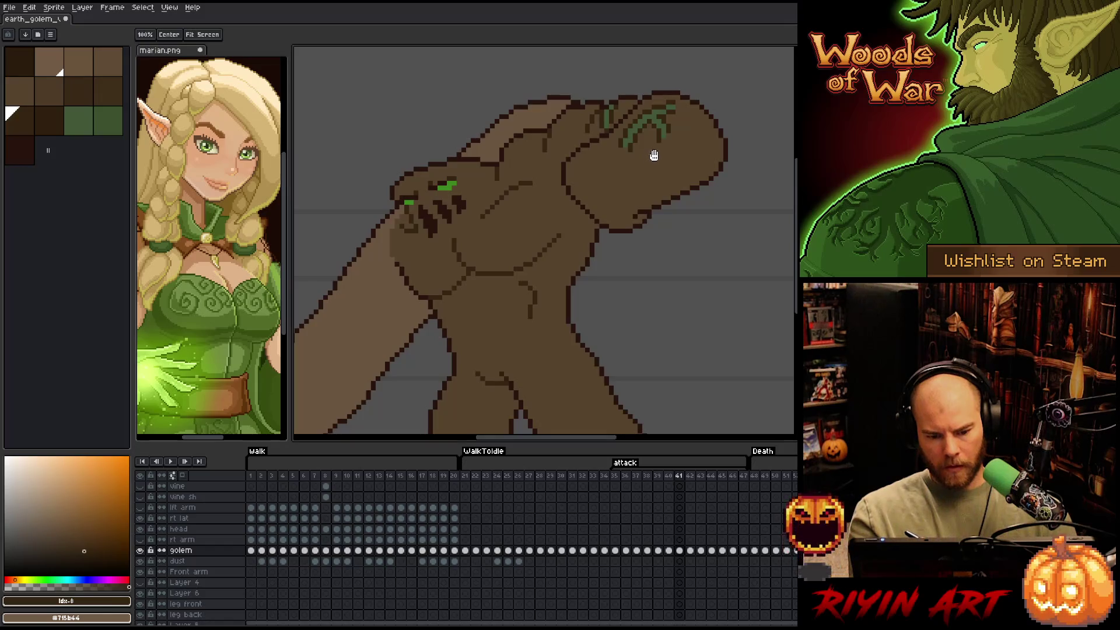
left_click_drag(645, 150, 667, 158)
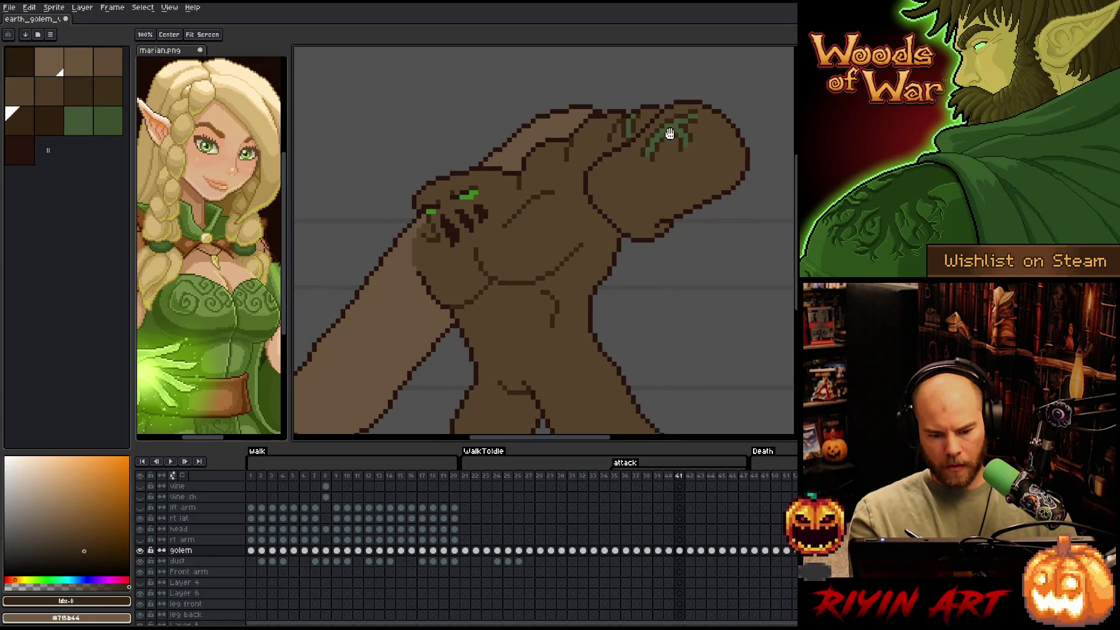
left_click(637, 121, "alt")
key("space")
mouse_move(733, 83)
left_mouse_down()
mouse_move(700, 190)
mouse_move(690, 150)
mouse_move(676, 211)
left_mouse_up()
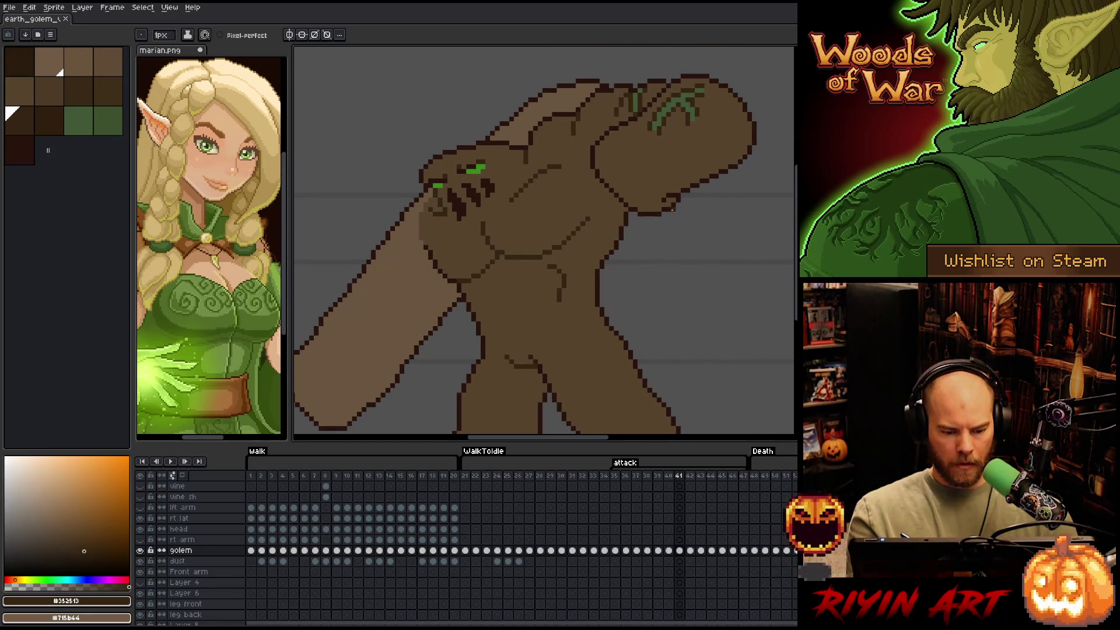
key("period")
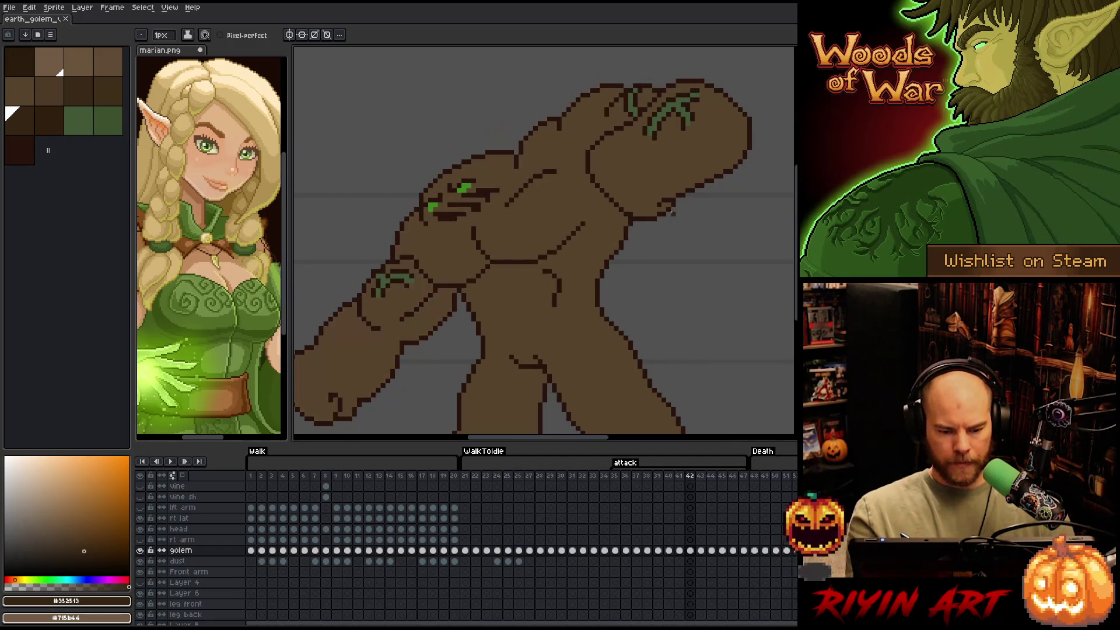
Select the dark outline colour #28130d with Color Range and set the pencil to 4 px
key("shift+c")
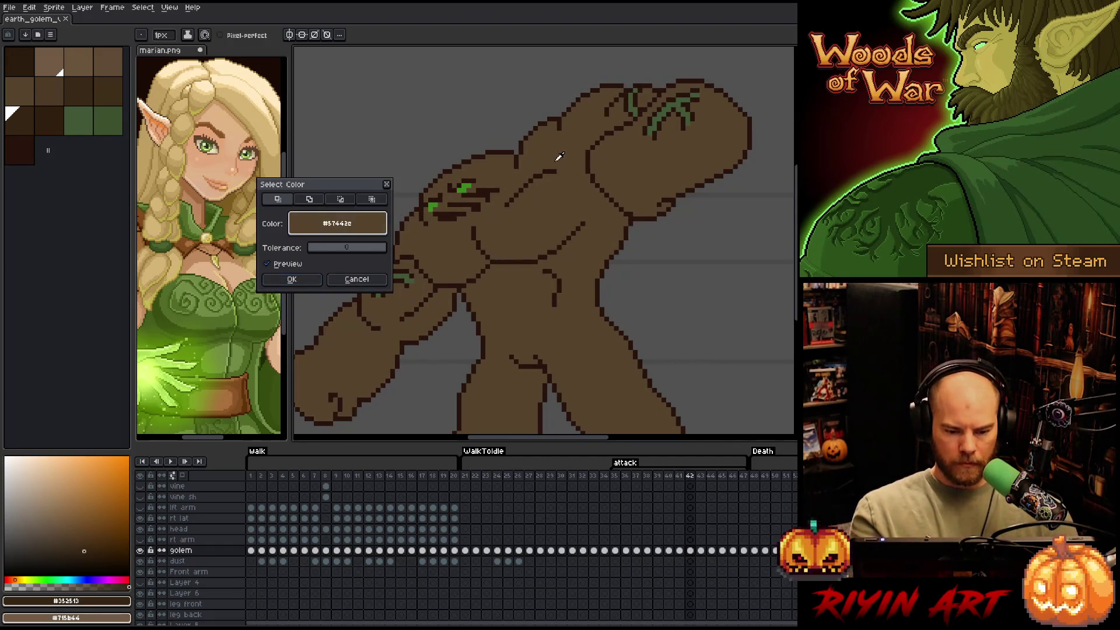
left_click(292, 280)
left_click_drag(612, 262, 628, 235)
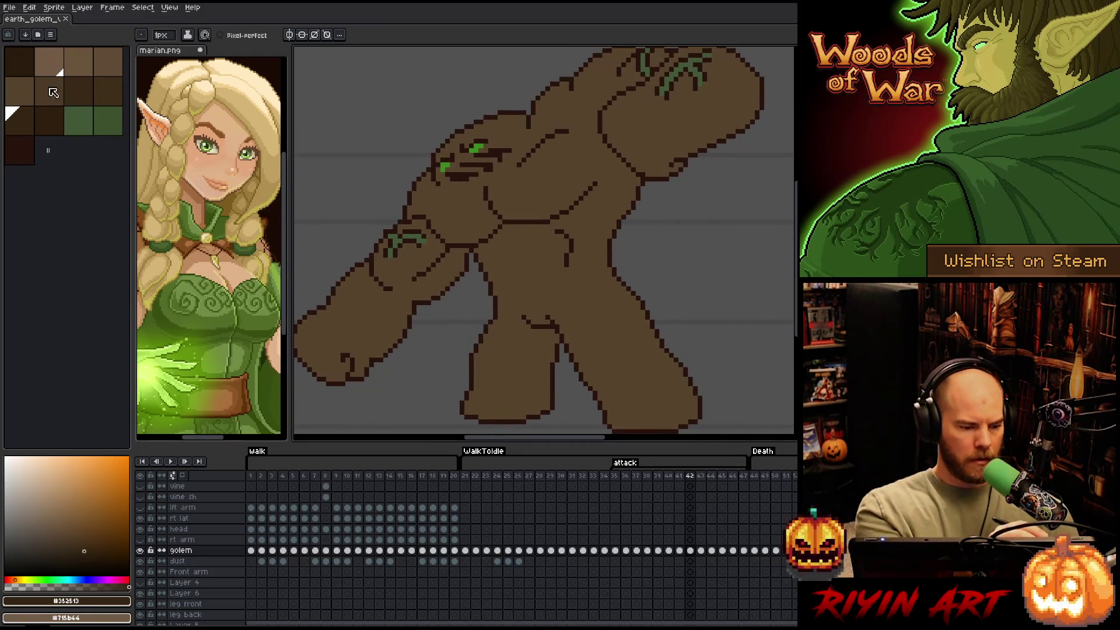
left_click(166, 36)
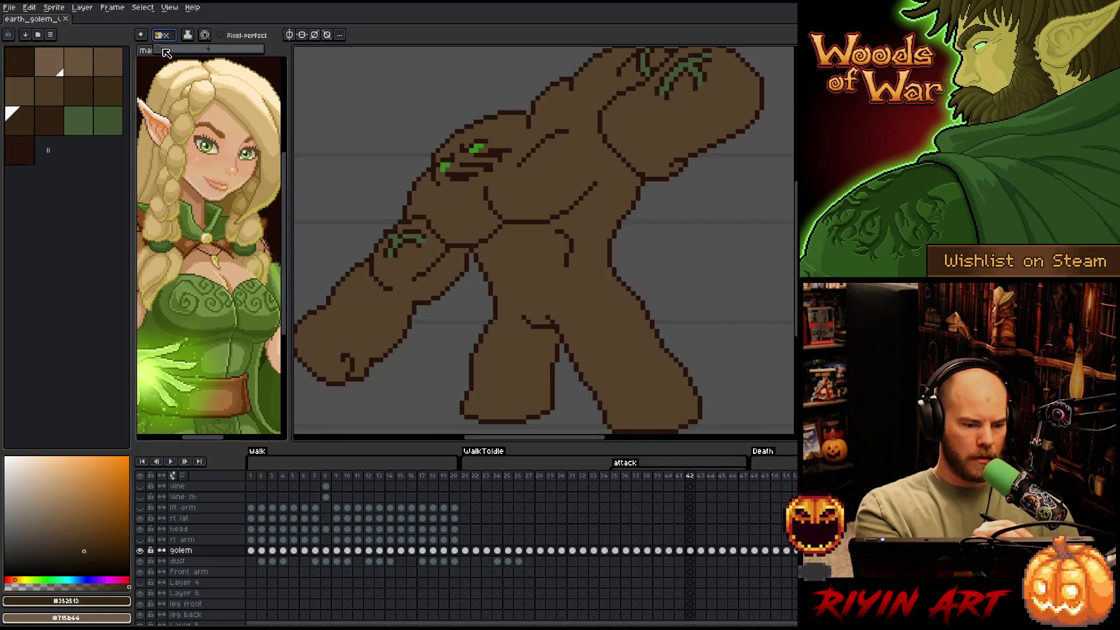
type("4")
key("Return")
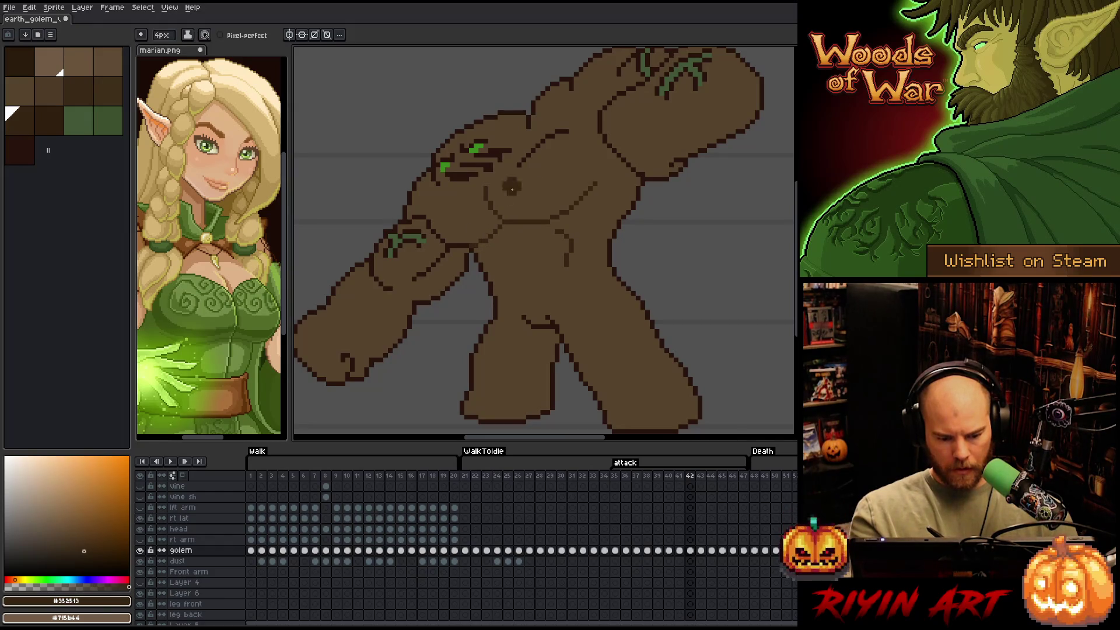
Draw a green vine stroke on the golem's lower arm, then go back to frame 41
left_click_drag(592, 200, 495, 270)
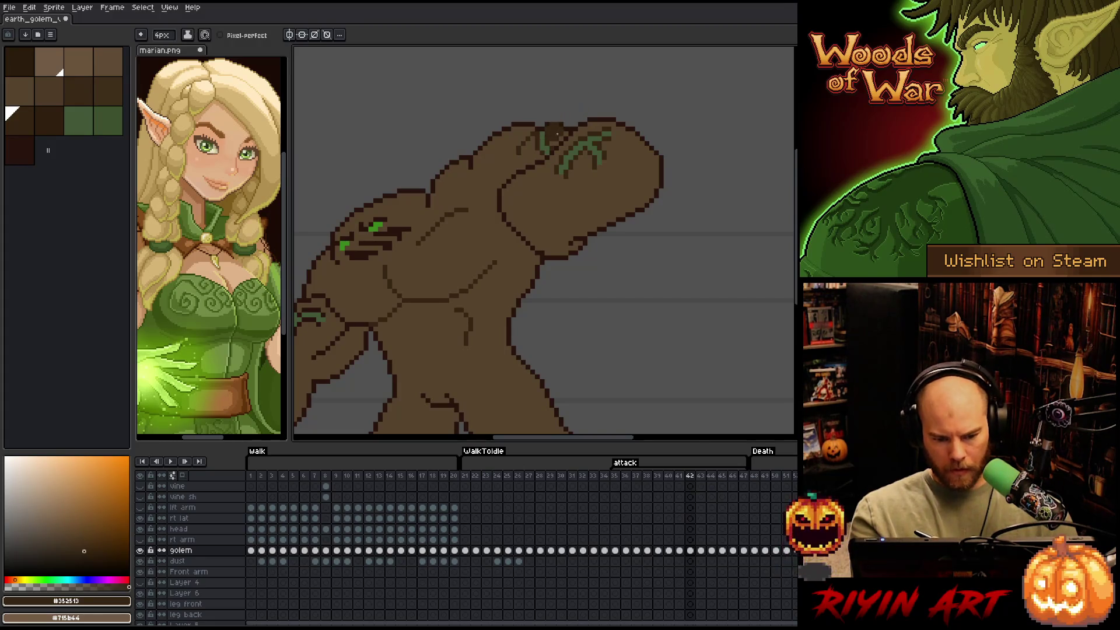
left_click_drag(500, 203, 601, 139)
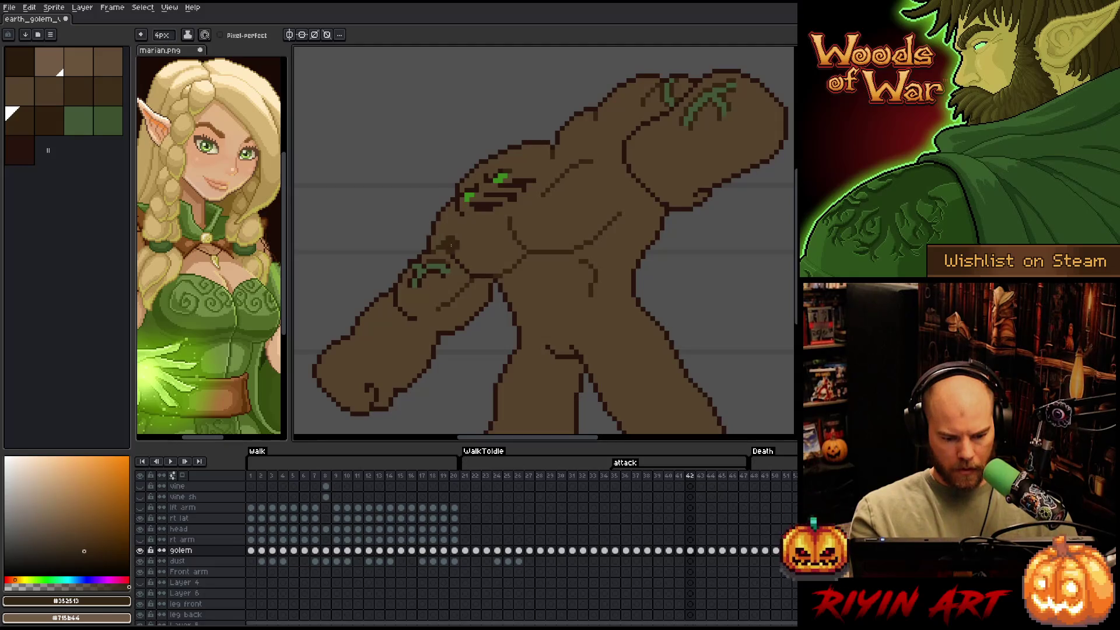
left_click_drag(433, 267, 448, 269)
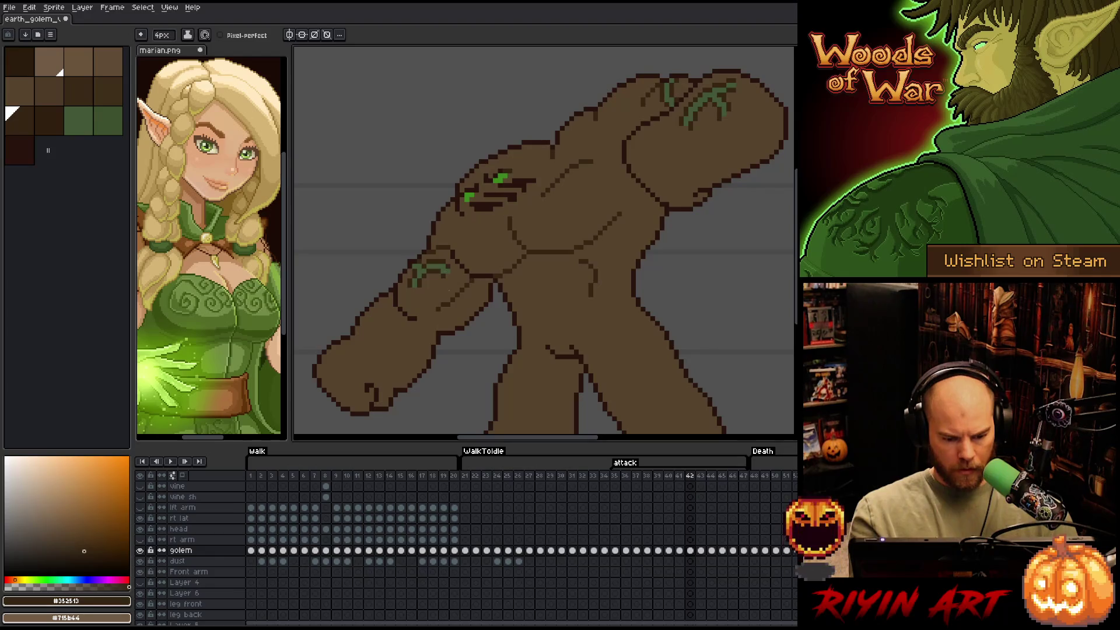
left_click_drag(449, 290, 491, 255)
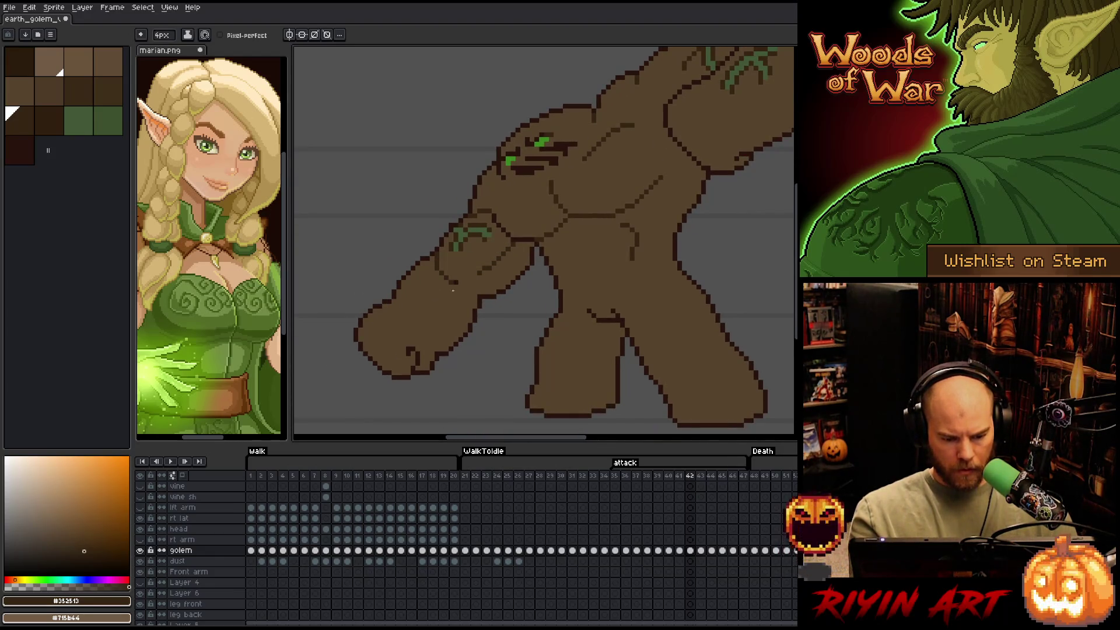
key("comma")
mouse_move(595, 249)
left_mouse_down()
mouse_move(545, 257)
mouse_move(542, 269)
left_mouse_up()
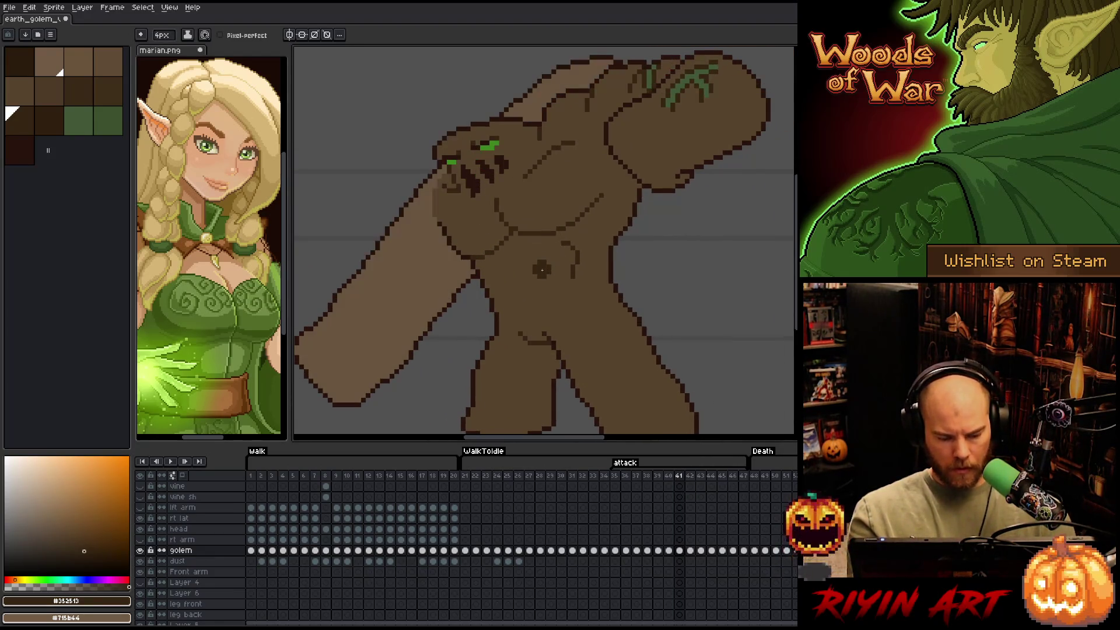
Compare frames 41 and 42, select the outline colour, and pick the dark brown swatch
key("period")
key("comma")
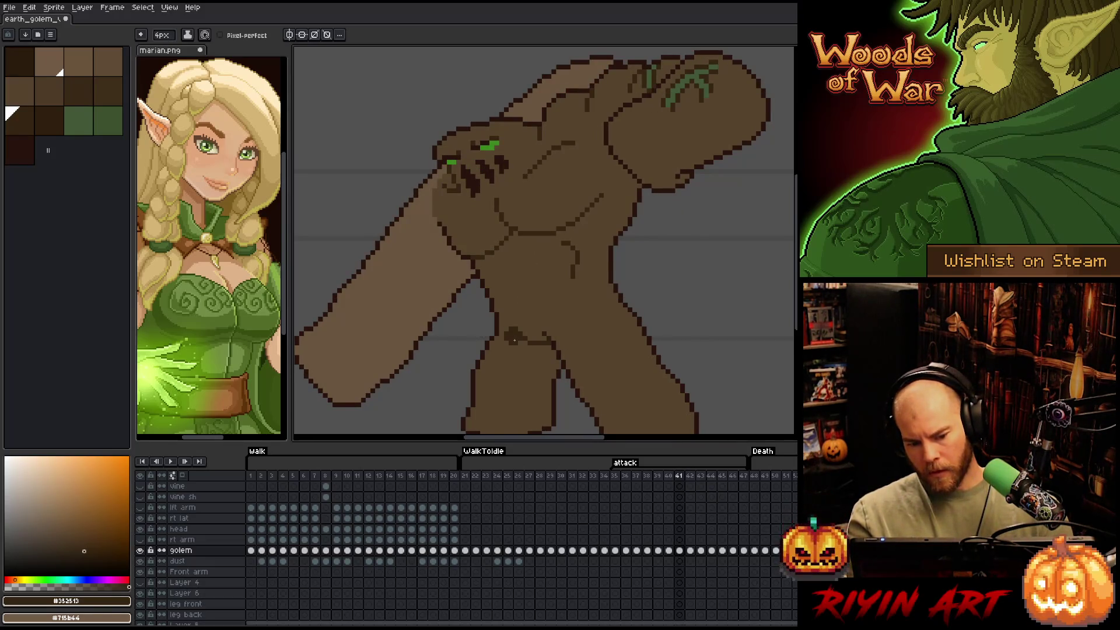
key("shift+c")
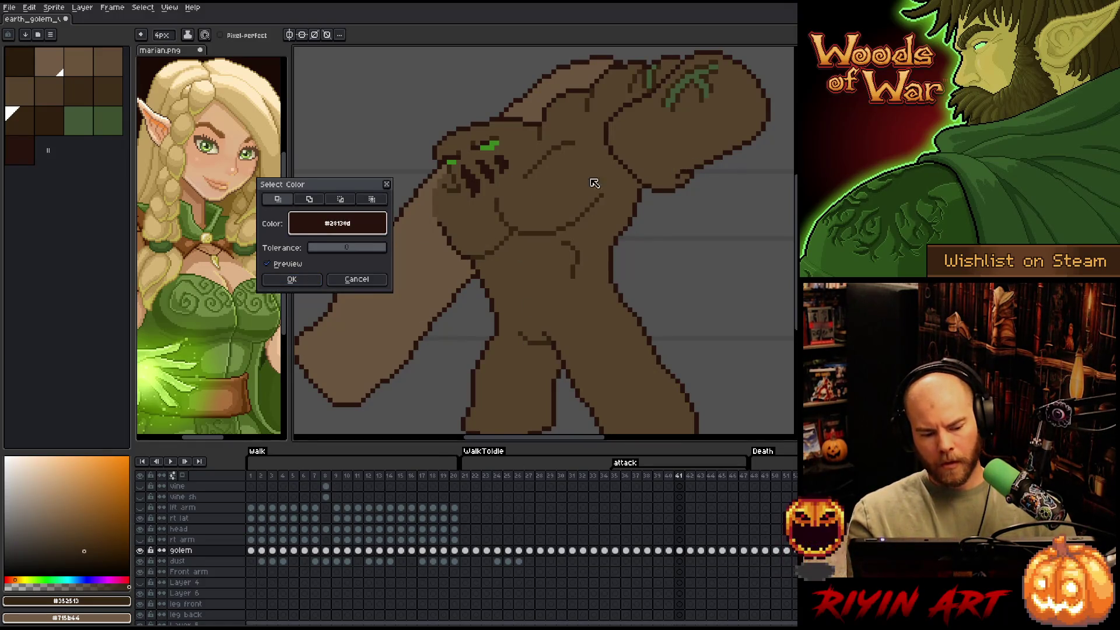
left_click(291, 279)
left_click(49, 121)
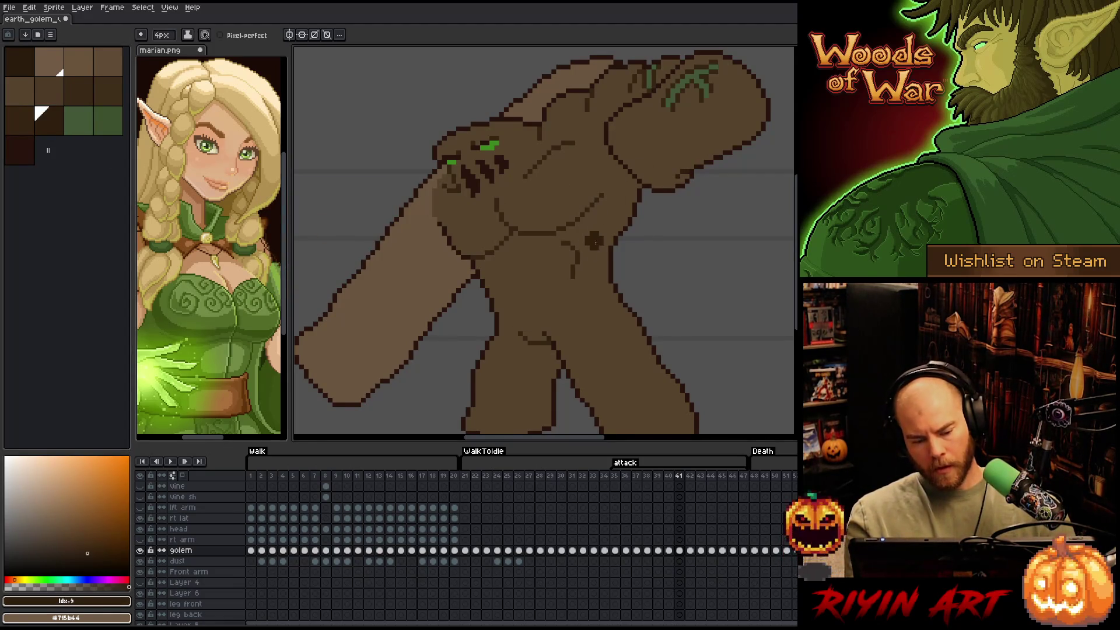
key("Left")
key("Right")
key("Right")
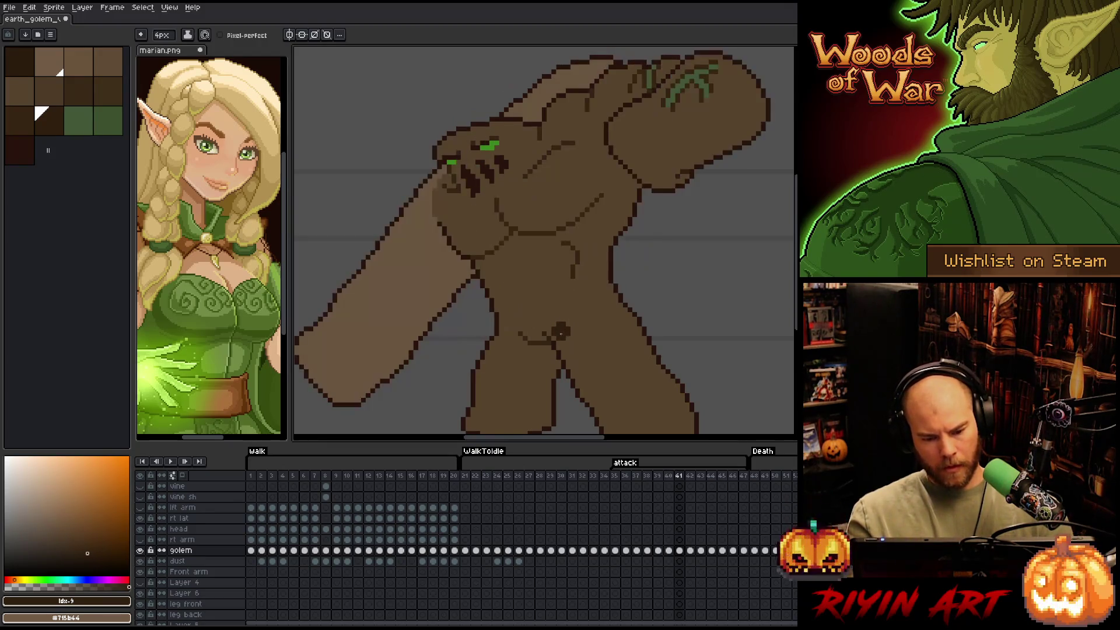
On frame 42, select the outline colour, switch to lighter brown with a 1-pixel pencil, then advance to frame 43
key("shift+c")
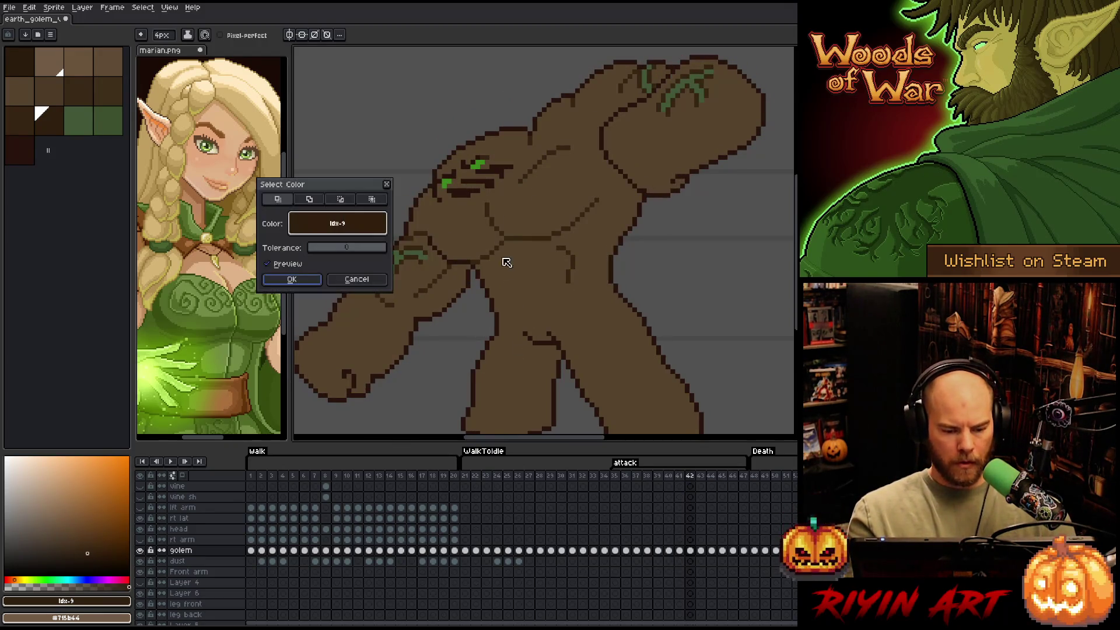
left_click(291, 279)
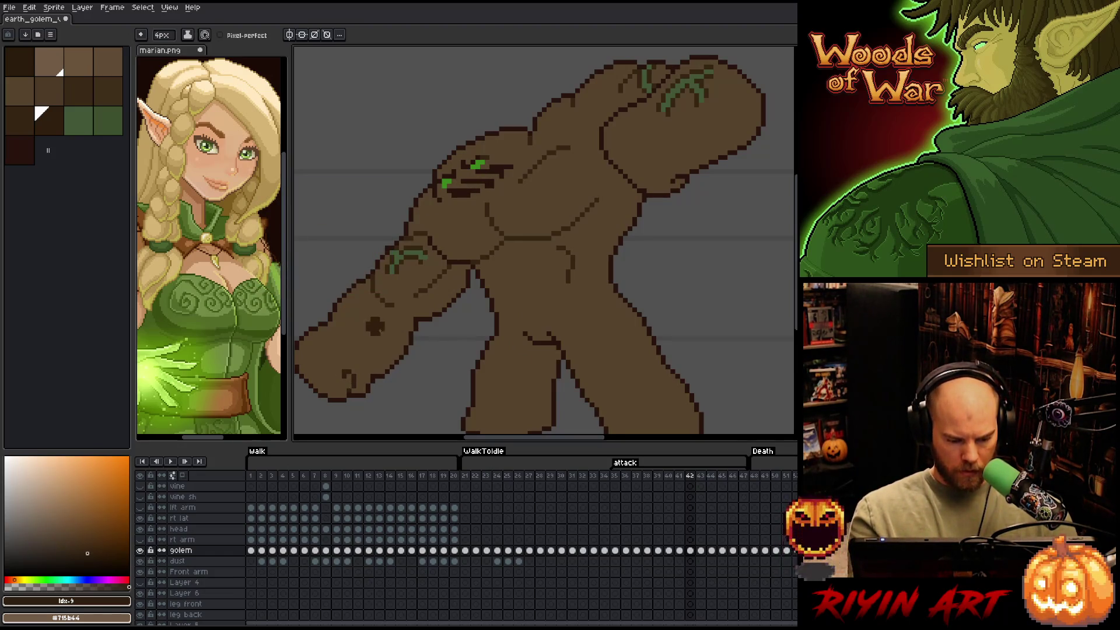
left_click_drag(573, 316, 596, 284)
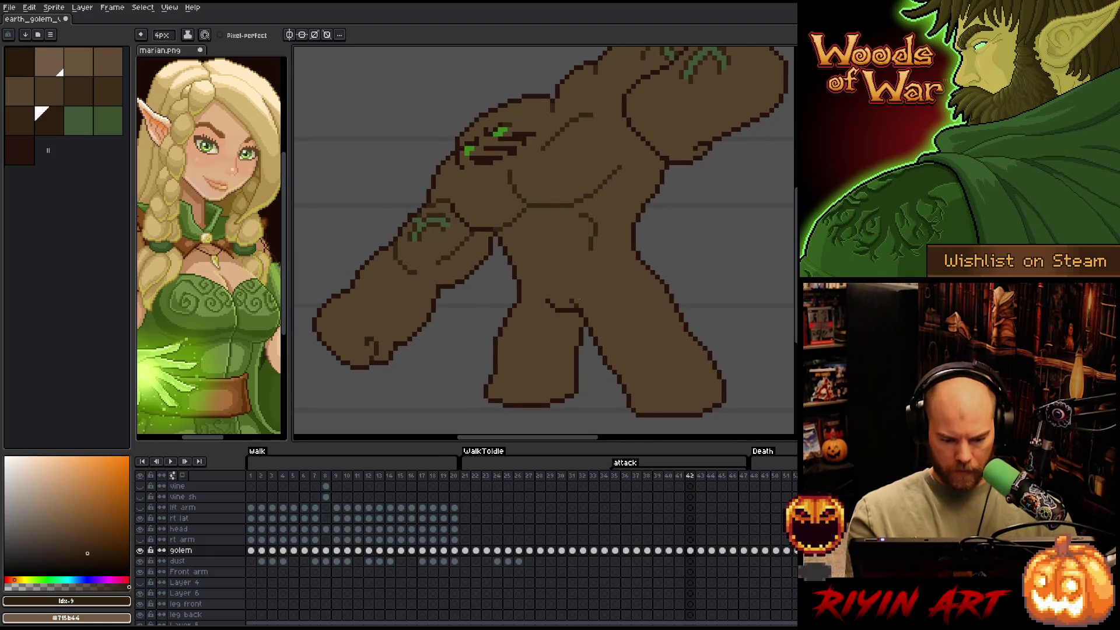
key("Left")
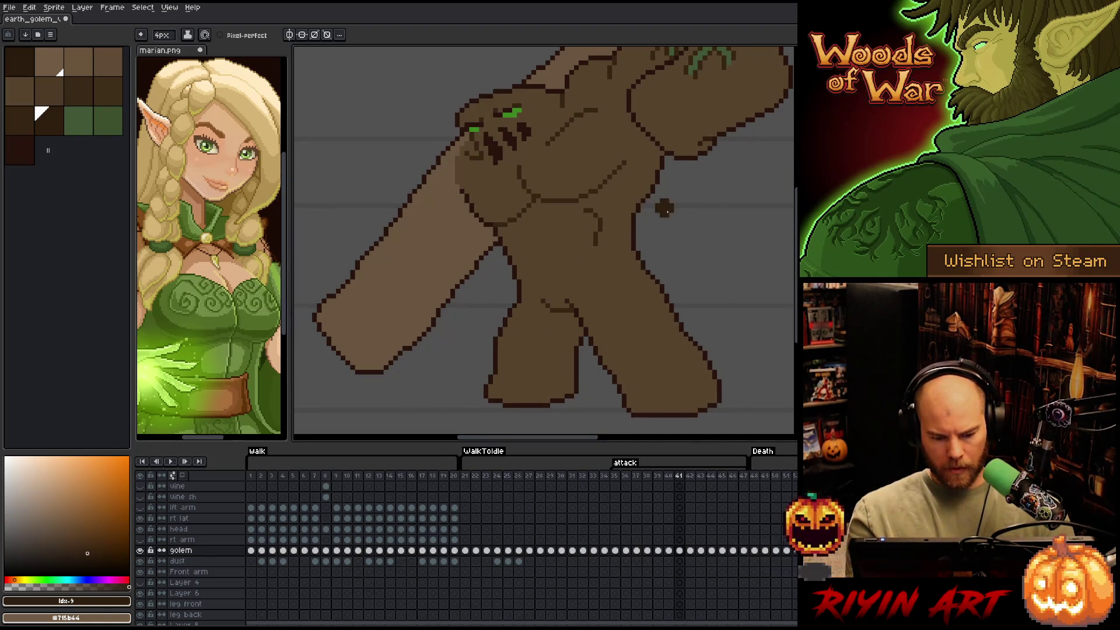
key("Right")
key("bracketleft")
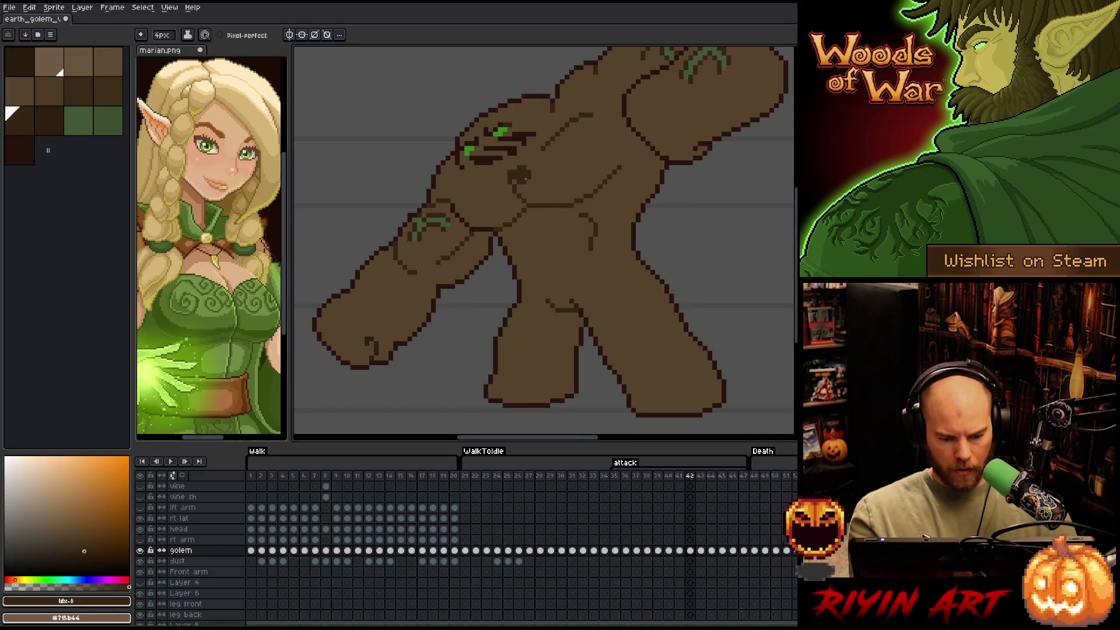
mouse_move(546, 205)
left_mouse_down()
mouse_move(570, 290)
mouse_move(556, 288)
left_mouse_up()
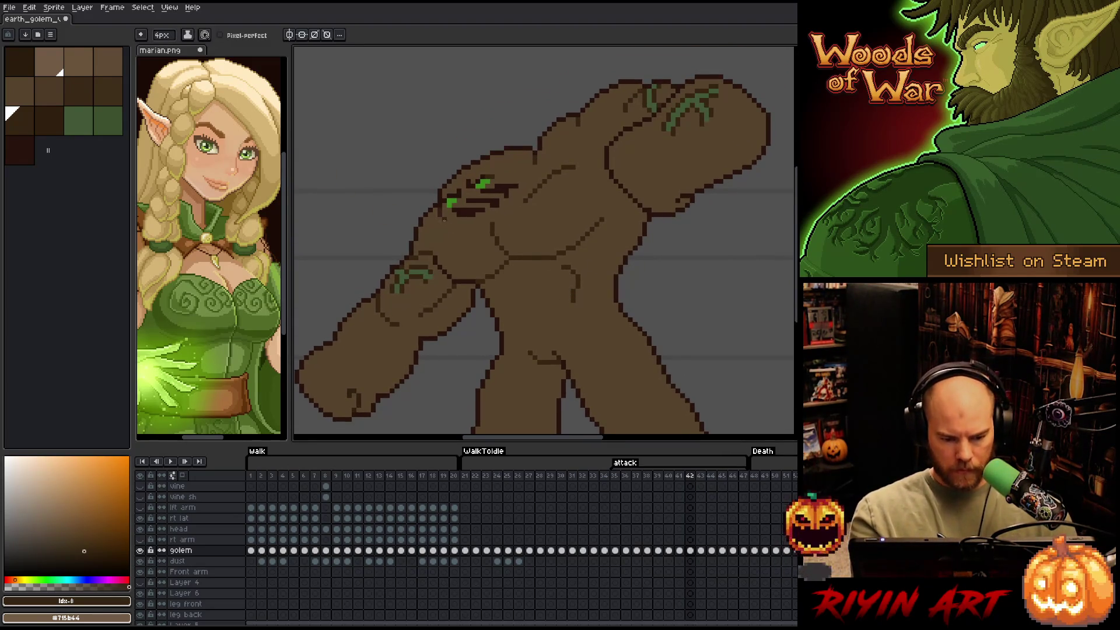
key("minus")
key("minus")
key("minus")
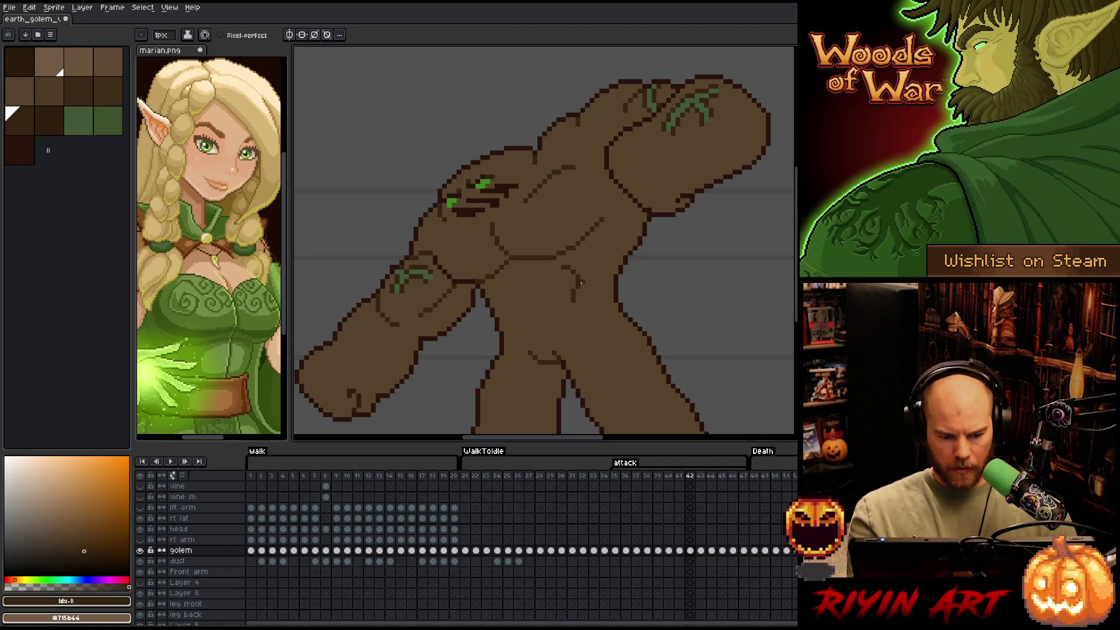
scroll(612, 293, "down", 3)
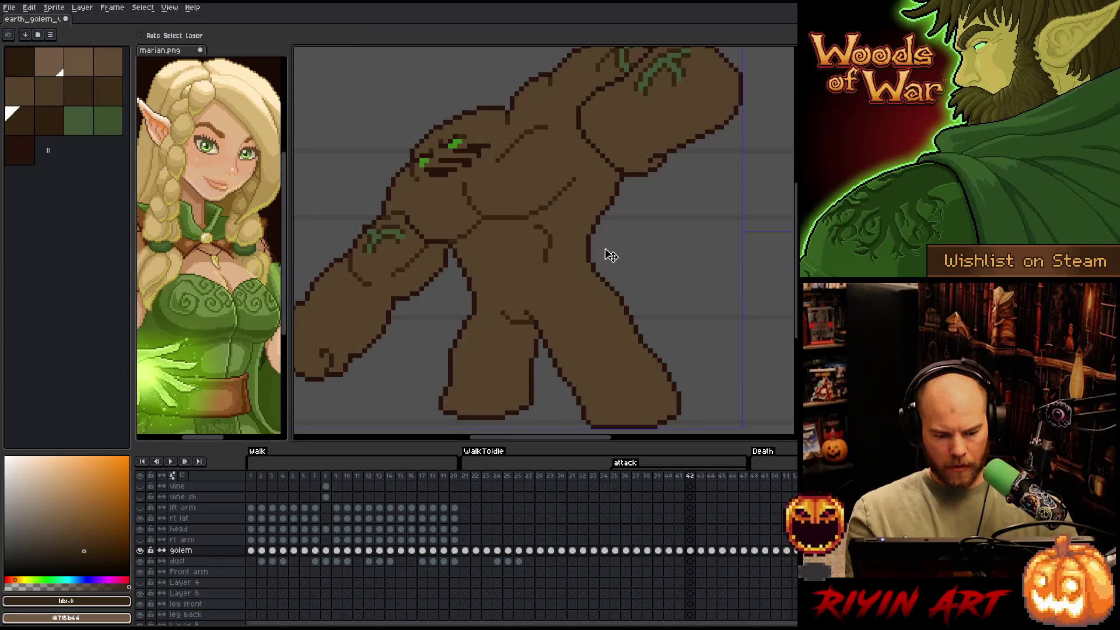
key("b")
key("Right")
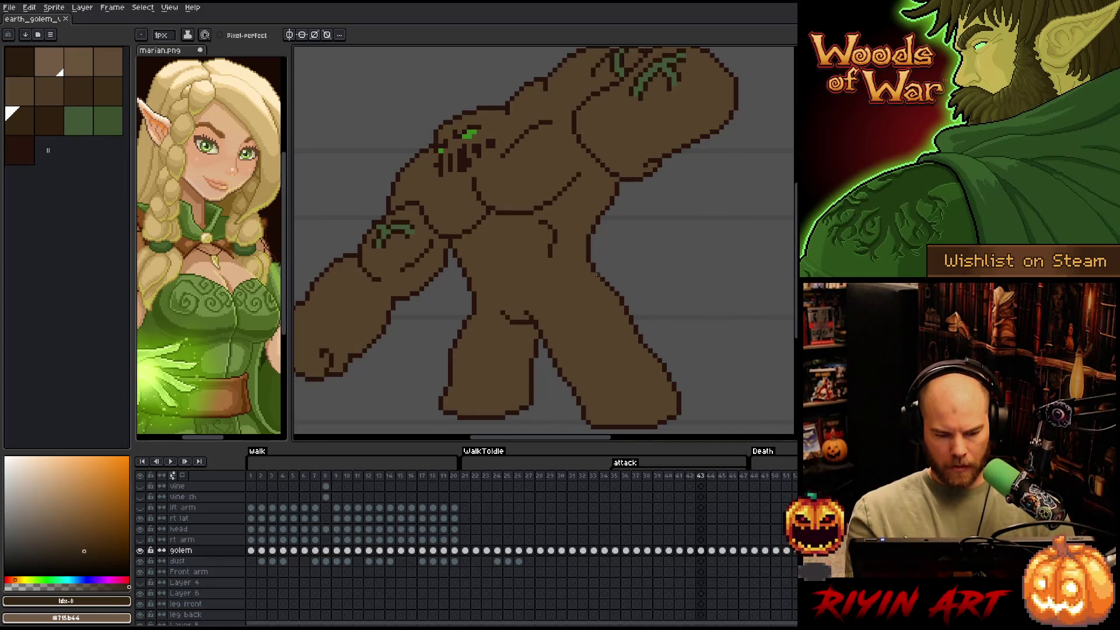
On frame 43, select the sampled dark outline colour and adjust the brush size
key("shift+c")
left_click(476, 149)
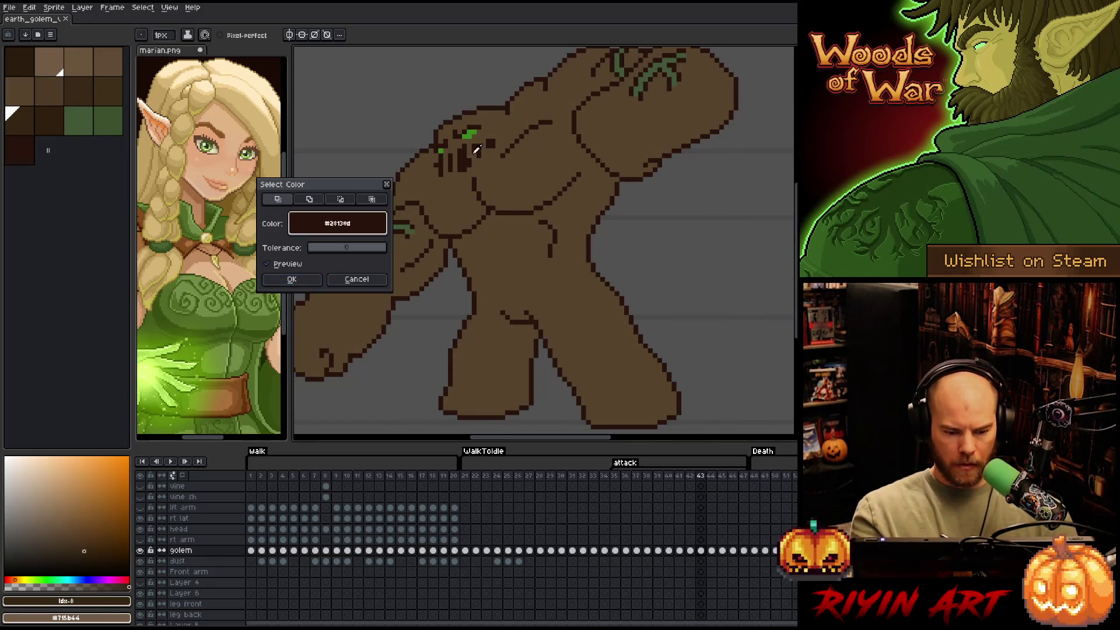
left_click(291, 279)
left_click_drag(548, 241, 603, 227)
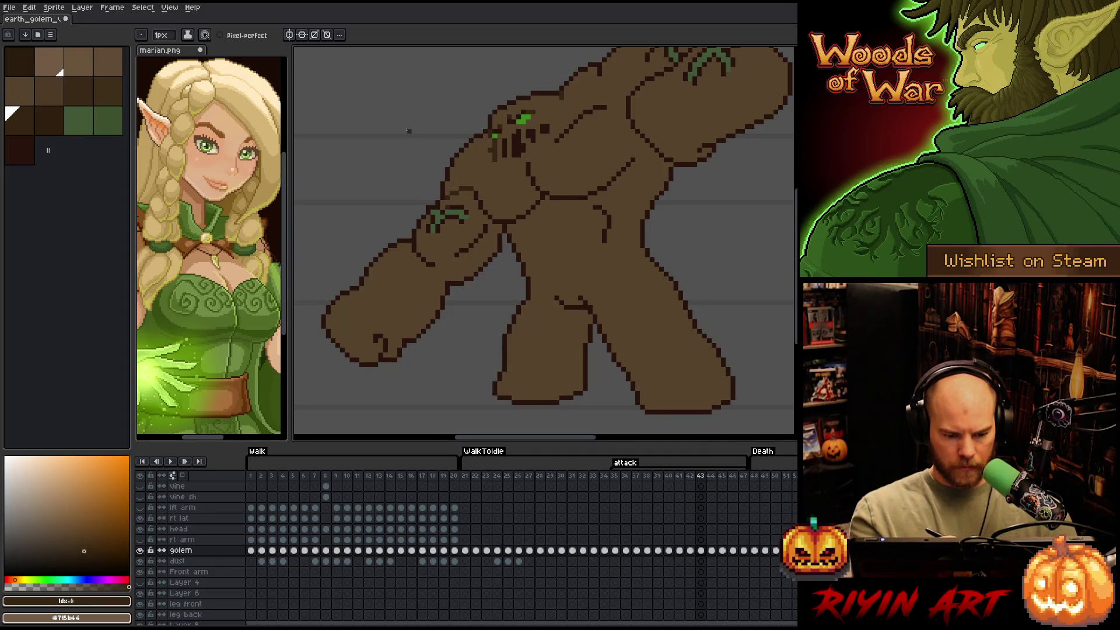
left_click(162, 35)
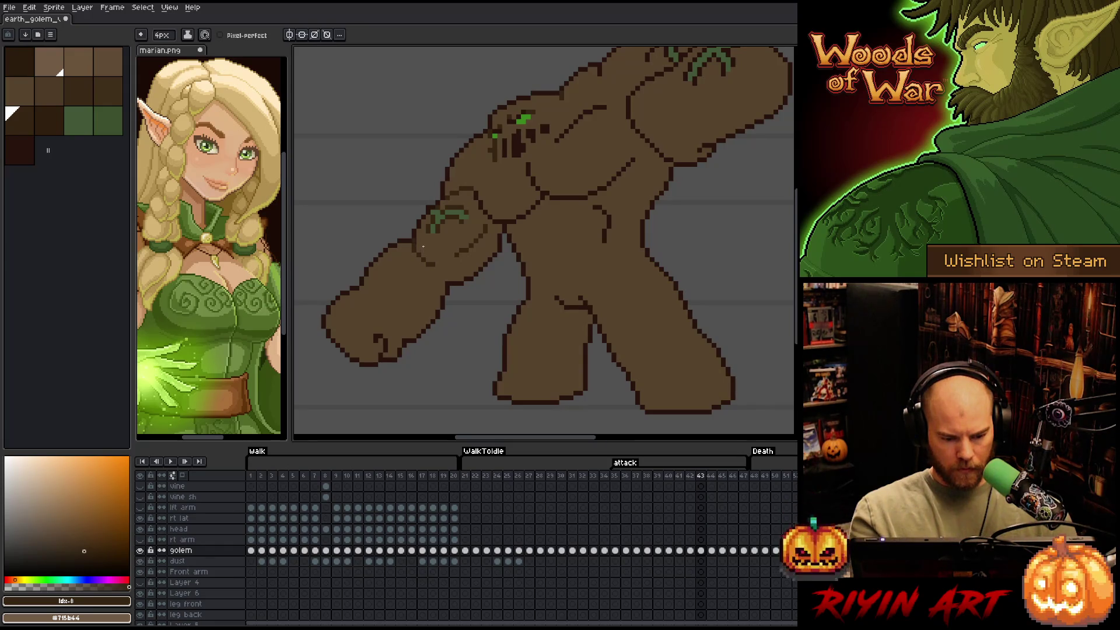
Redraw detail lines alternating the darker and lighter brown swatches, then advance to frame 44
key("]")
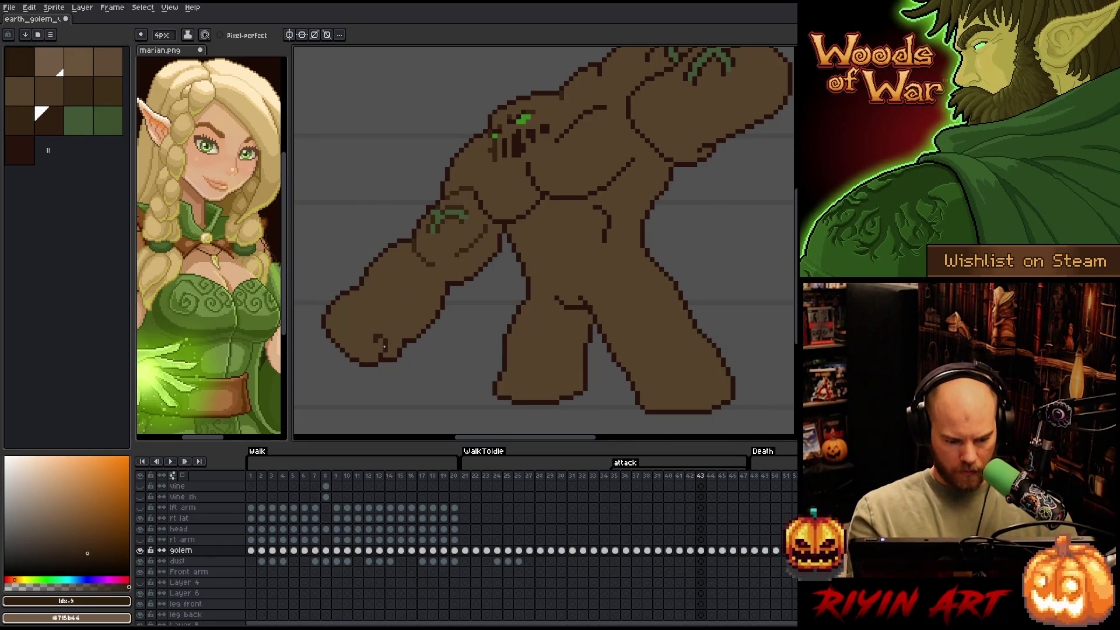
key("bracketleft")
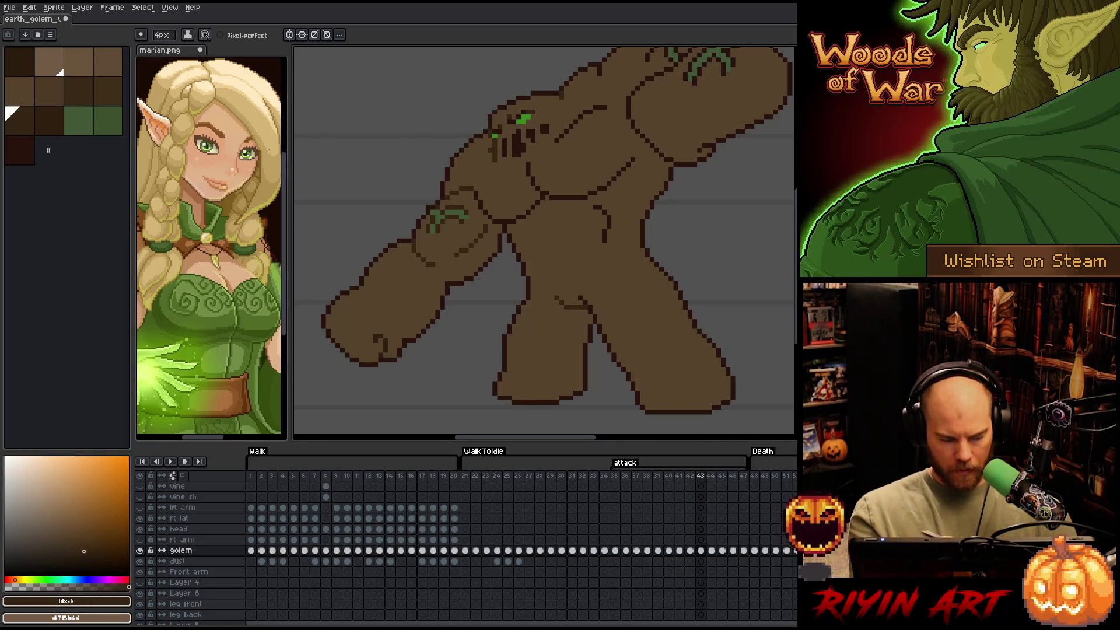
key("bracketright")
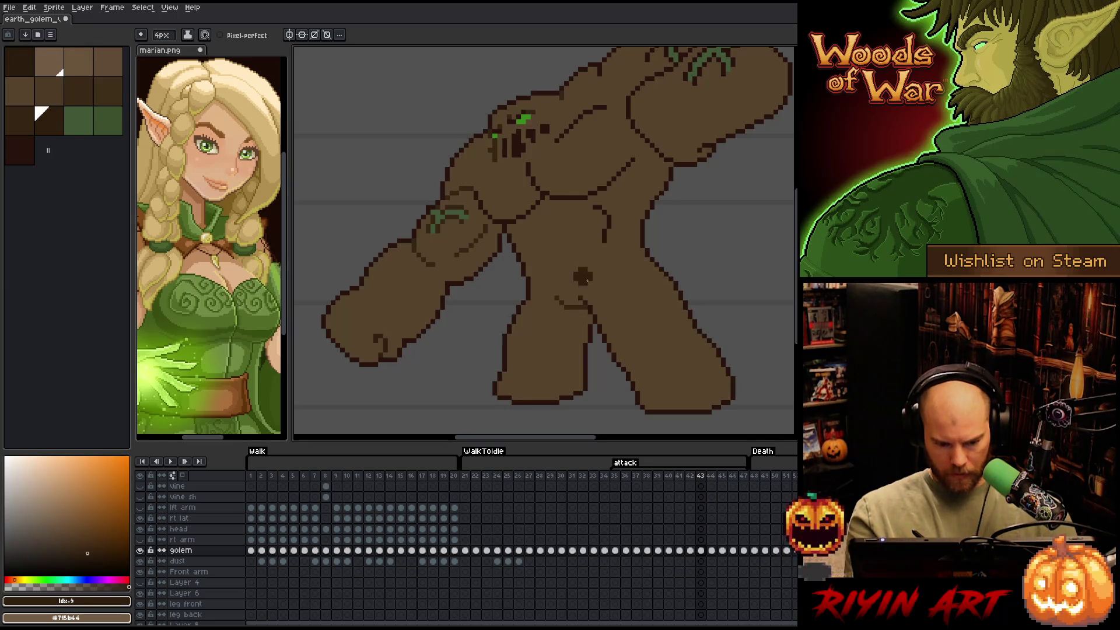
key("bracketleft")
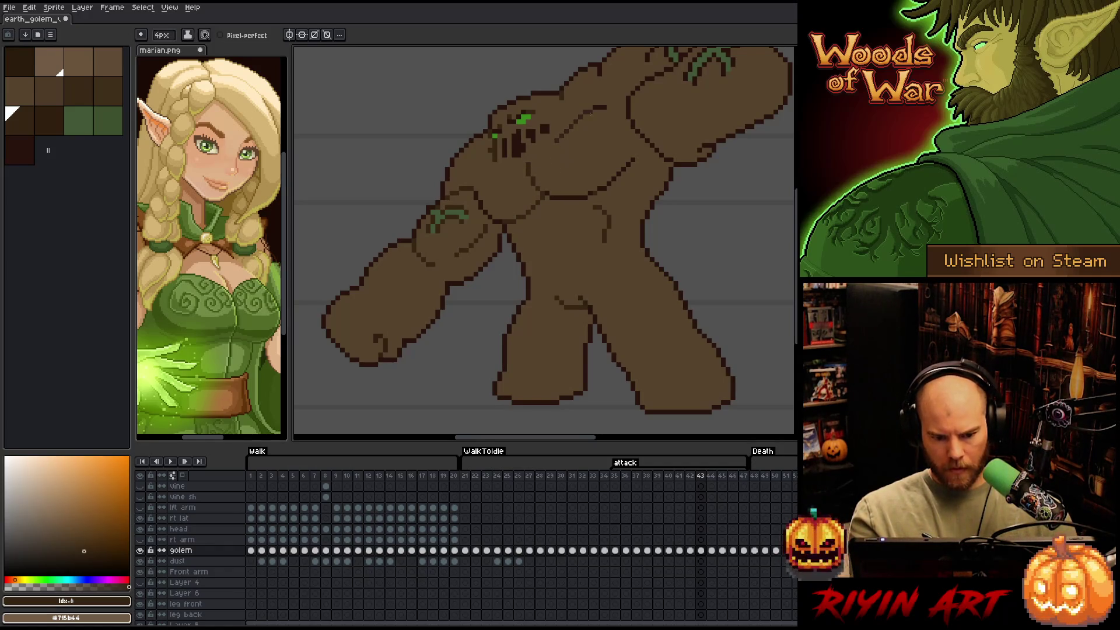
mouse_move(633, 162)
left_mouse_down()
mouse_move(525, 269)
mouse_move(518, 260)
left_mouse_up()
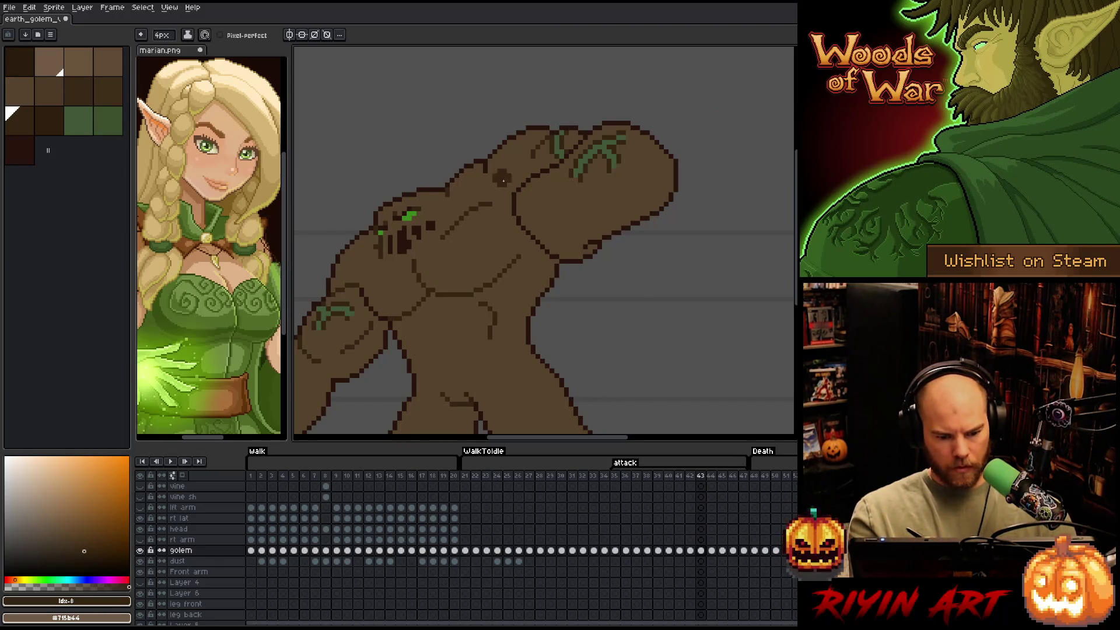
key("bracketright")
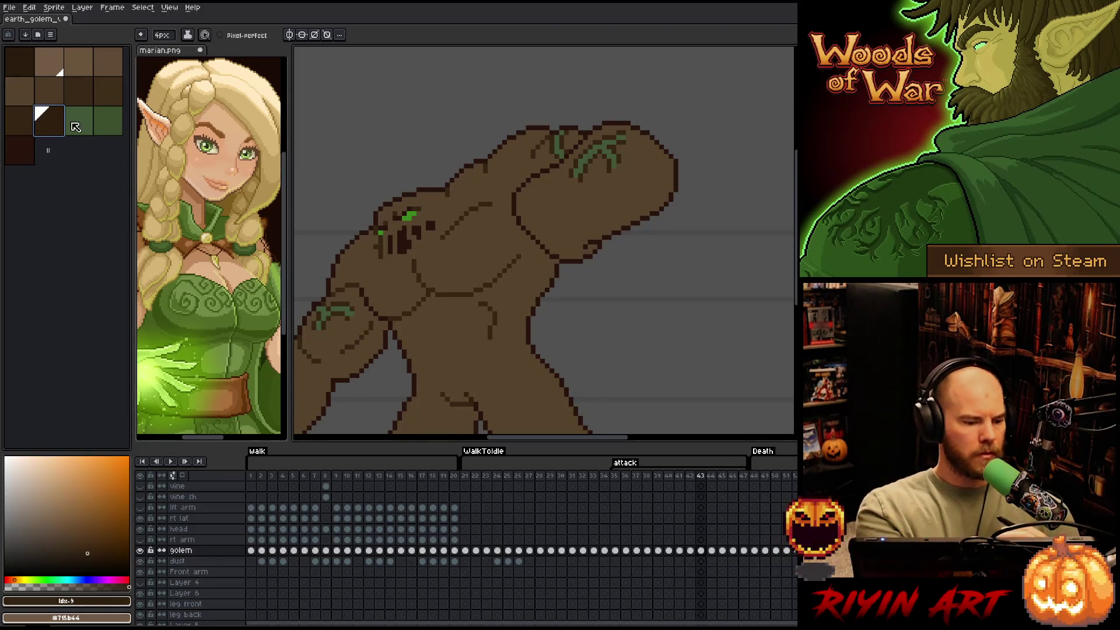
left_click_drag(589, 245, 636, 198)
mouse_move(620, 268)
left_mouse_down()
mouse_move(668, 210)
mouse_move(669, 223)
mouse_move(665, 208)
left_mouse_up()
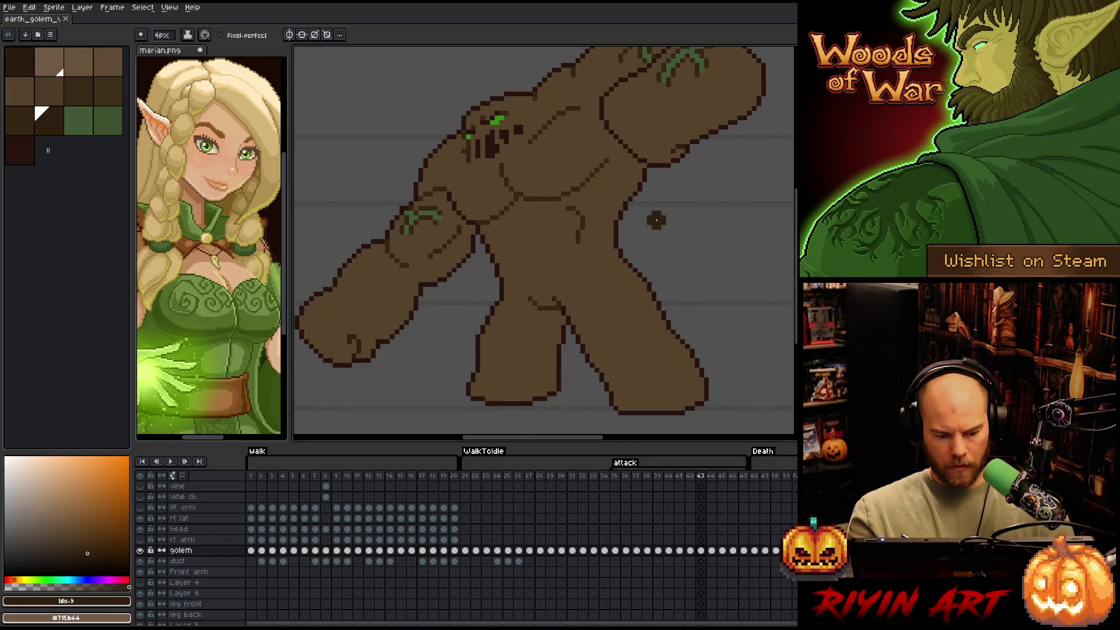
key("Right")
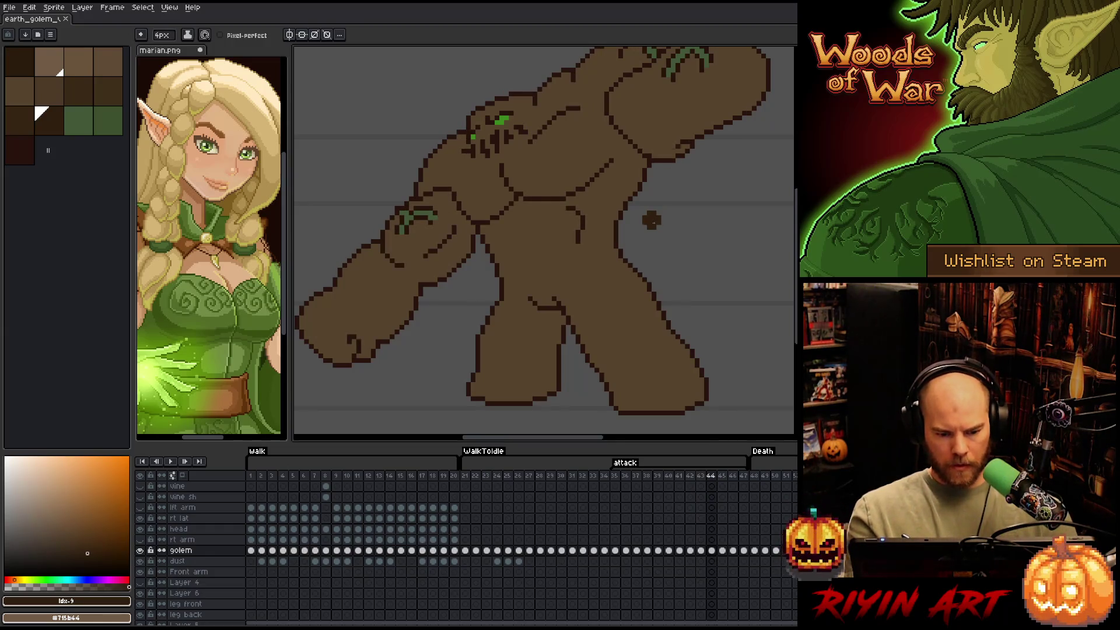
On frame 44, select the sampled outline colour, add a detail pixel, and switch to lighter brown
key("shift+c")
left_click(500, 133)
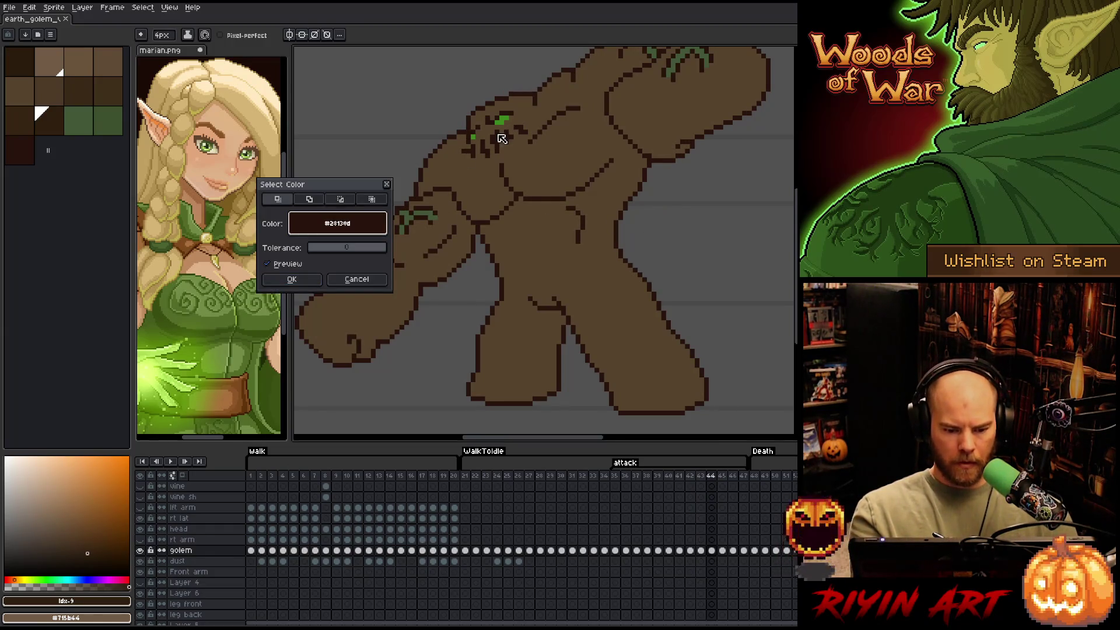
left_click(292, 280)
left_click(359, 333)
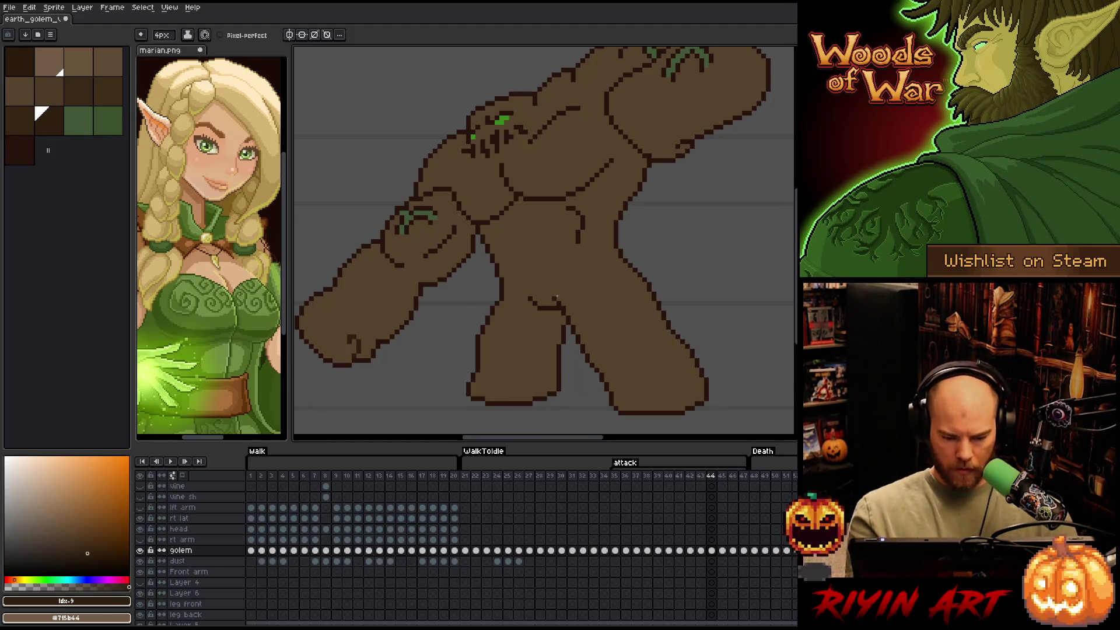
left_click_drag(607, 250, 502, 381)
scroll(554, 352, "down", 1)
scroll(462, 207, "up", 1)
key("bracketleft")
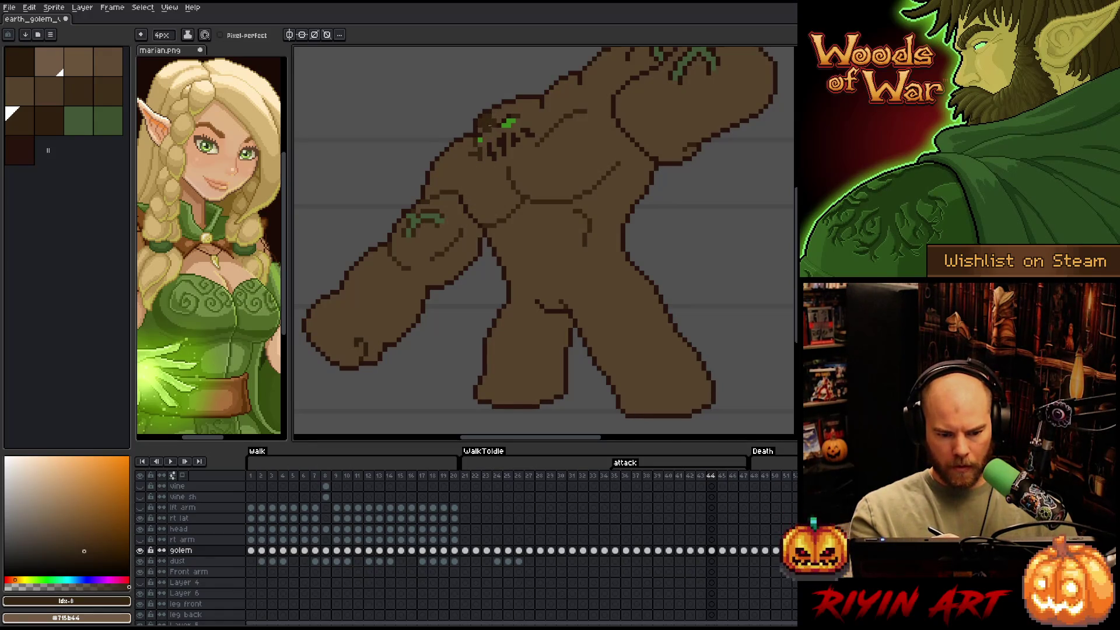
Set the brush back to 4 pixels and paint brown over part of the fist's vine
left_click(162, 35)
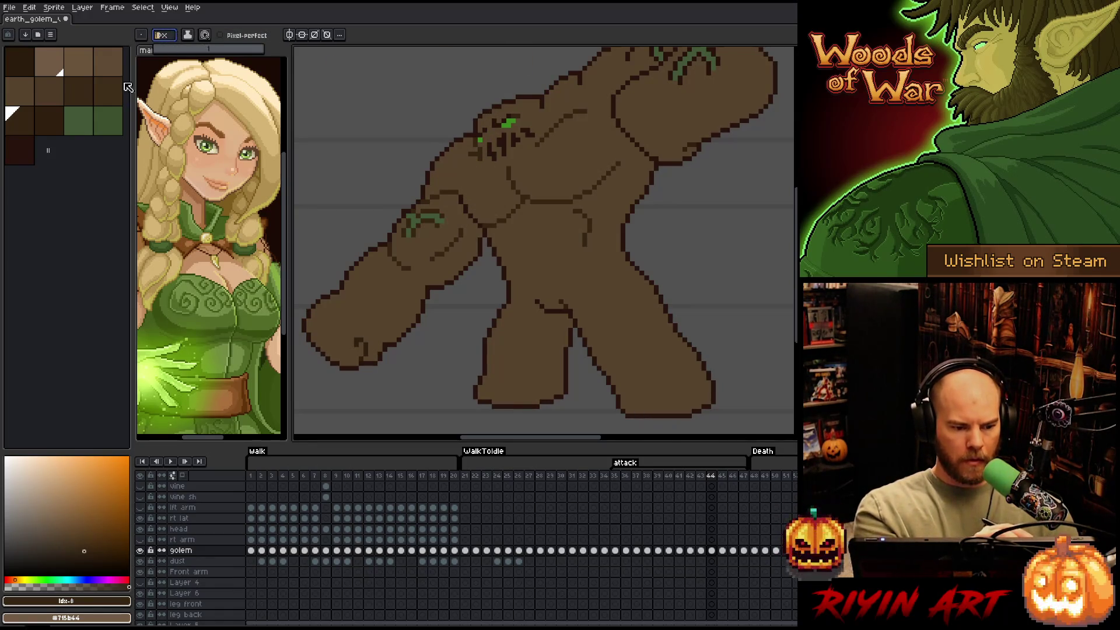
key("Return")
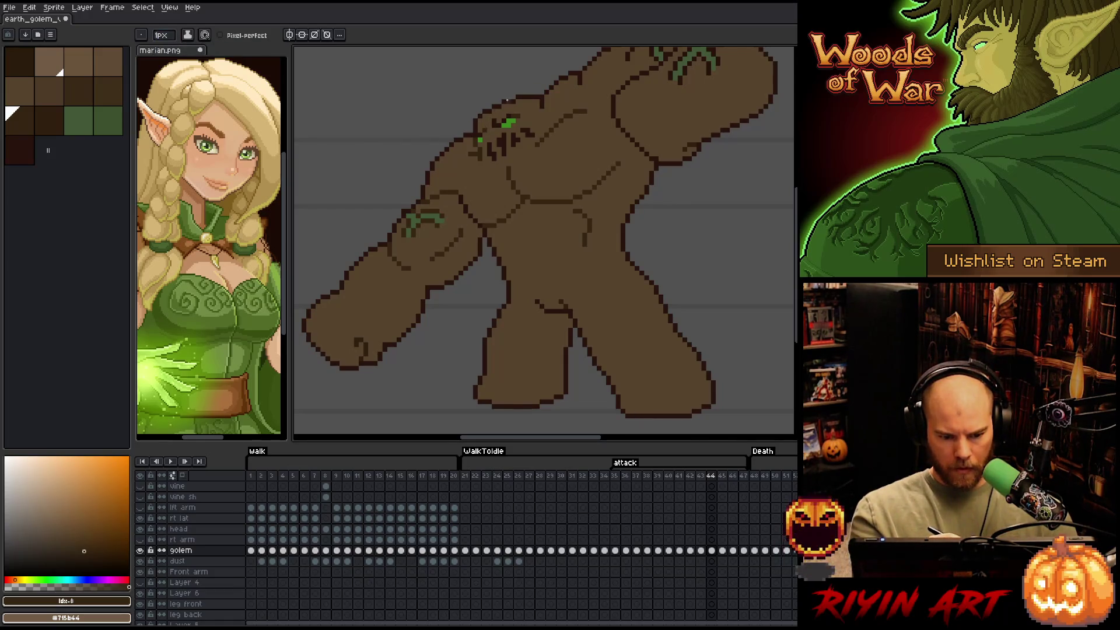
left_click(165, 36)
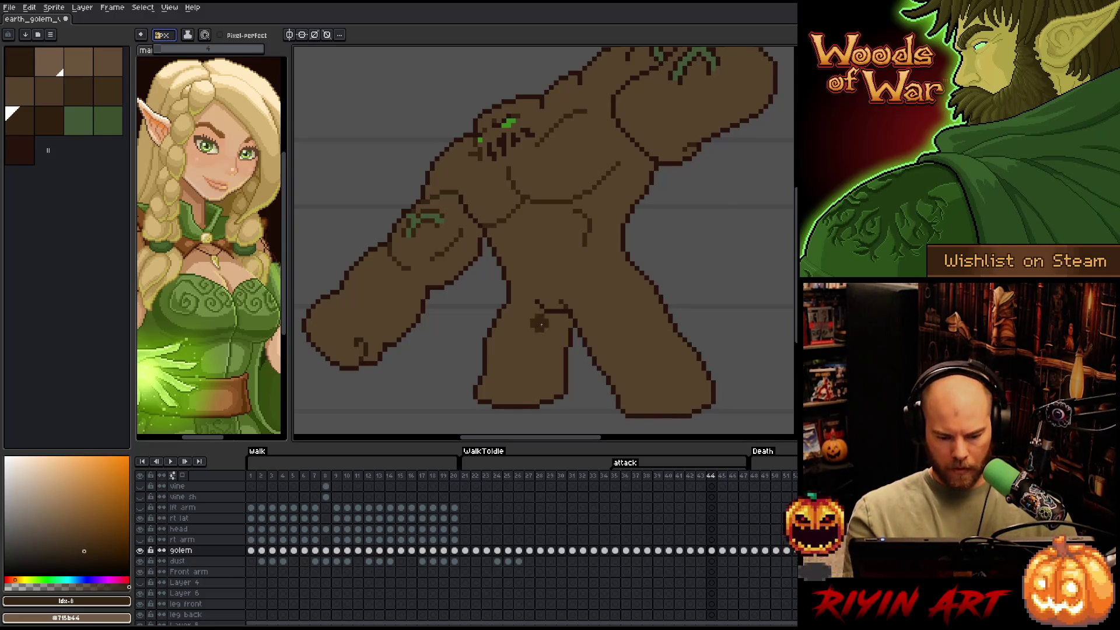
key("Return")
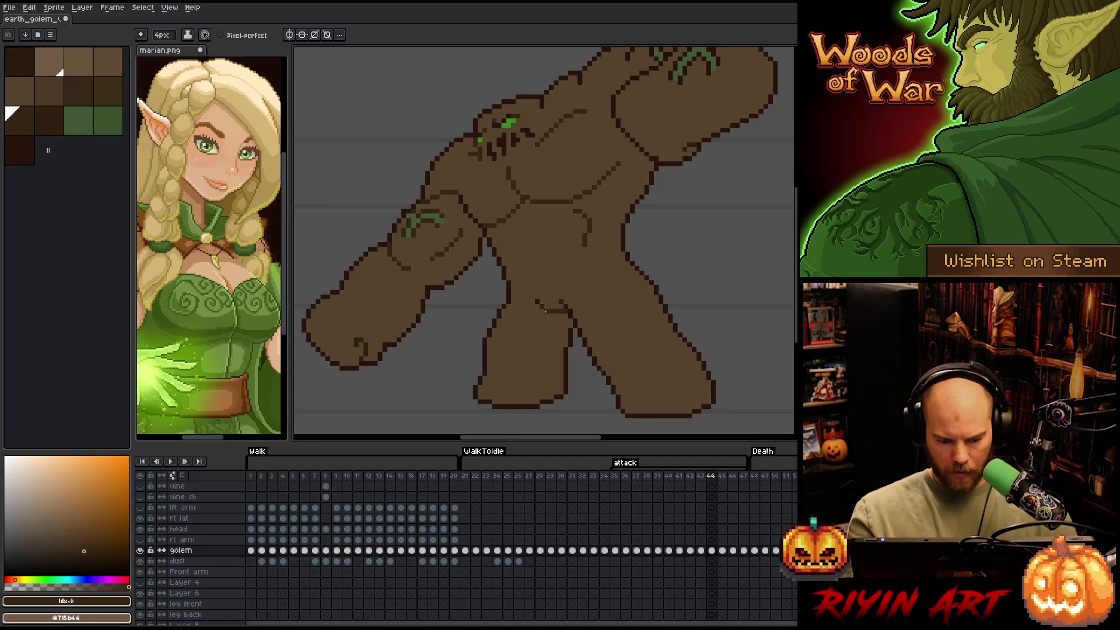
left_click_drag(625, 232, 585, 339)
key("b")
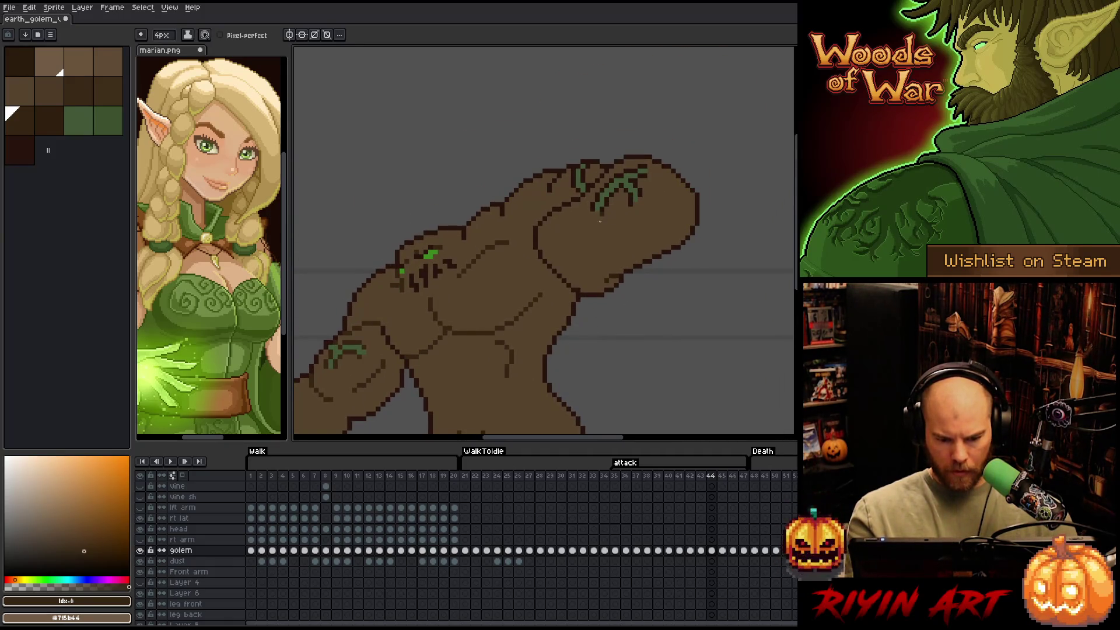
left_click_drag(632, 181, 635, 207)
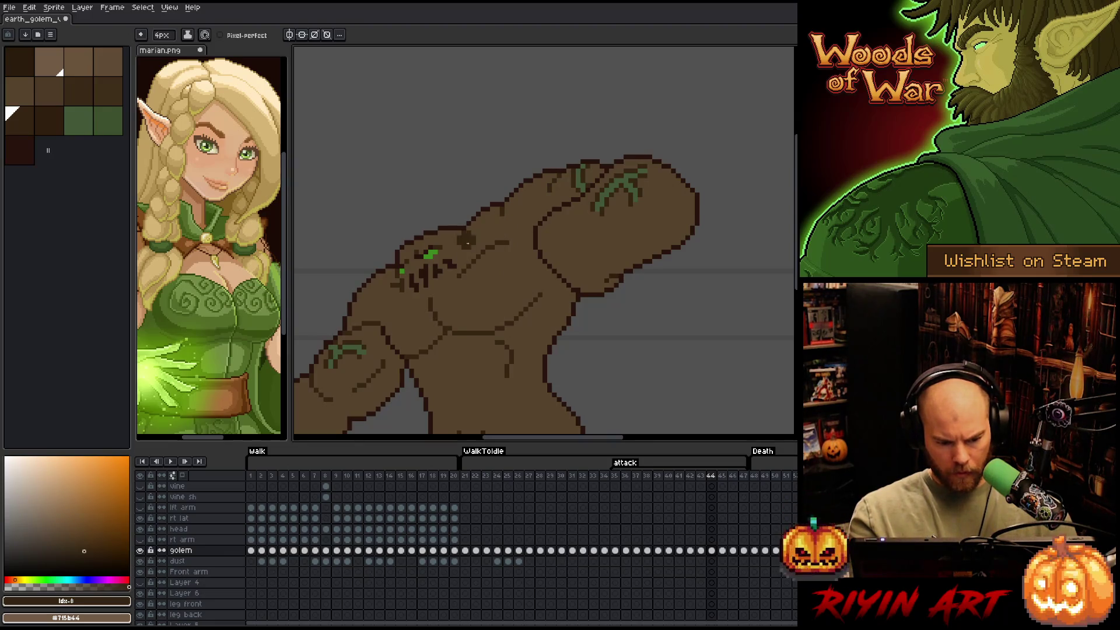
left_click_drag(638, 303, 673, 199)
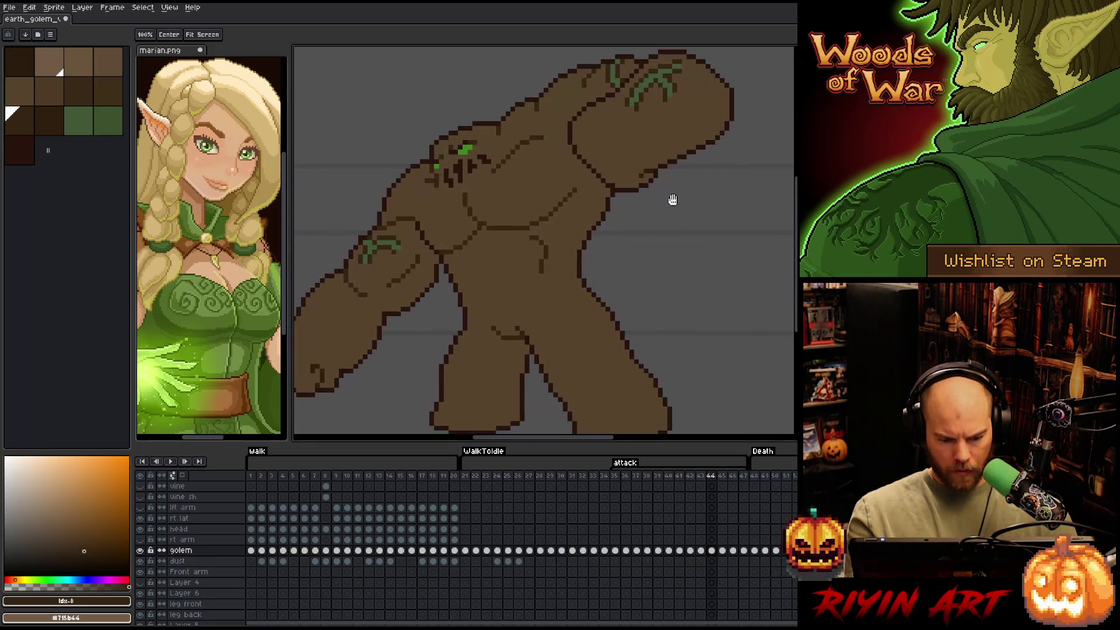
mouse_move(662, 250)
left_mouse_down()
mouse_move(624, 336)
mouse_move(698, 208)
left_mouse_up()
Go to frame 45 and select all pixels of the dark outline colour
key("period")
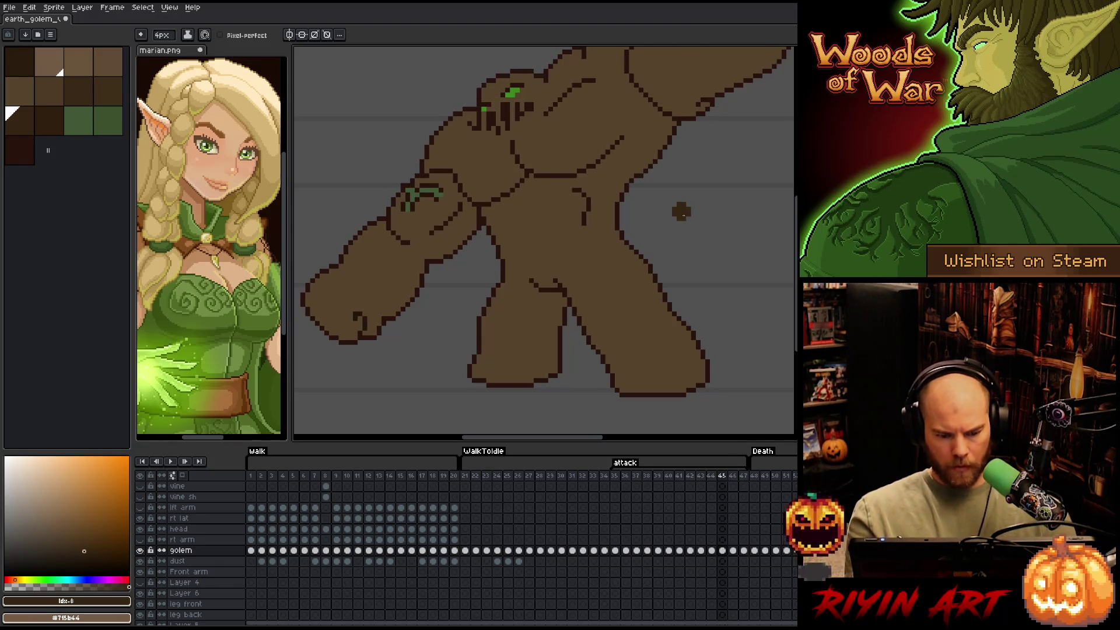
key("shift+c")
mouse_move(342, 223)
left_mouse_down()
mouse_move(500, 106)
mouse_move(511, 113)
left_mouse_up()
key("Return")
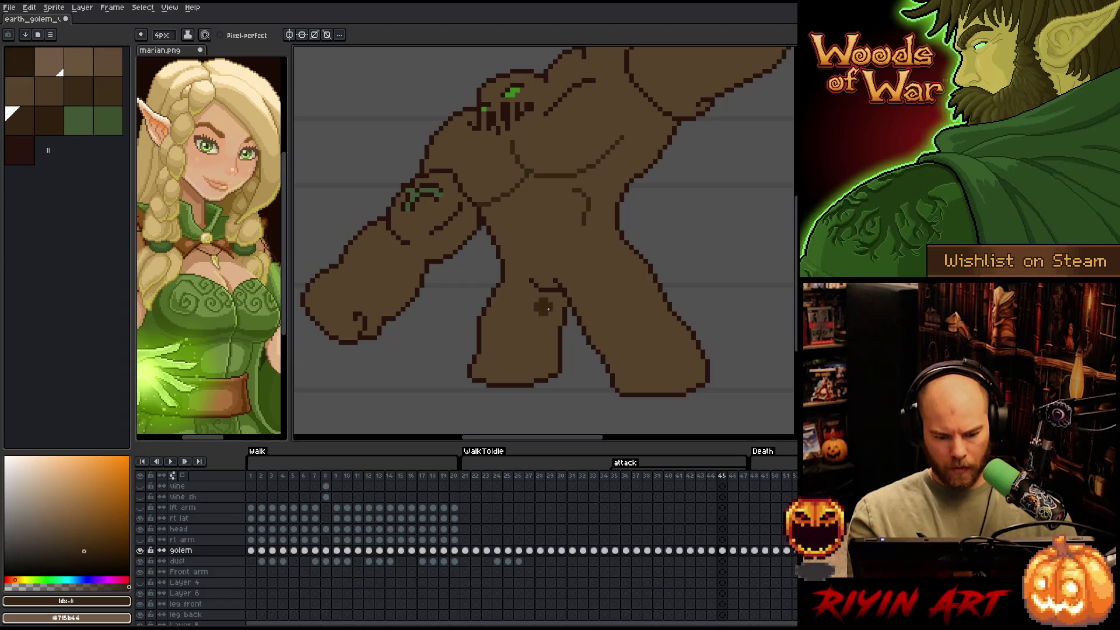
left_click_drag(615, 116, 592, 204)
left_click_drag(565, 149, 516, 201)
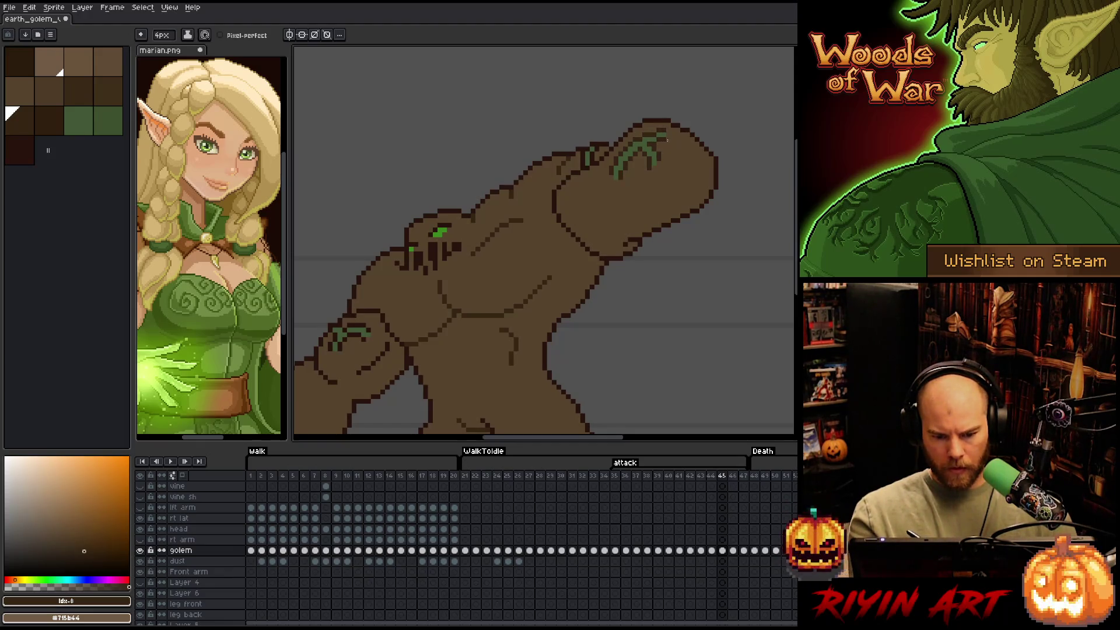
left_click_drag(367, 320, 522, 231)
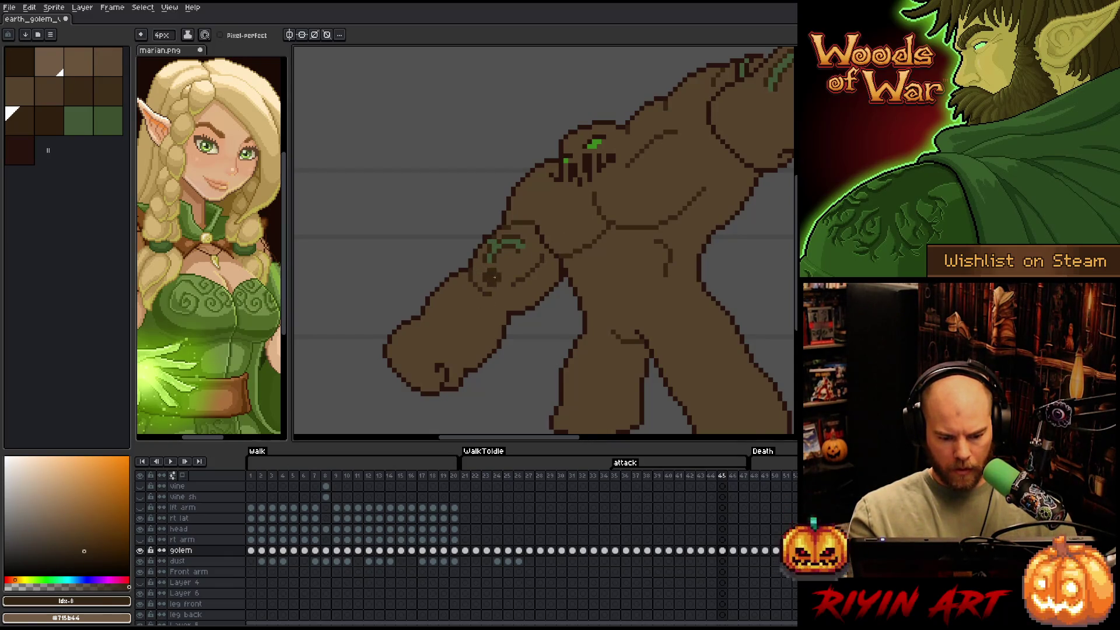
Pick a different dark brown and add dark pixels to the golem's outline
left_click(49, 121)
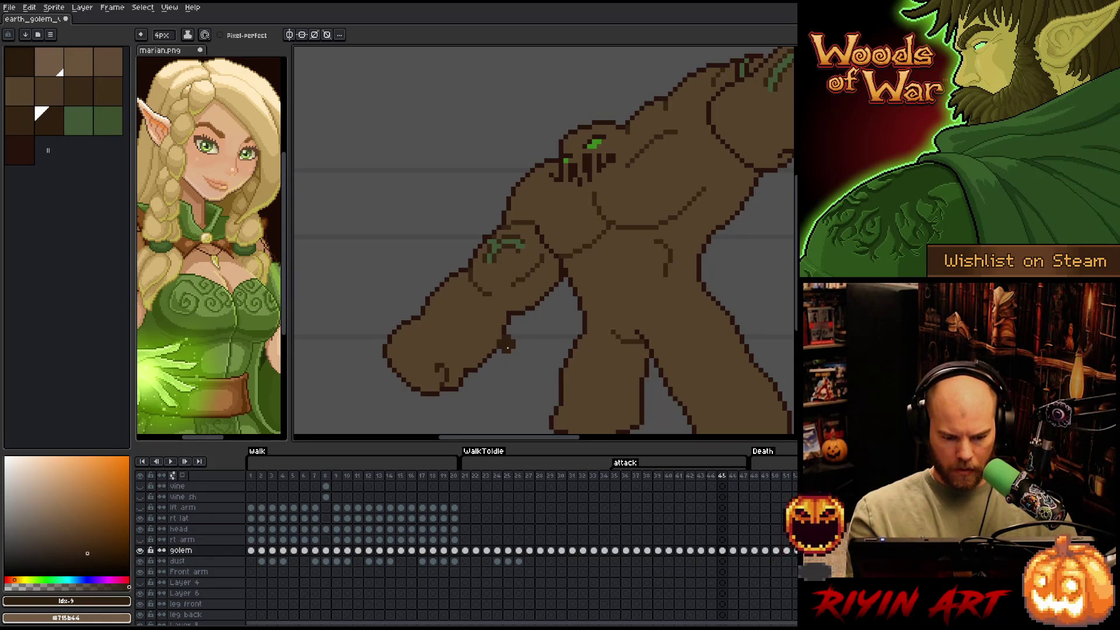
scroll(620, 282, "down", 2)
scroll(620, 283, "right", 2)
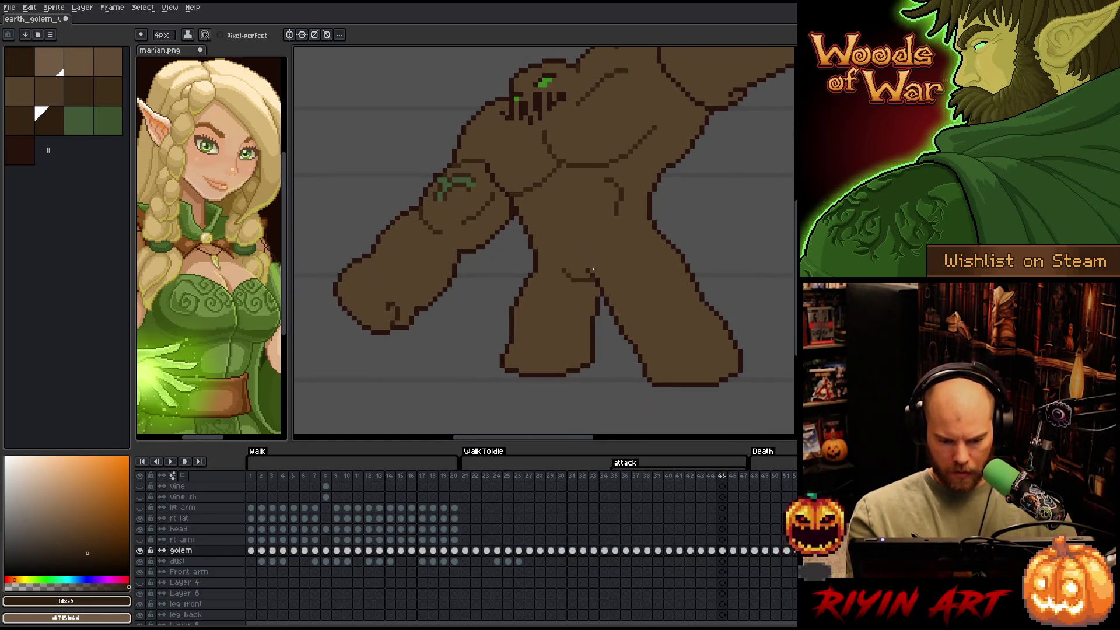
left_click_drag(645, 253, 544, 325)
key("b")
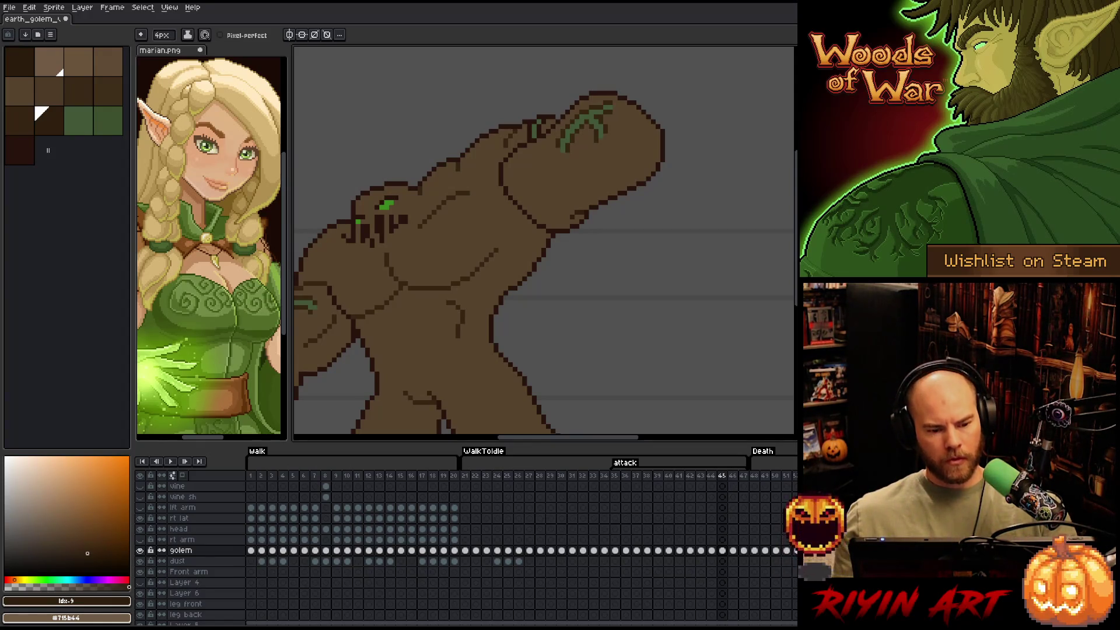
left_click(497, 304)
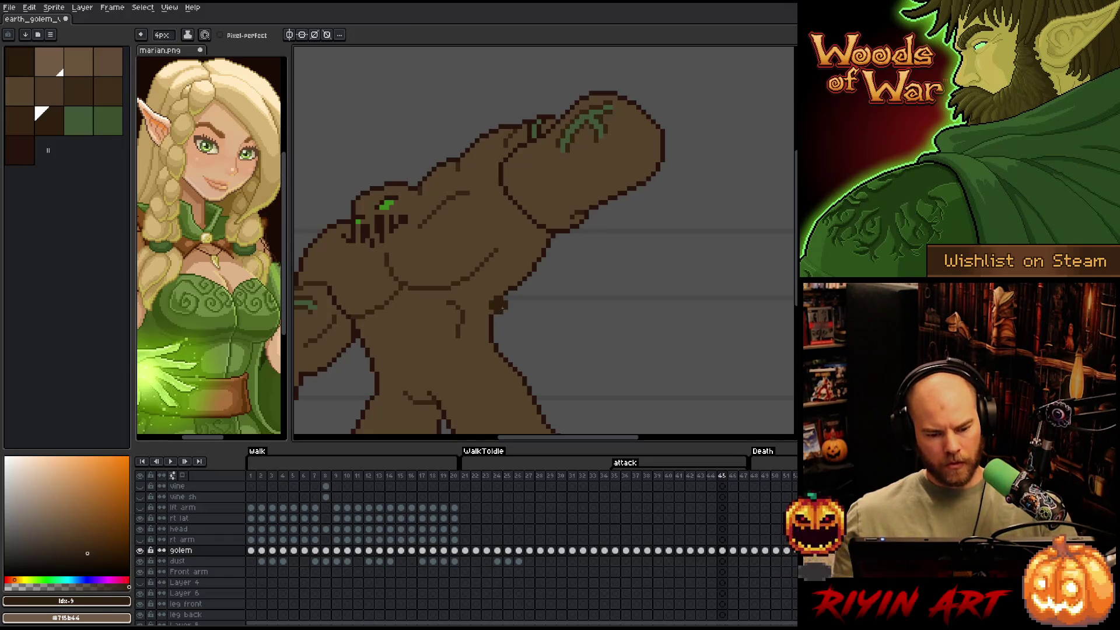
Save the sprite, then place a single darker outline pixel with a 1-pixel brush
key("ctrl+s")
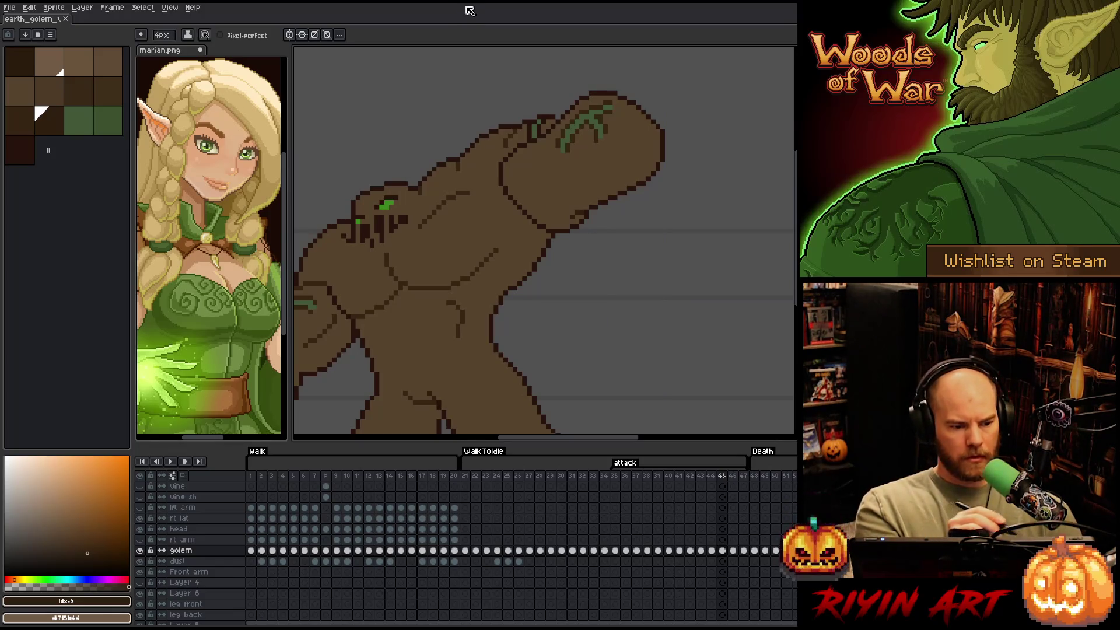
key("minus")
key("minus")
key("minus")
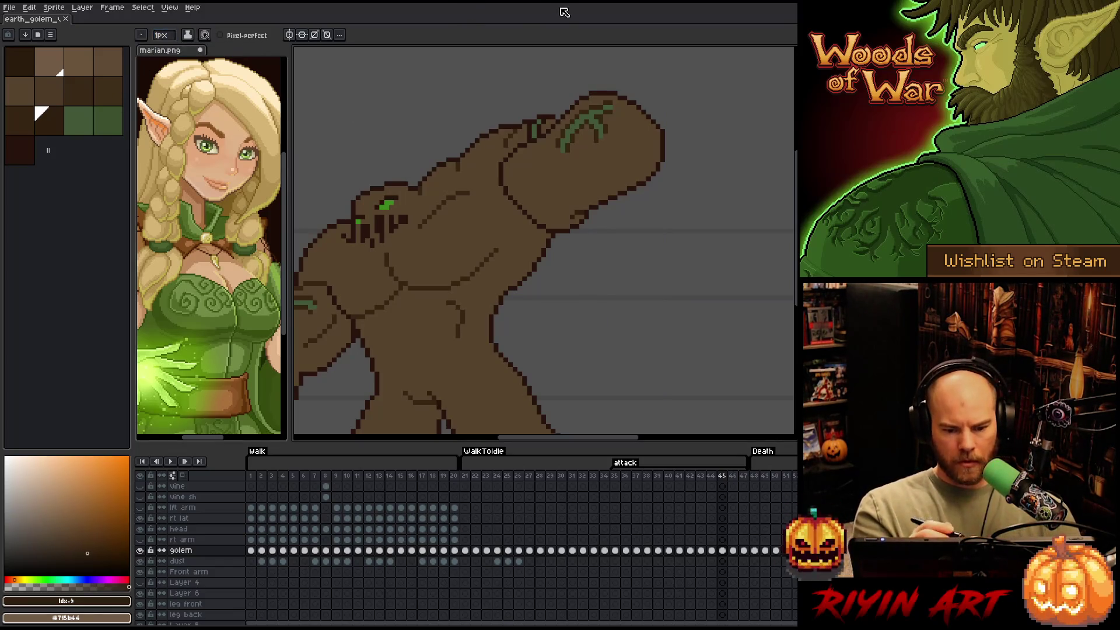
left_click(20, 120)
left_click(534, 134)
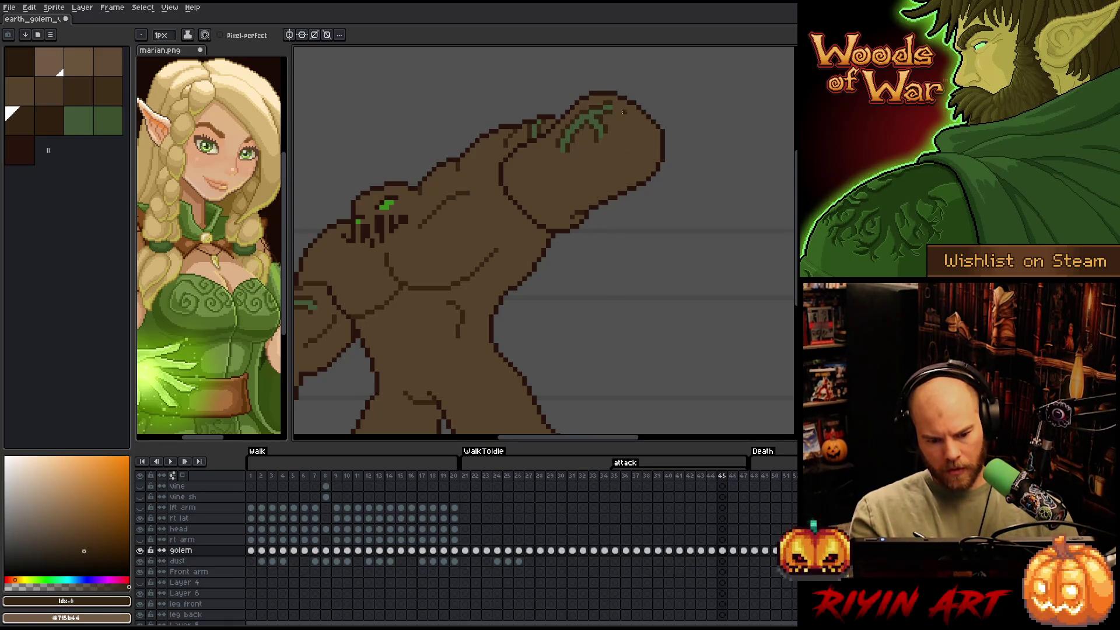
left_click_drag(570, 278, 655, 185)
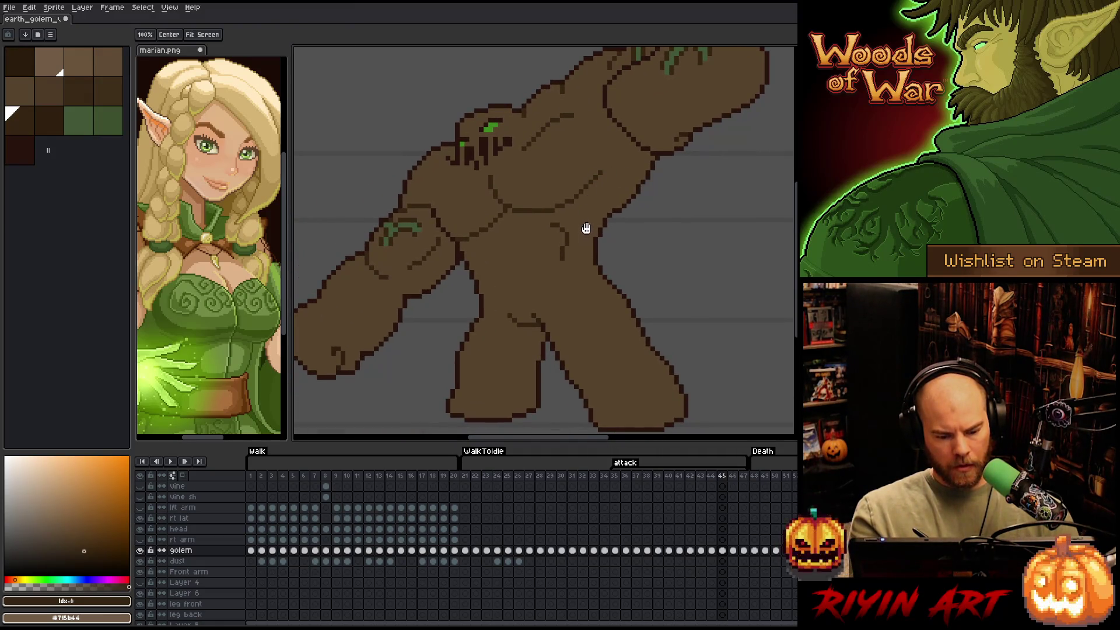
left_click_drag(630, 188, 618, 250)
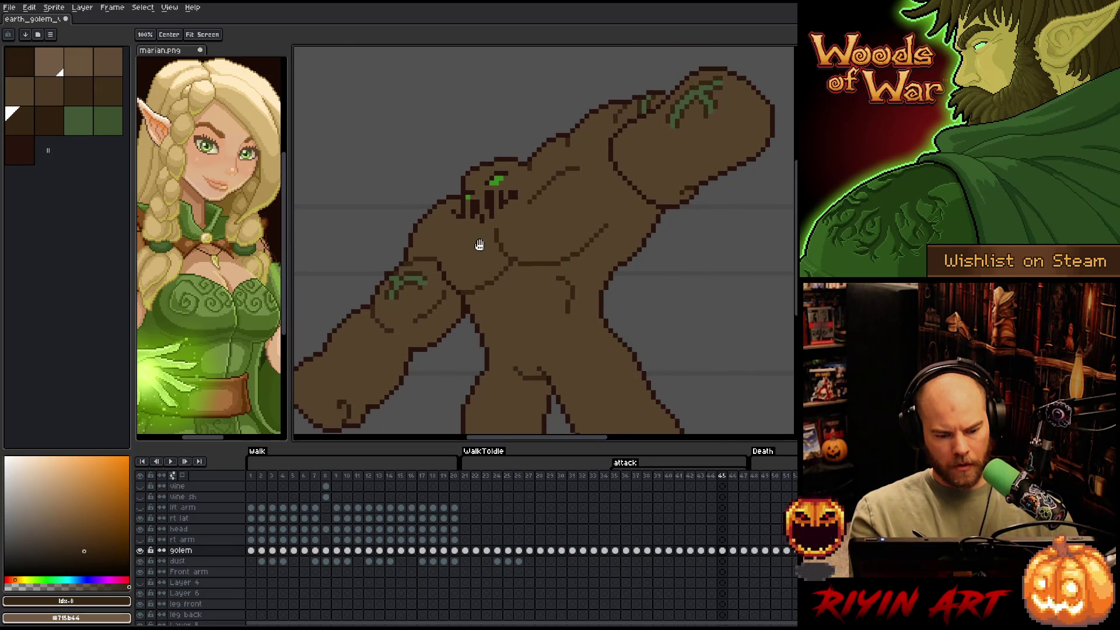
key("b")
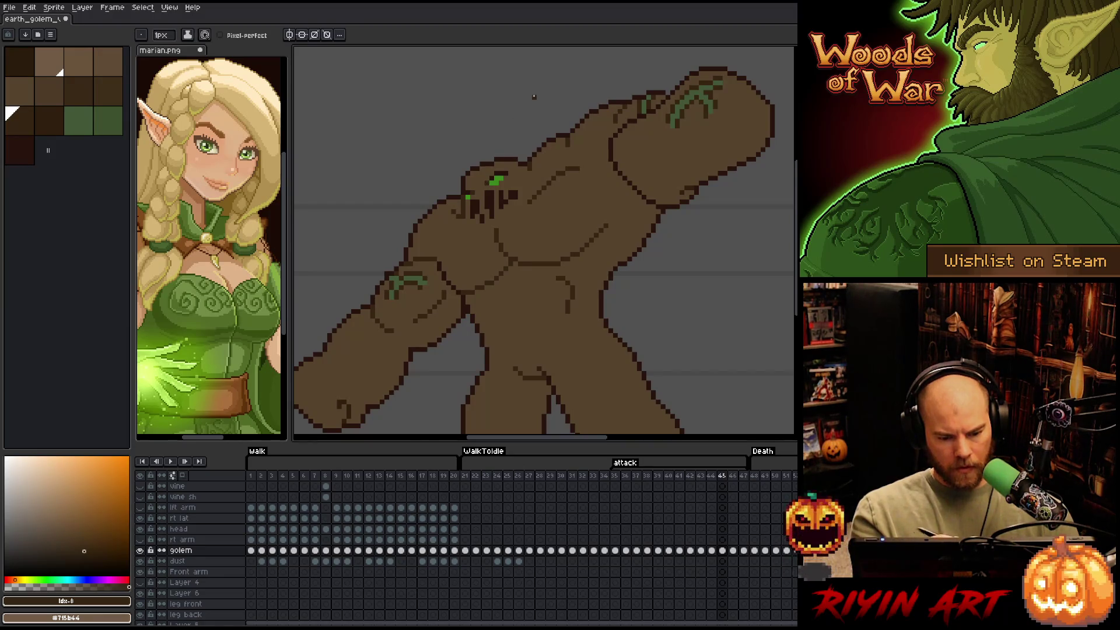
Compare frames 44 and 45 and sample the browns beside the golem's eye and head
key("Left")
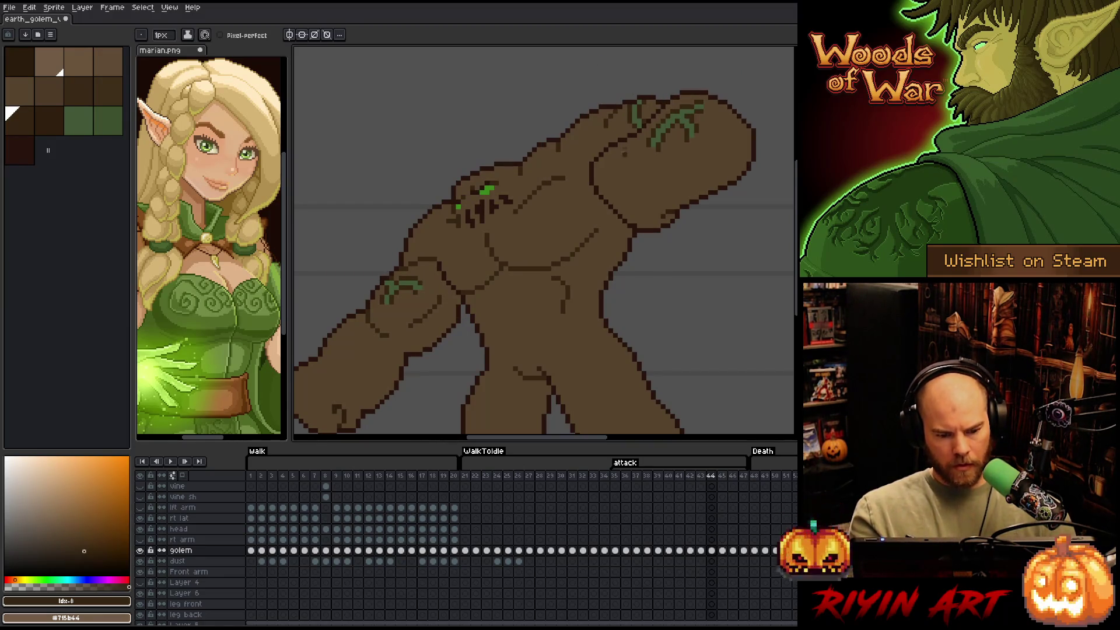
key("Right")
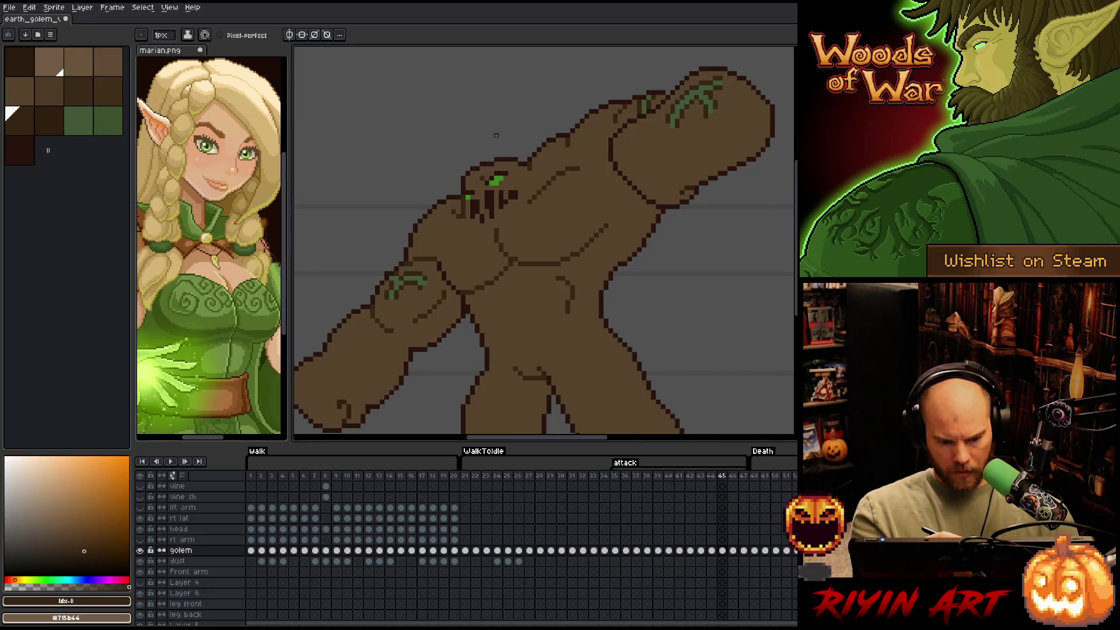
left_click(483, 182, "alt")
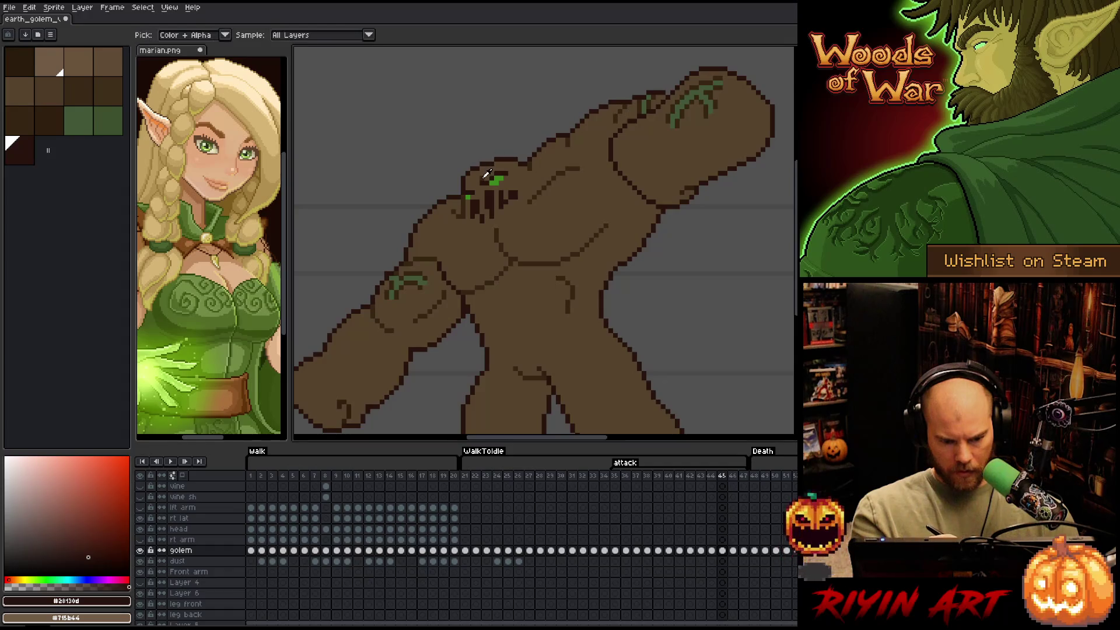
left_click(473, 184, "alt")
Flip through frames 43–45, sample a darker brown from the golem, then advance to frame 46
key("Left")
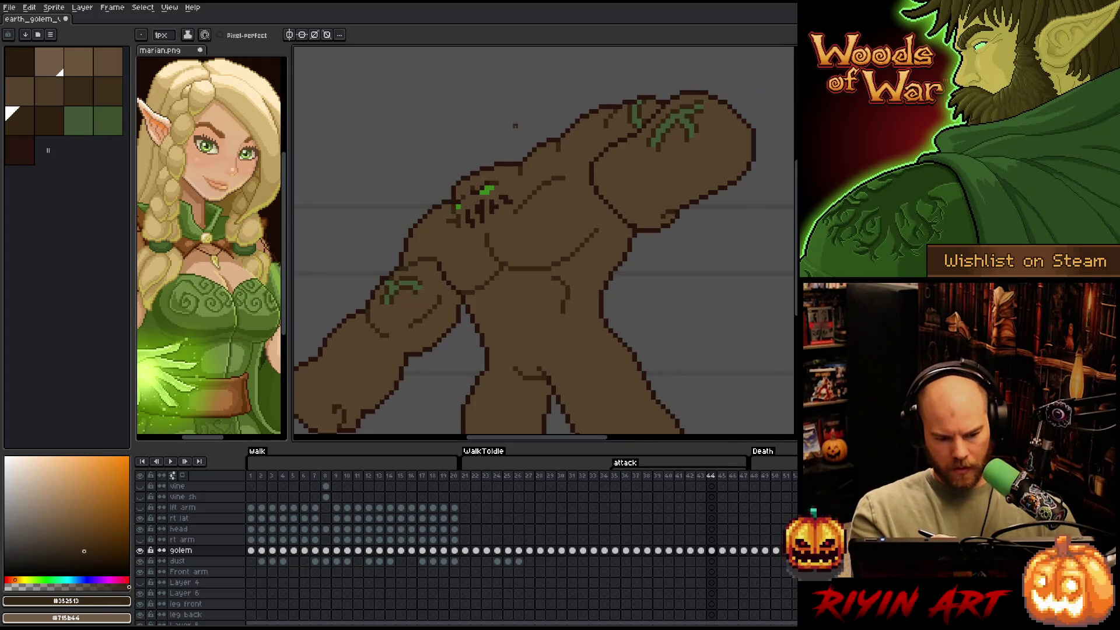
key("Left")
key("Right")
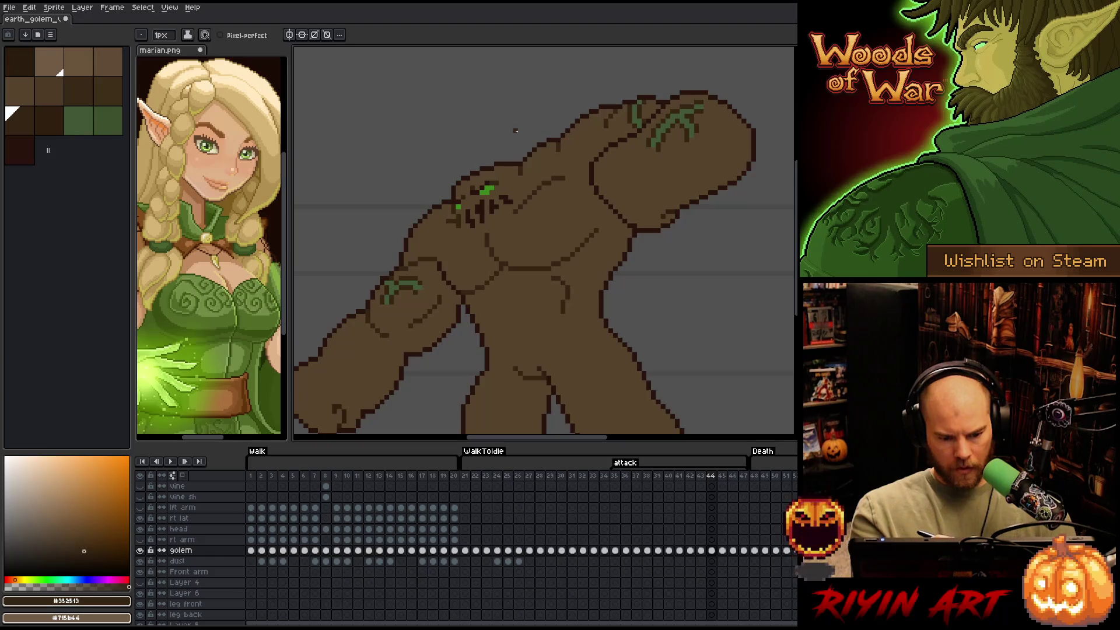
key("Right")
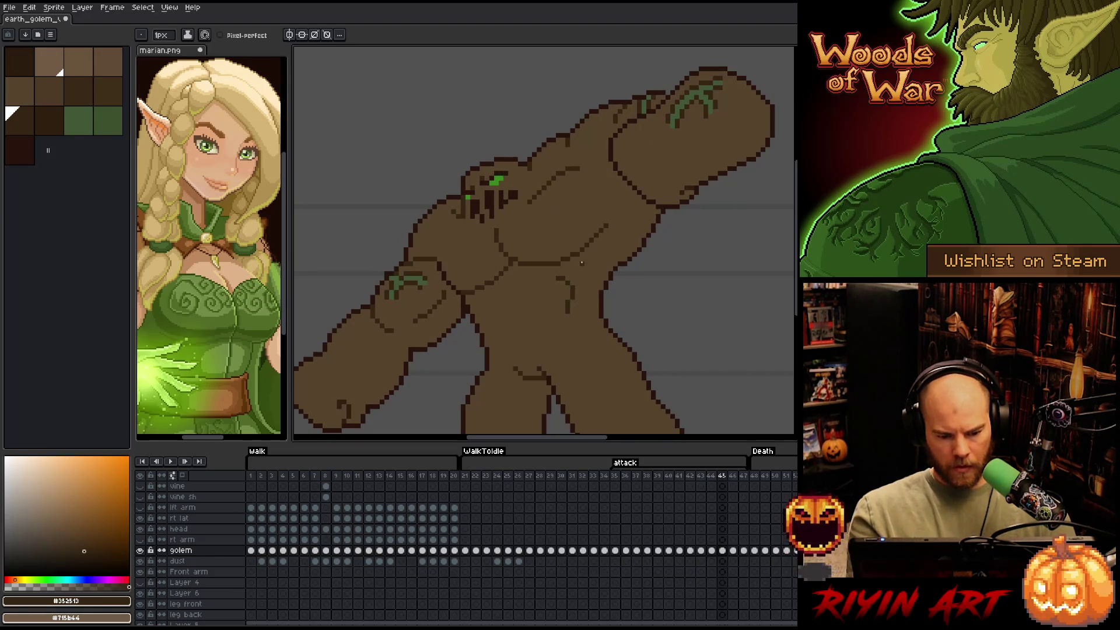
key("Left")
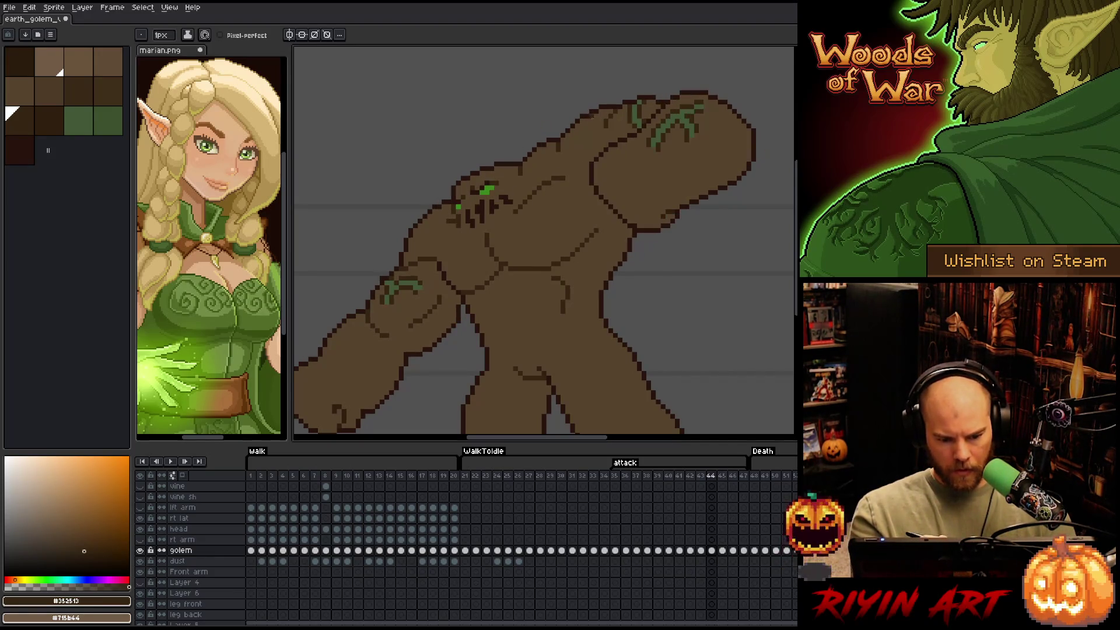
key("Right")
key("Left")
key("Left")
key("Right")
key("Right")
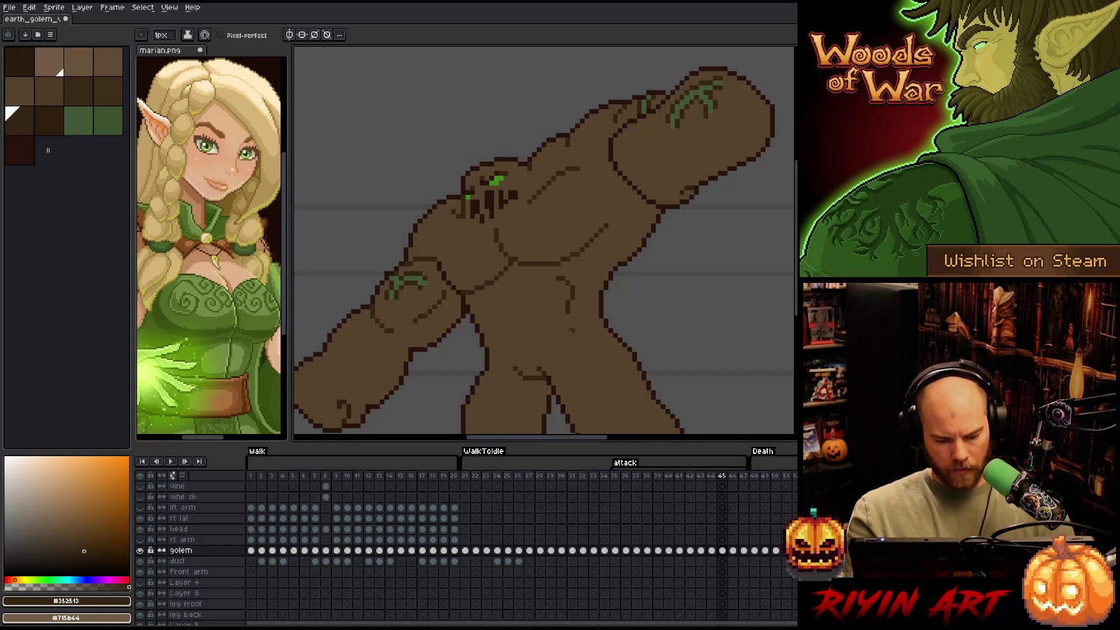
left_click(546, 373, "alt")
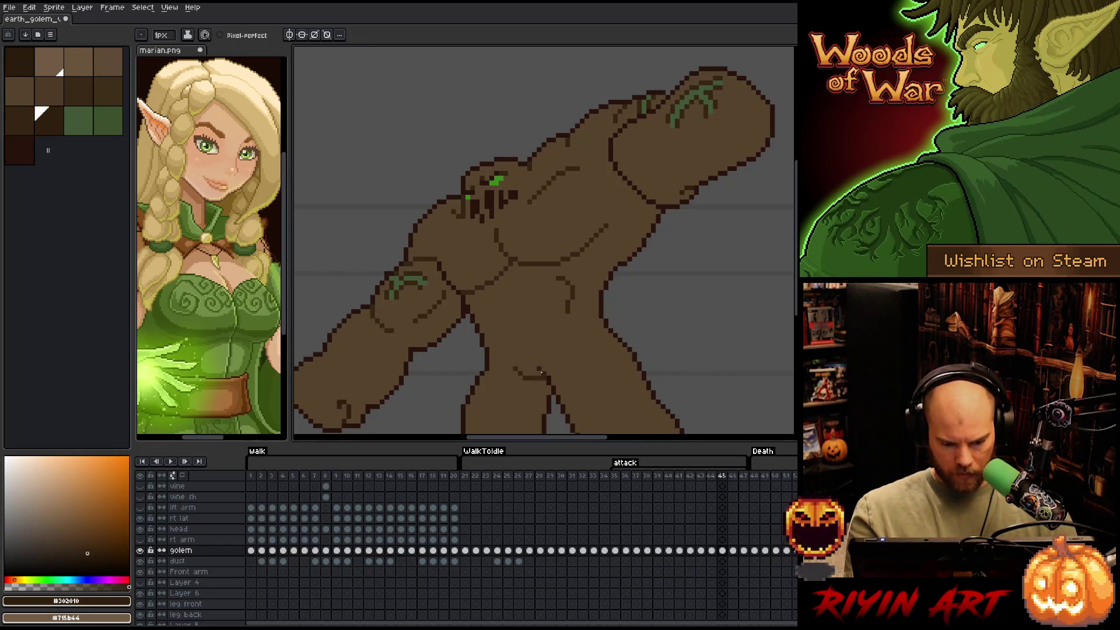
mouse_move(579, 296)
left_mouse_down()
mouse_move(630, 320)
mouse_move(657, 232)
mouse_move(607, 281)
left_mouse_up()
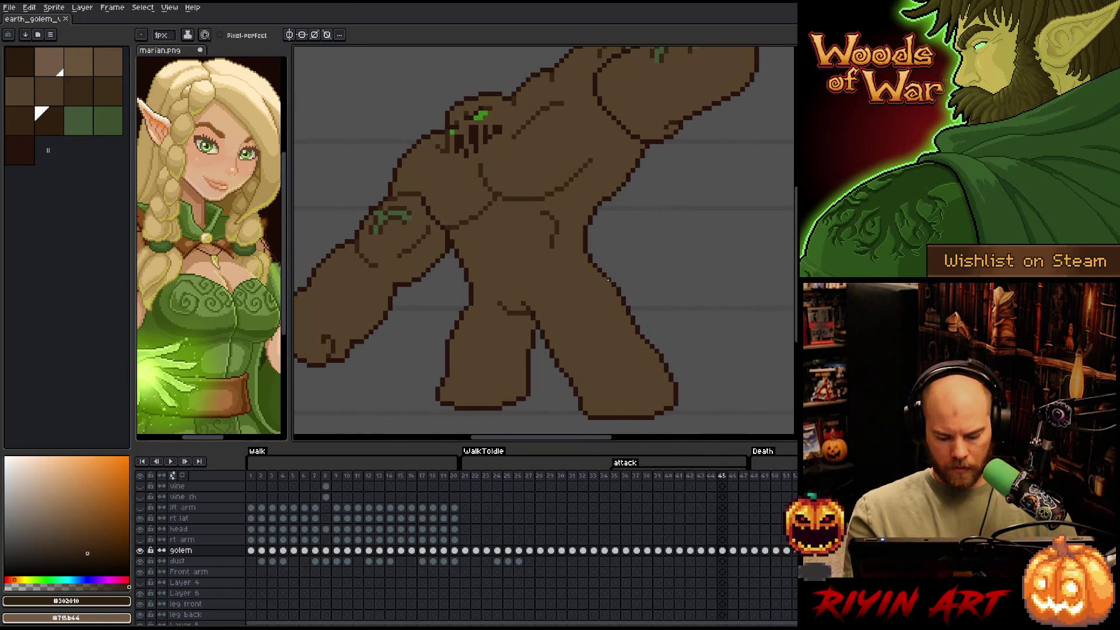
key("period")
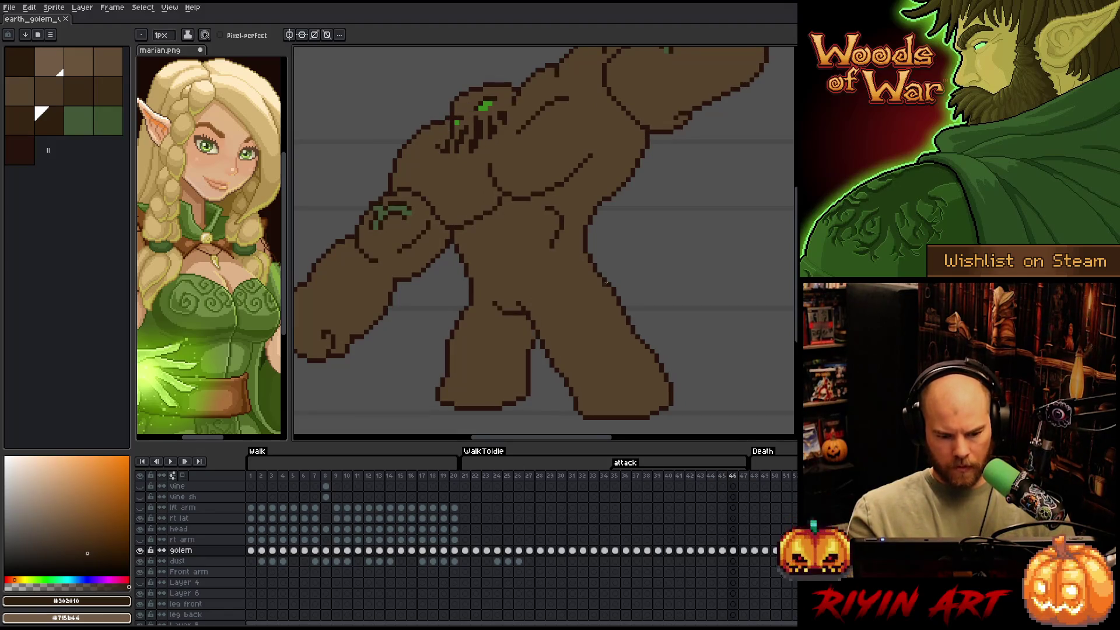
Select the outline colour range and sample the golem's dark outline and shading browns
key("shift+c")
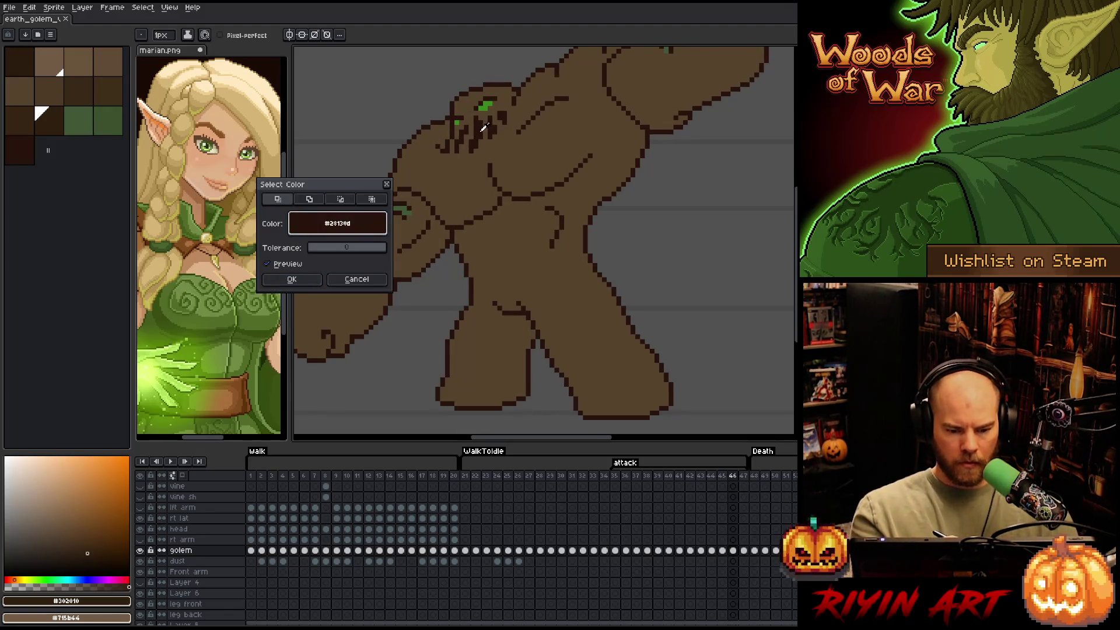
left_click(297, 278)
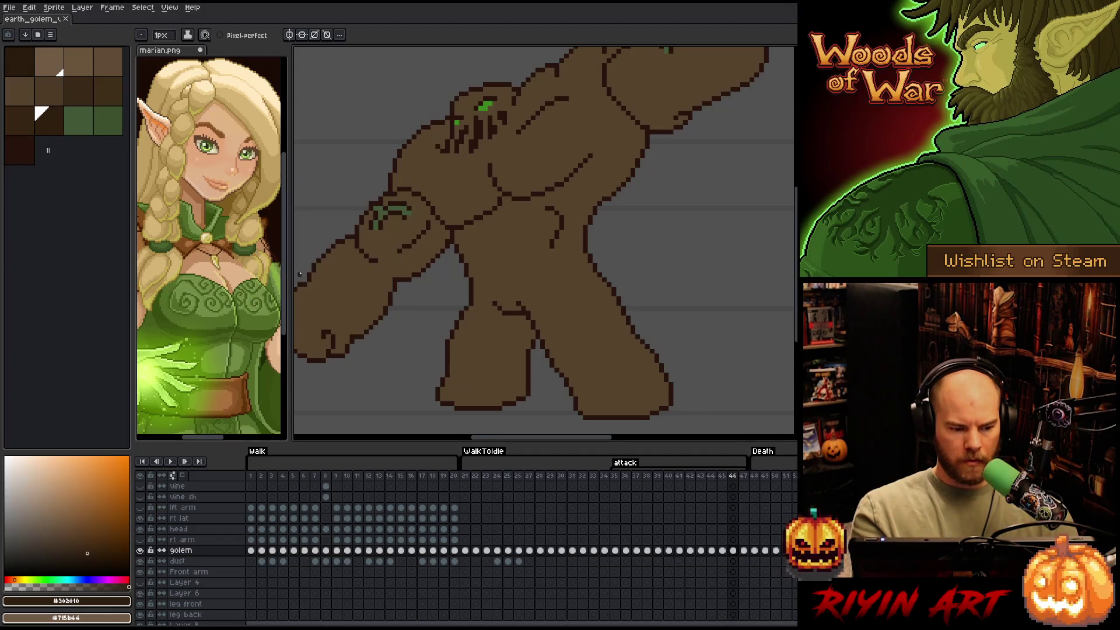
left_click(32, 130)
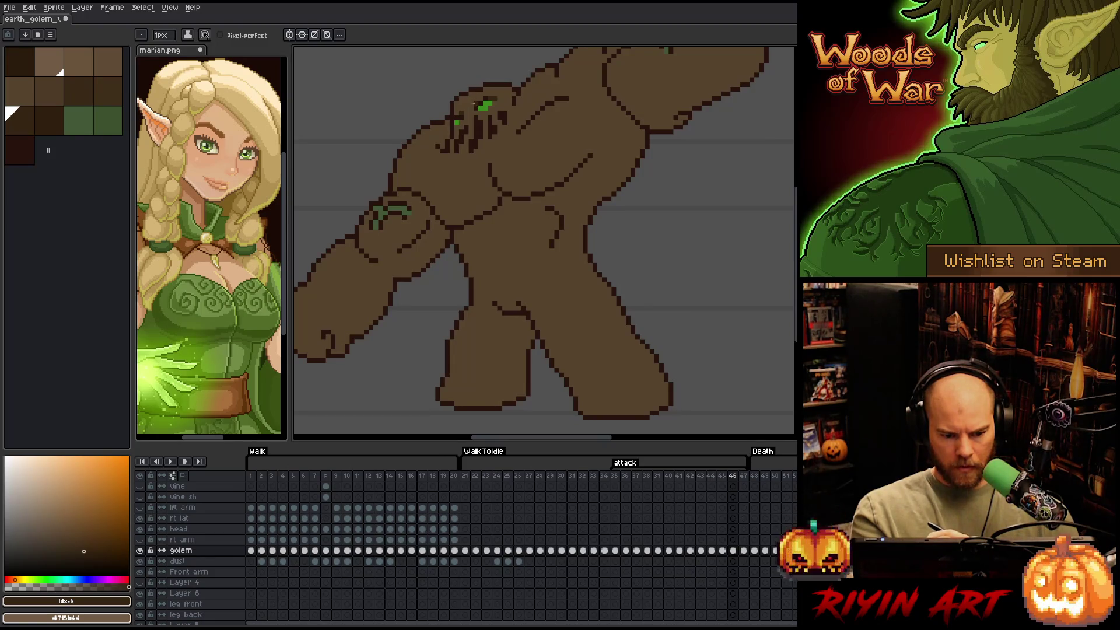
left_click(474, 106, "alt")
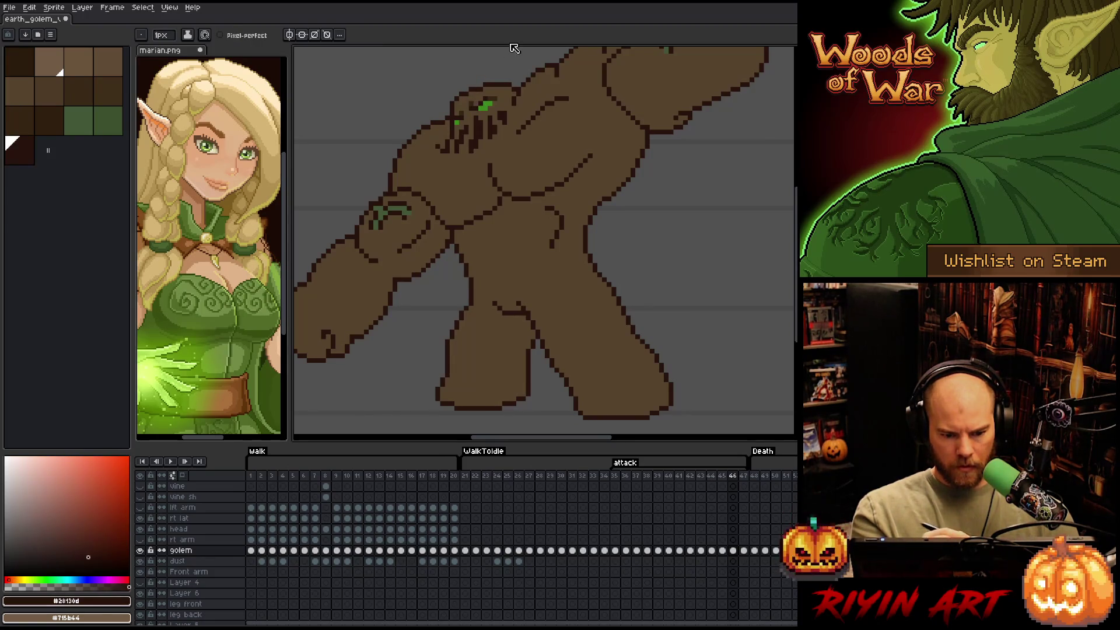
left_click(497, 93, "alt")
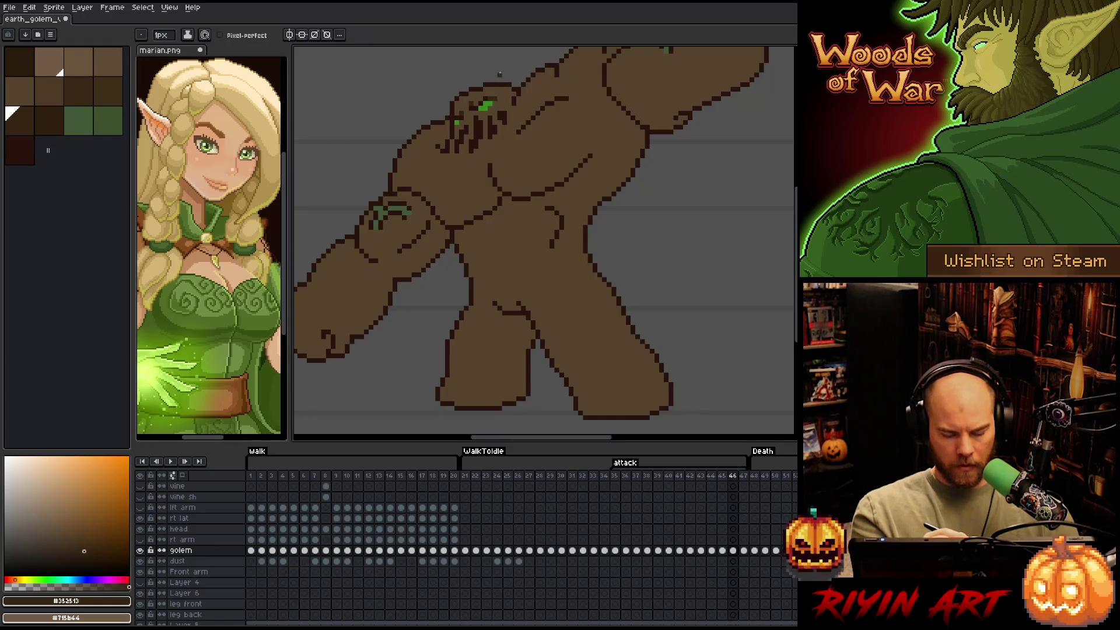
Close the colour-range prompt and set the brush to 4 pixels wide
key("ctrl+shift+c")
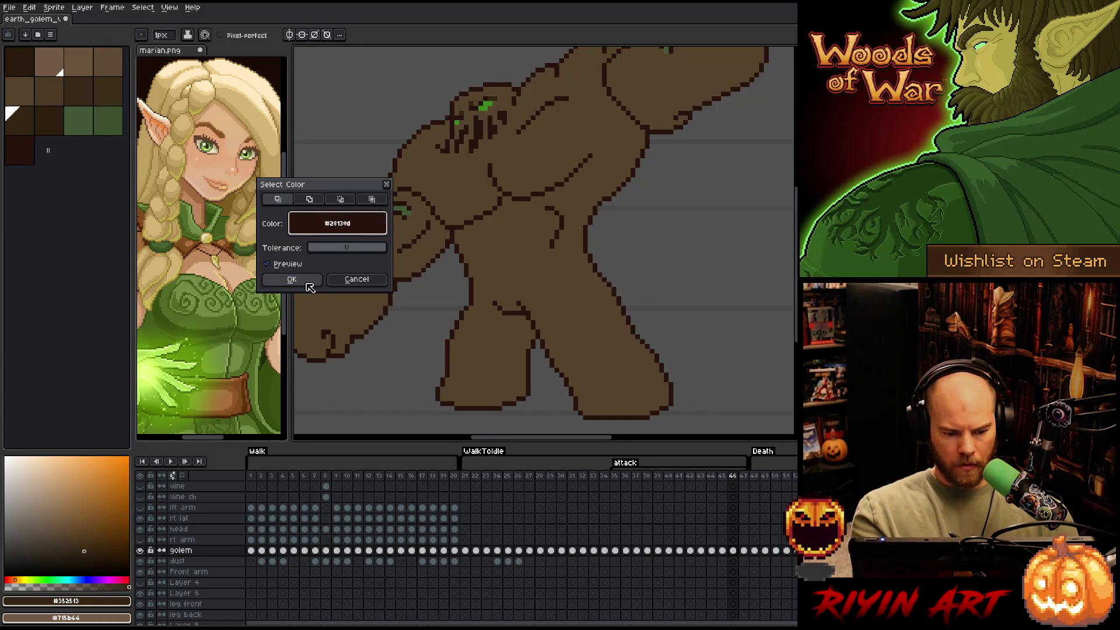
left_click(292, 279)
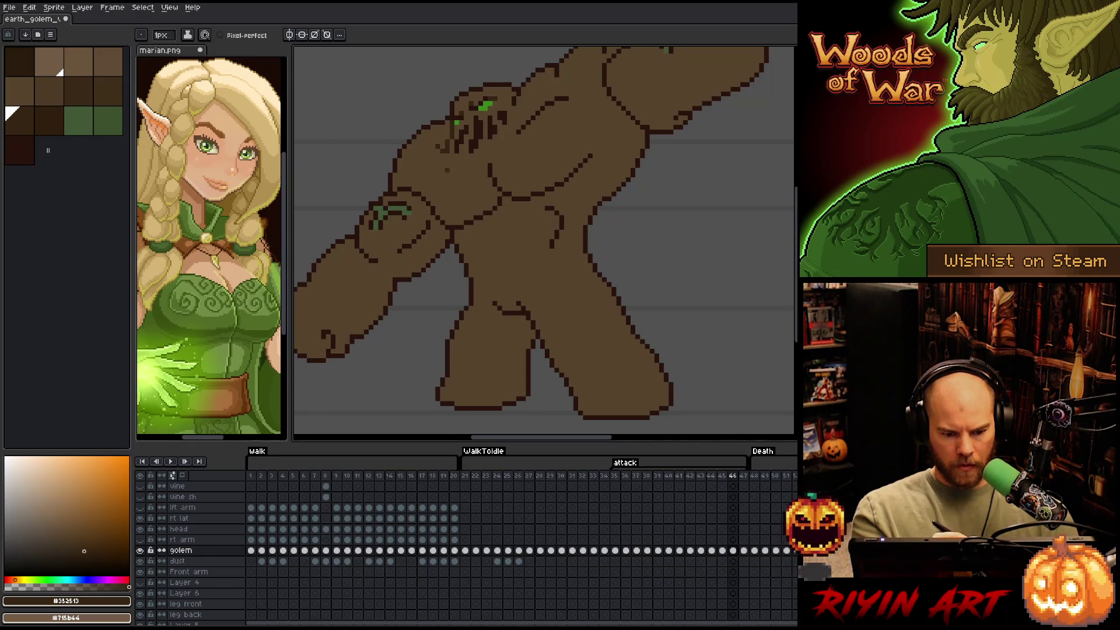
left_click(162, 35)
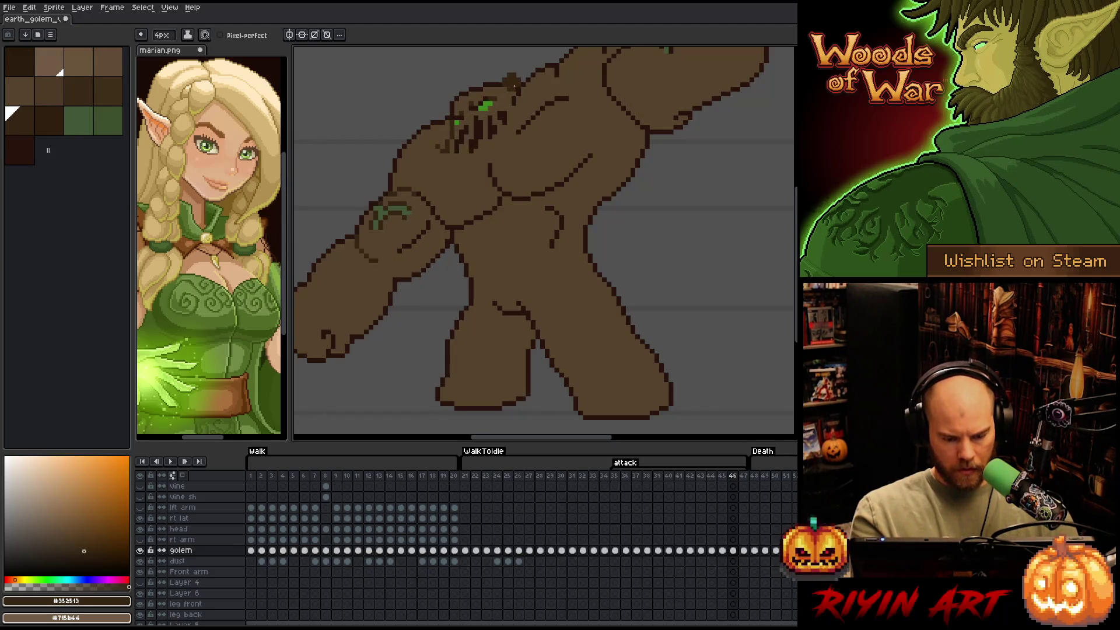
key("space")
left_click_drag(551, 243, 617, 233)
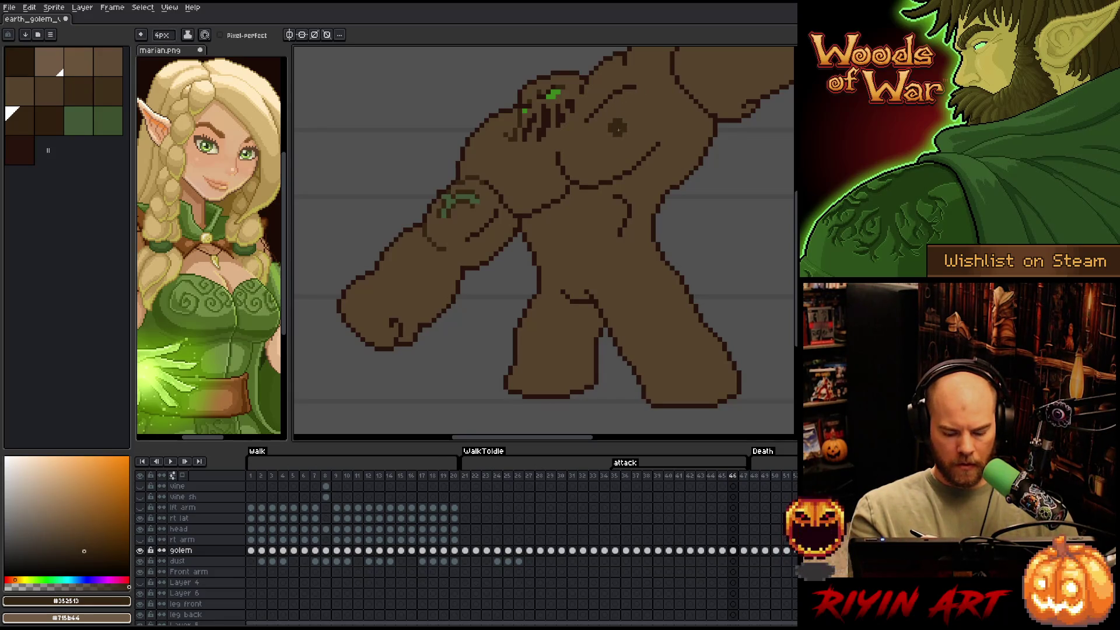
Flip between frames 45 and 46 to compare poses while swapping dark brown shades
key("comma")
key("period")
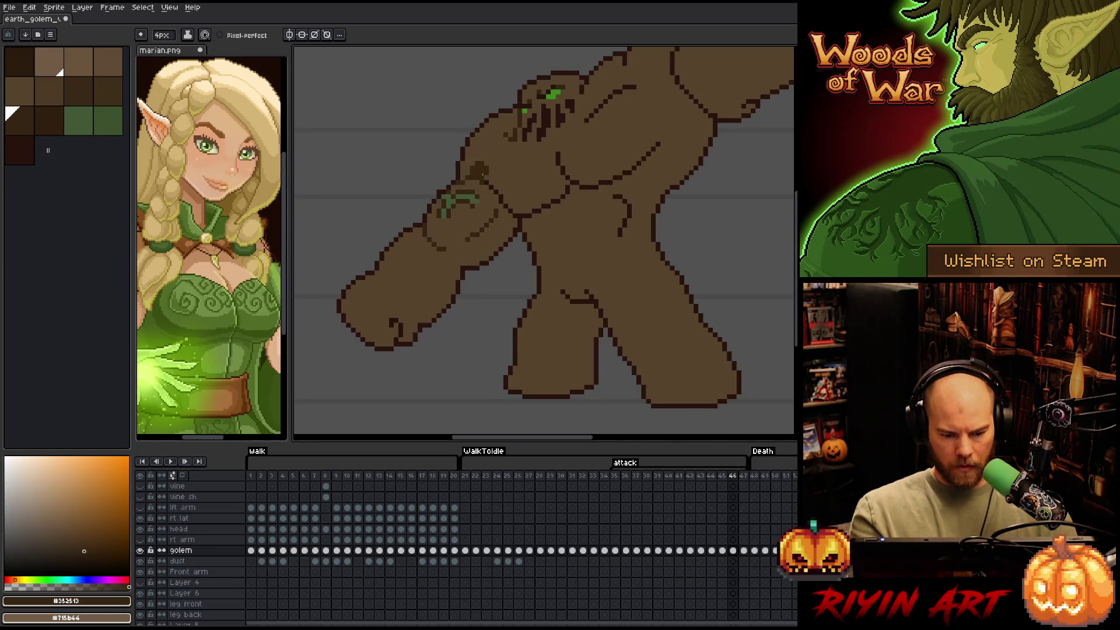
left_click_drag(562, 187, 609, 137)
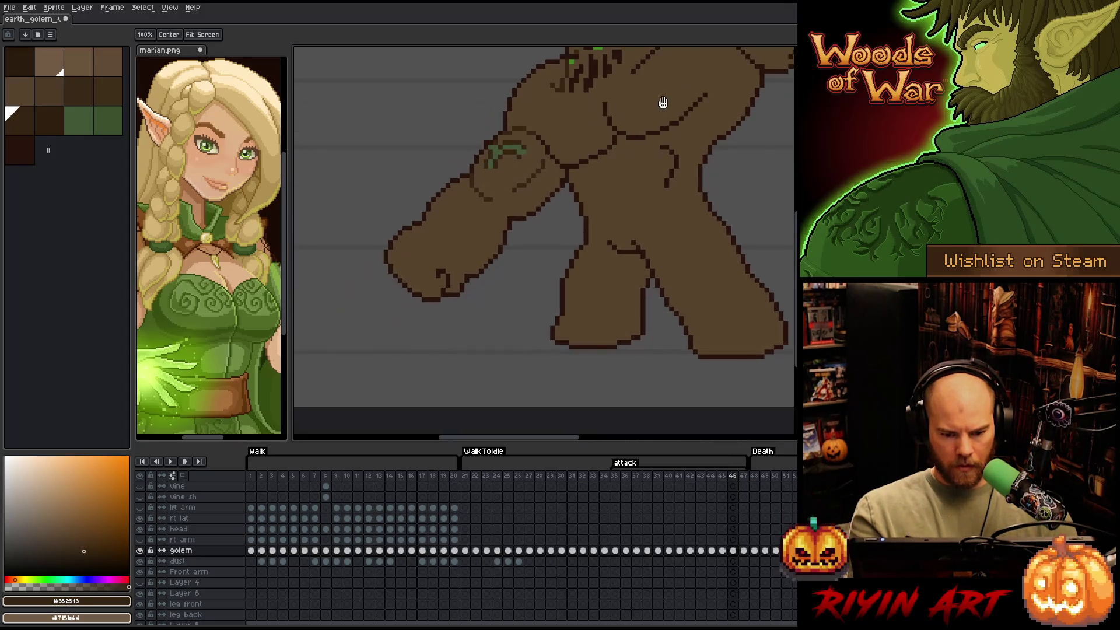
key("bracketright")
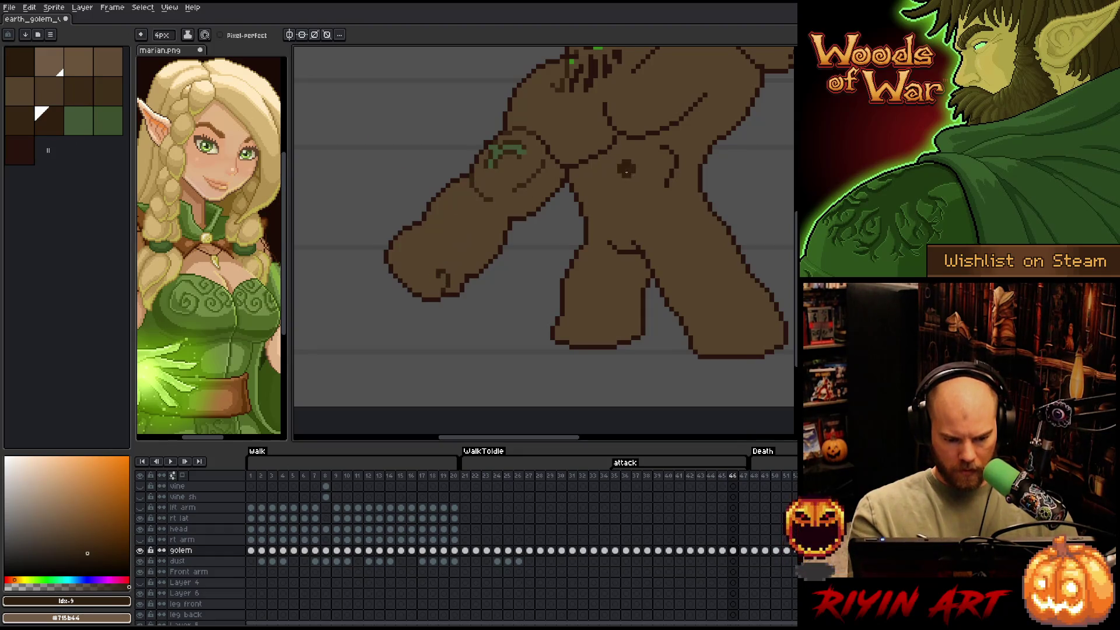
mouse_move(640, 268)
left_mouse_down()
mouse_move(663, 262)
mouse_move(523, 261)
left_mouse_up()
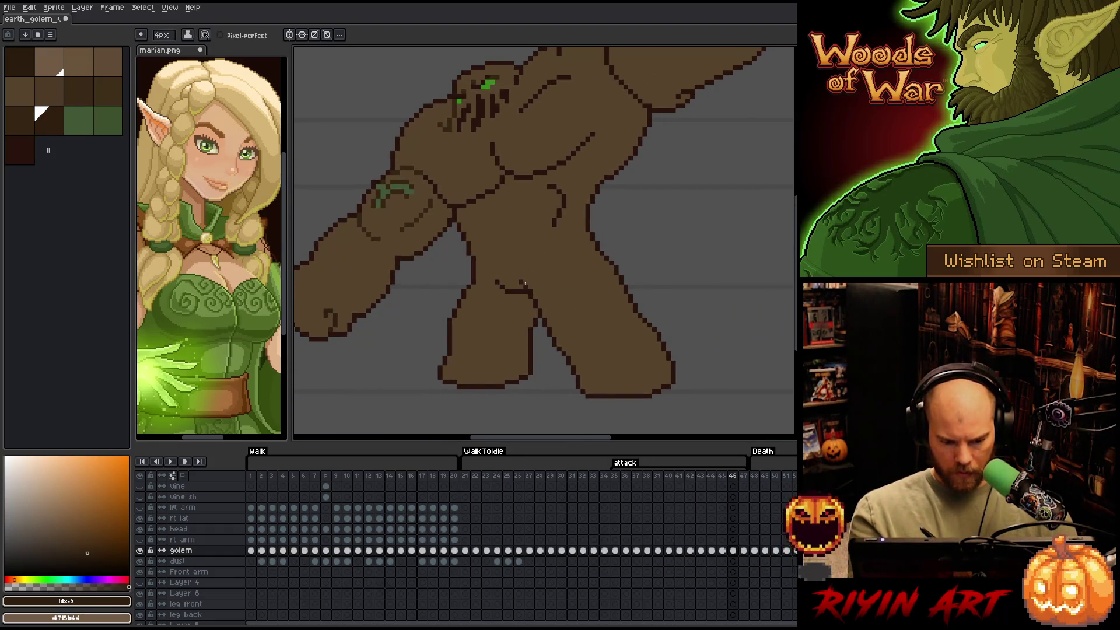
key("comma")
key("period")
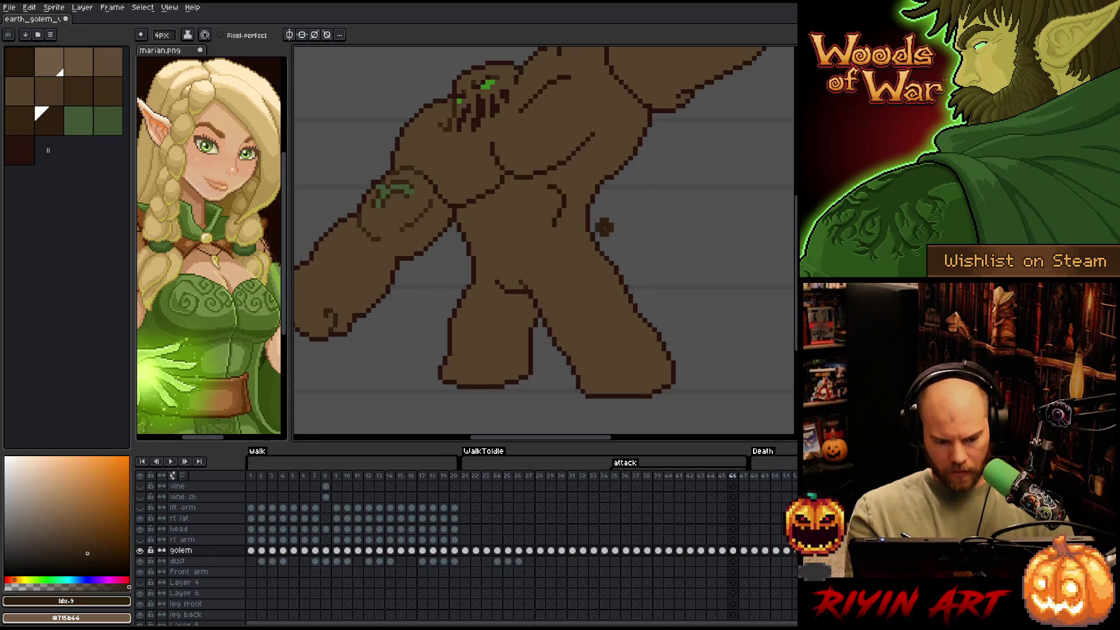
key("bracketleft")
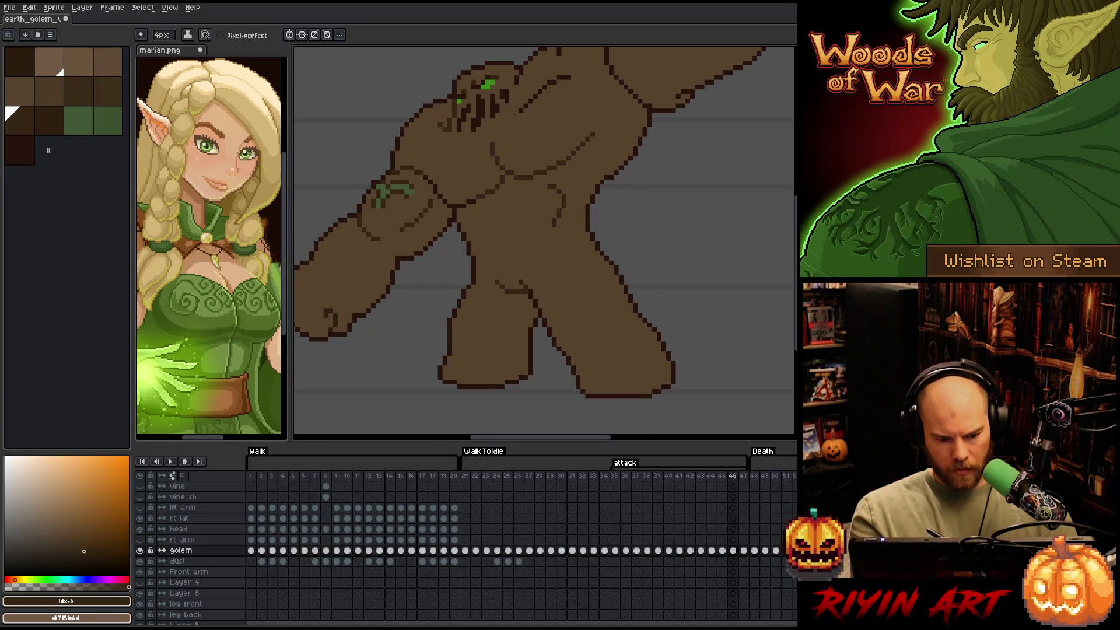
Advance to frame 47 and bring the raised fist into view
left_click_drag(468, 186, 412, 307)
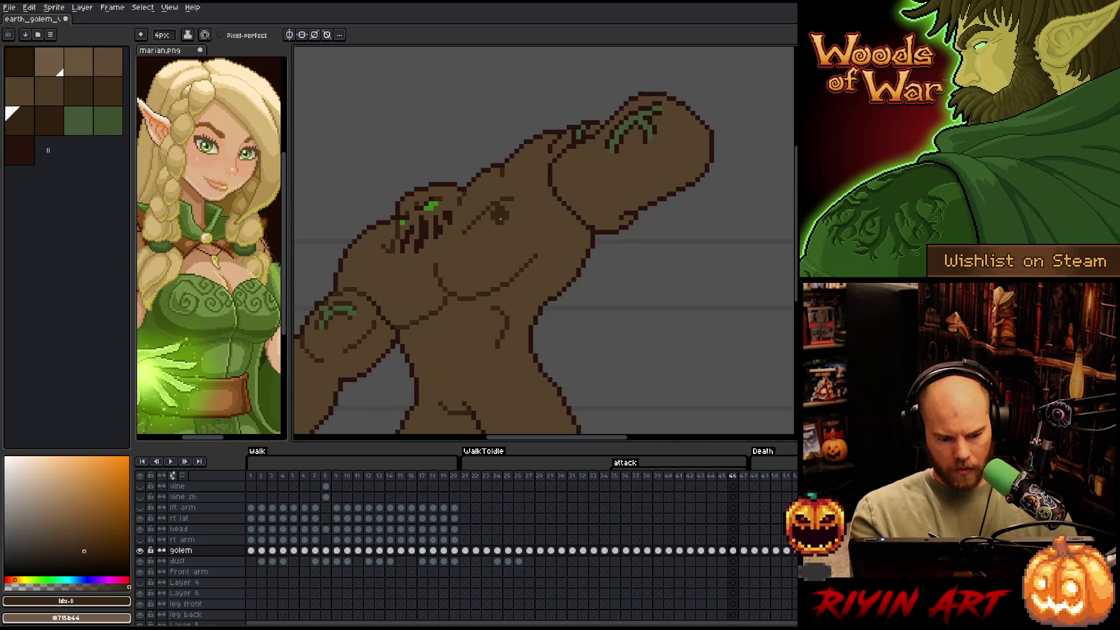
key("period")
left_click_drag(337, 333, 471, 276)
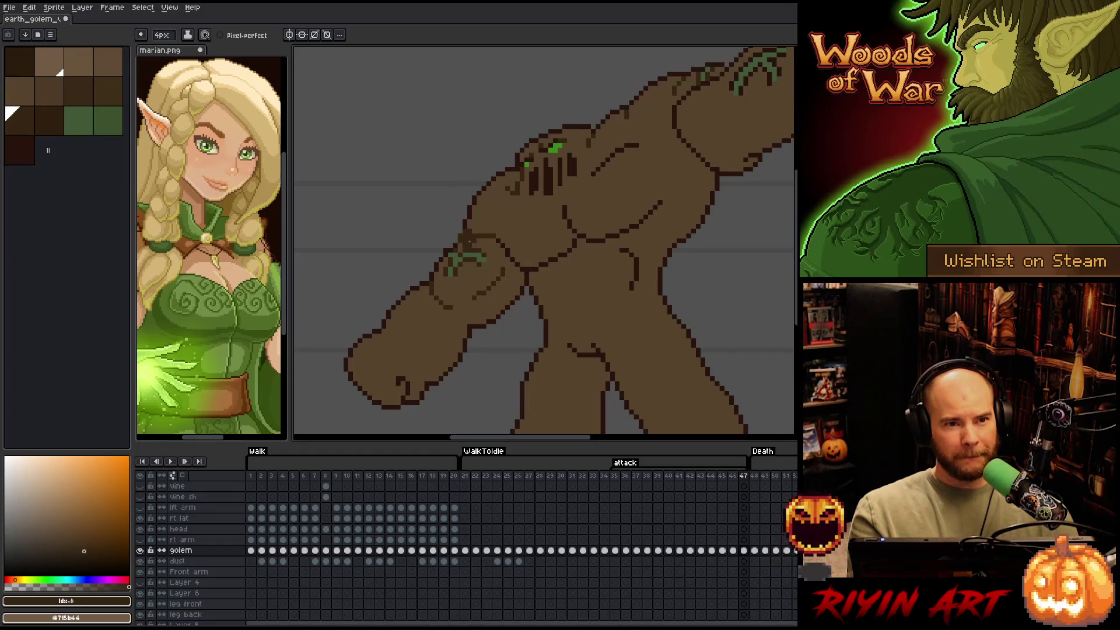
key("space")
Pan around frame 47 from fist to legs while switching between neighbouring brown swatches
left_click_drag(482, 300, 477, 263)
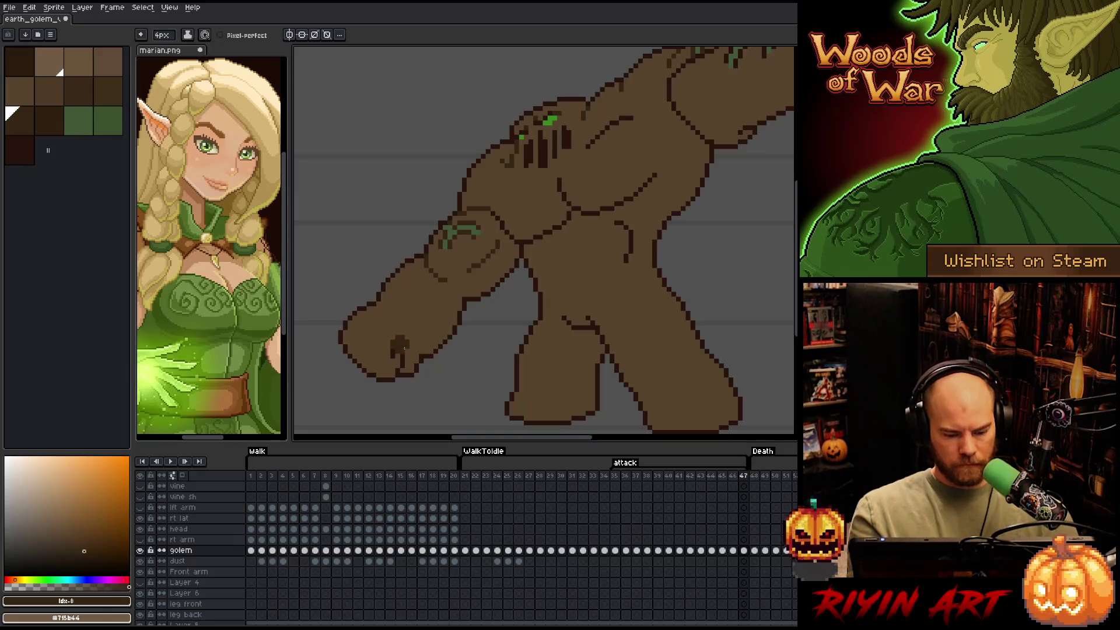
left_click(56, 123)
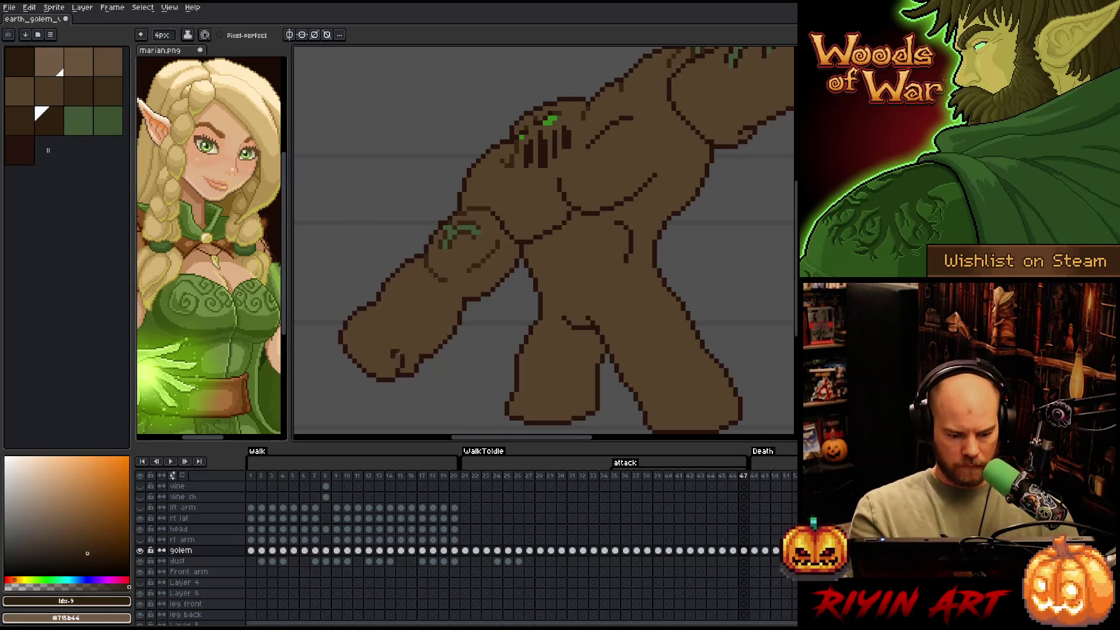
left_click_drag(592, 317, 532, 312)
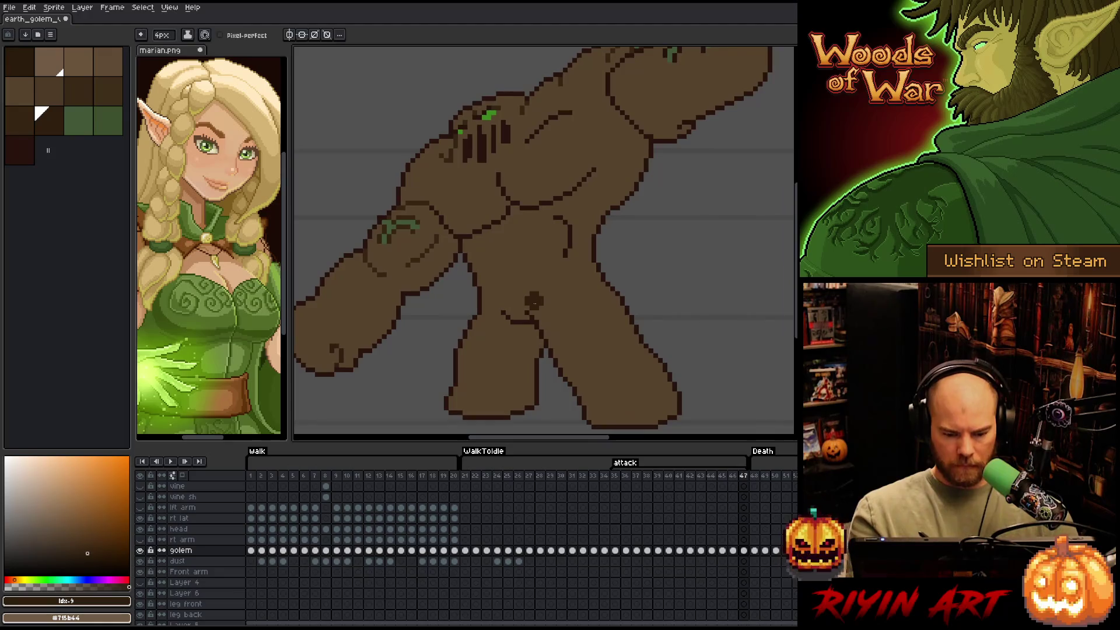
key("bracketleft")
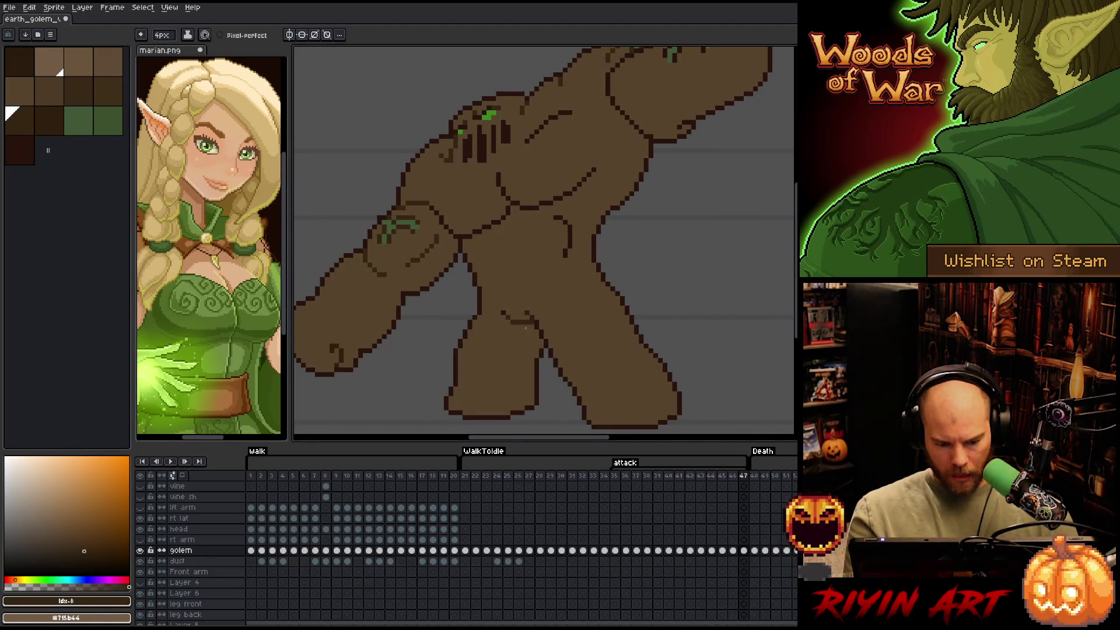
left_click_drag(592, 244, 531, 292)
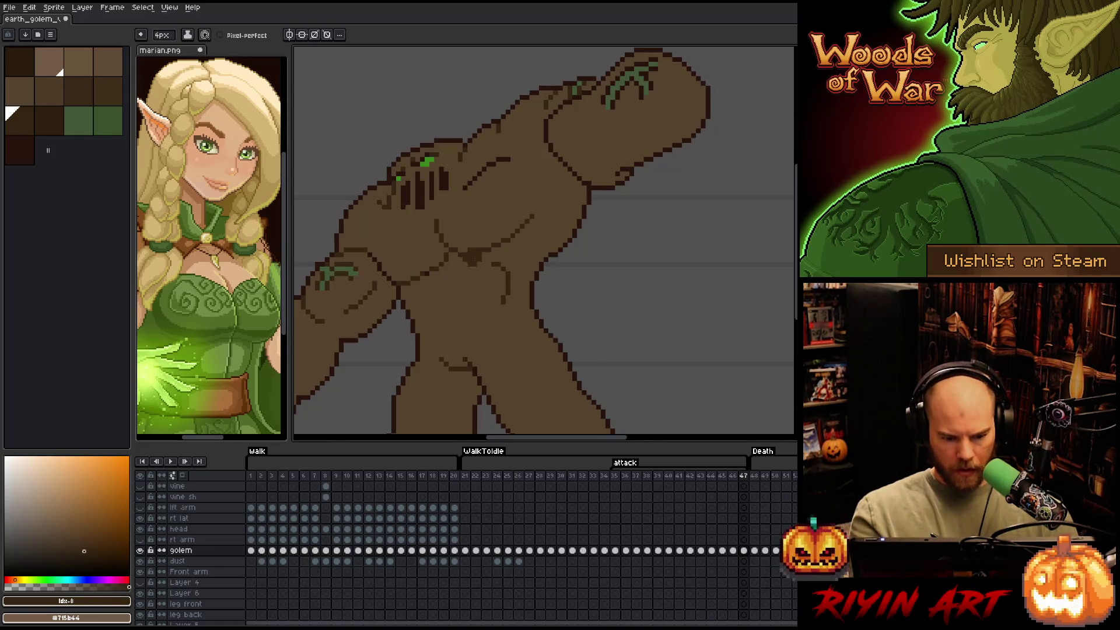
mouse_move(513, 206)
left_mouse_down()
mouse_move(411, 283)
mouse_move(439, 282)
left_mouse_up()
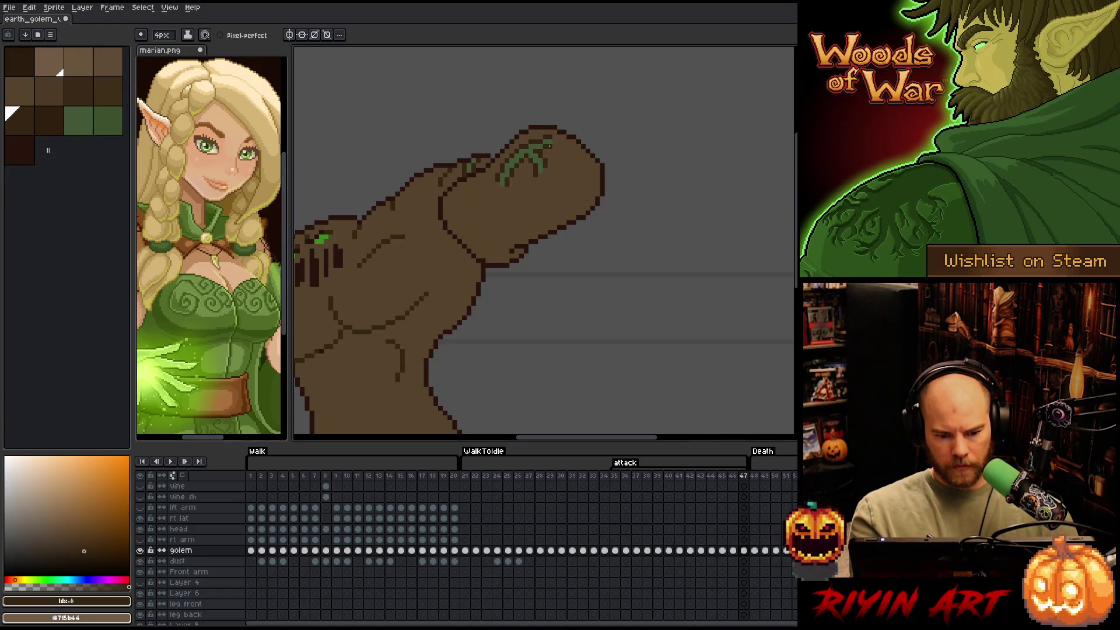
left_click_drag(490, 309, 629, 212)
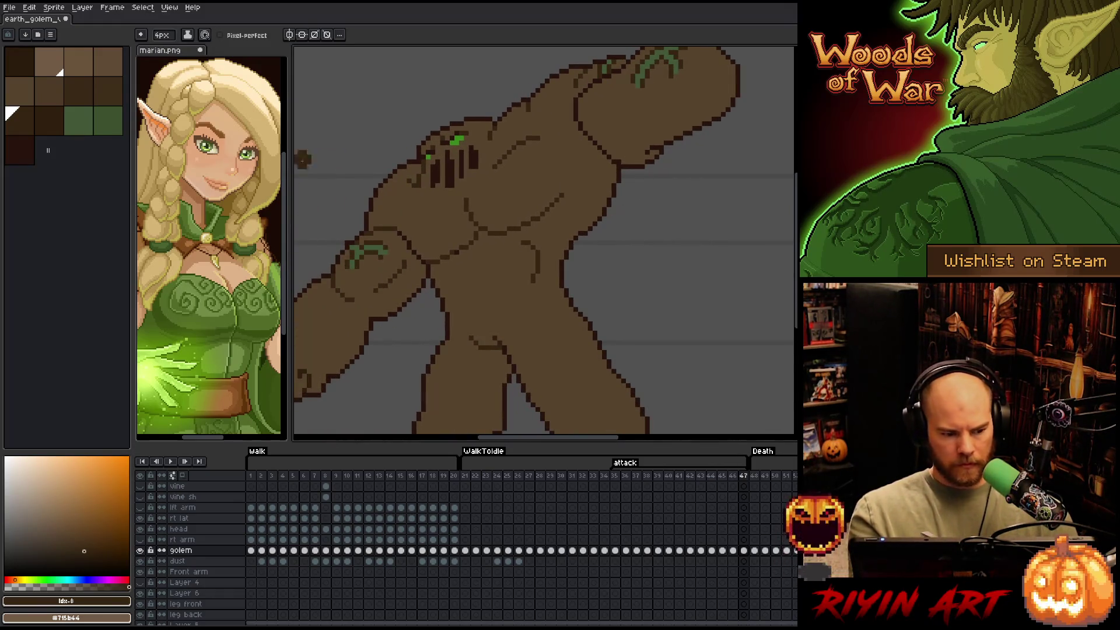
left_click(44, 131)
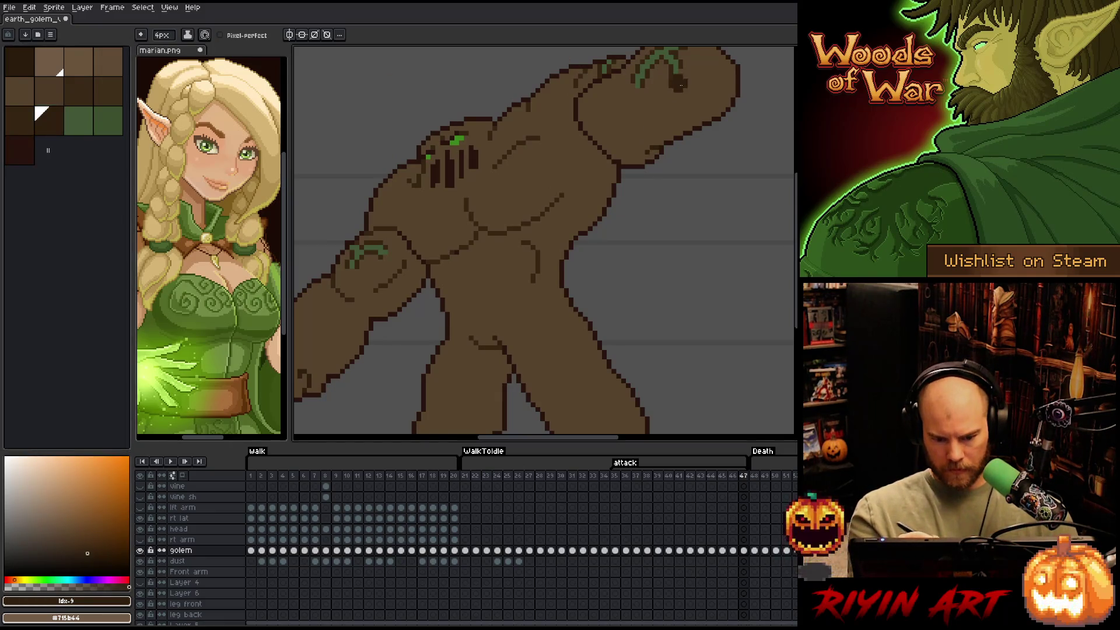
Recentre the golem, briefly use the Move tool, return to the brush, and jump to frame 35
left_click_drag(638, 233, 656, 243)
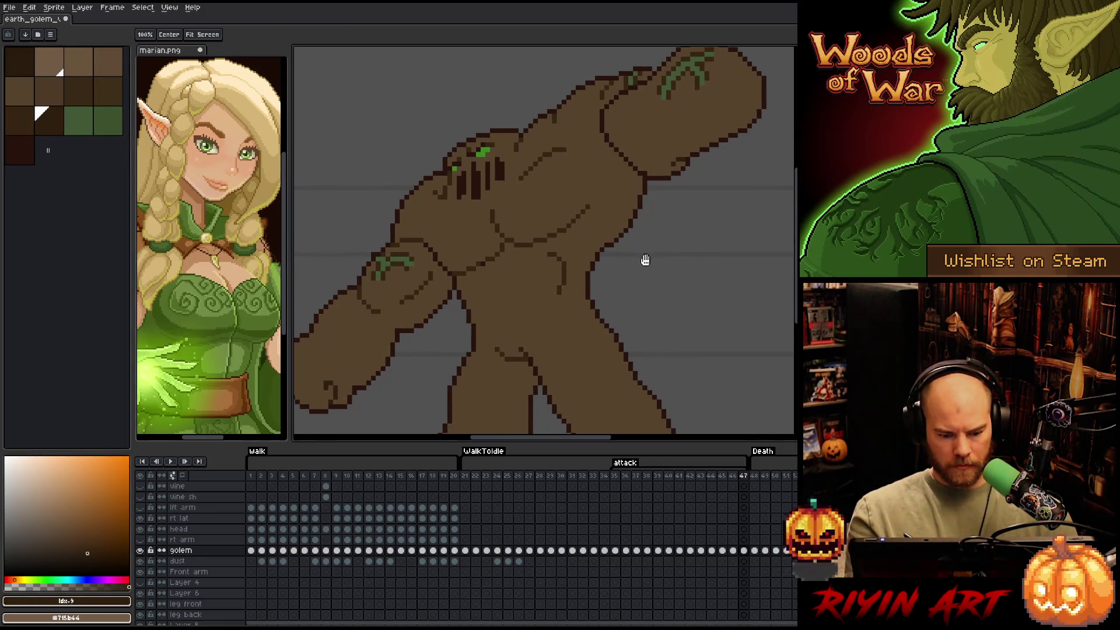
left_click_drag(637, 273, 662, 217)
key("bracketleft")
key("v")
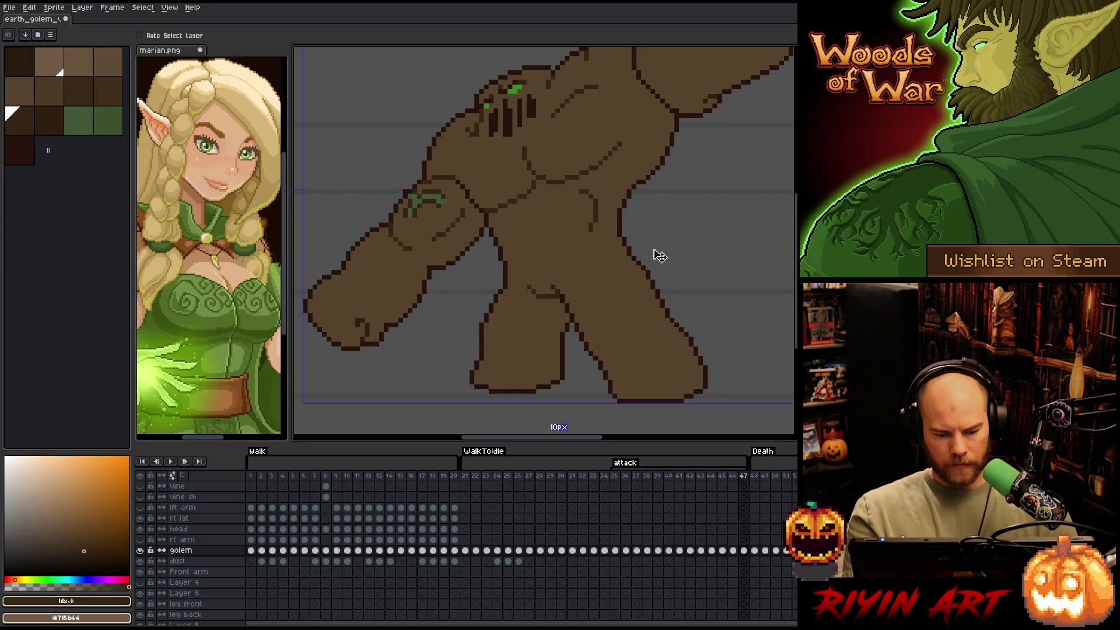
key("b")
key("Left")
key("Left")
key("Left")
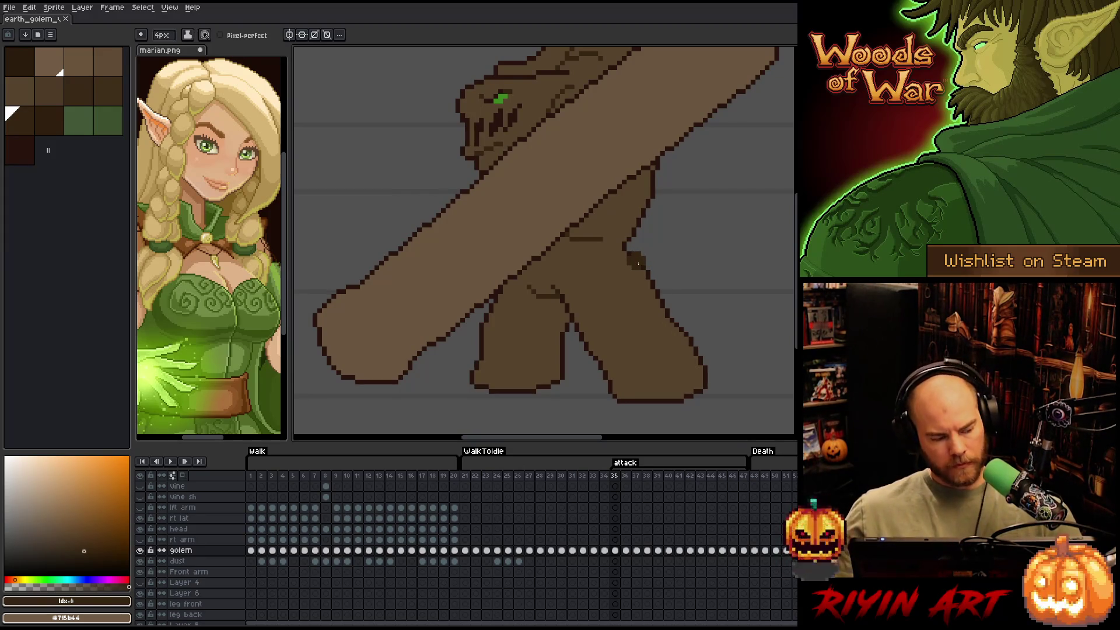
Zoom out, play the attack animation to review it, then jump to frame 24's idle pose
scroll(677, 252, "down", 1)
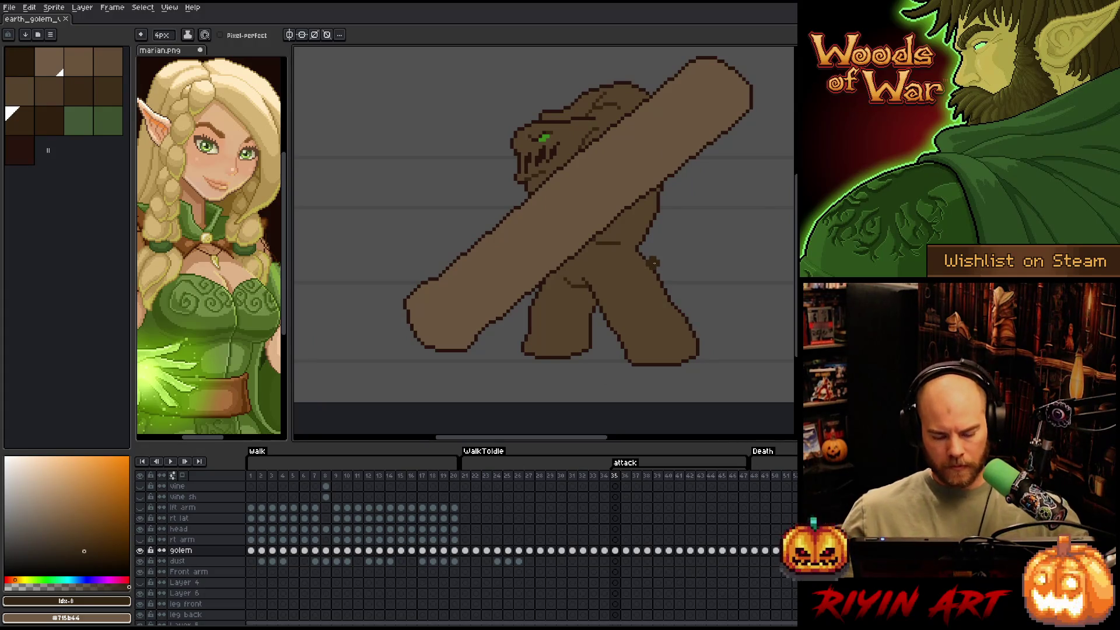
left_click_drag(605, 249, 573, 263)
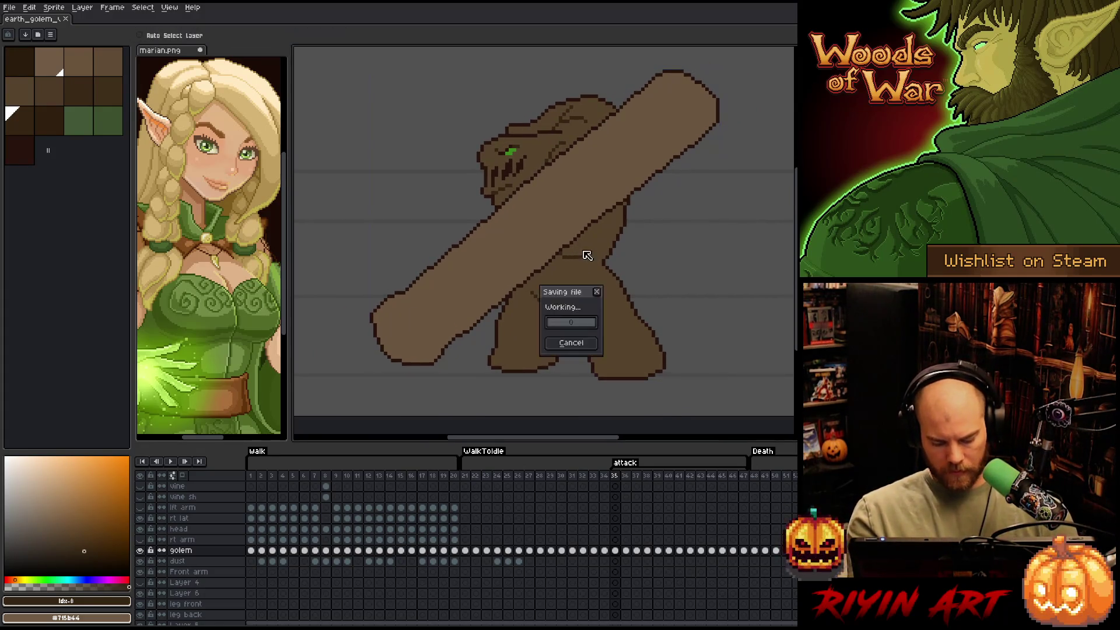
key("Return")
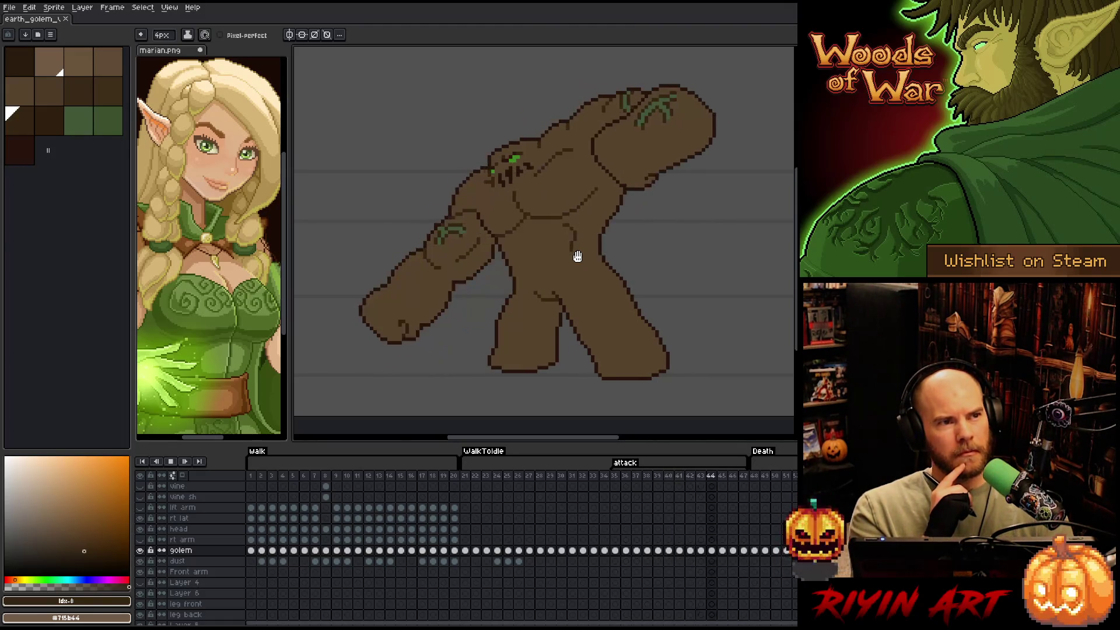
left_click(470, 476)
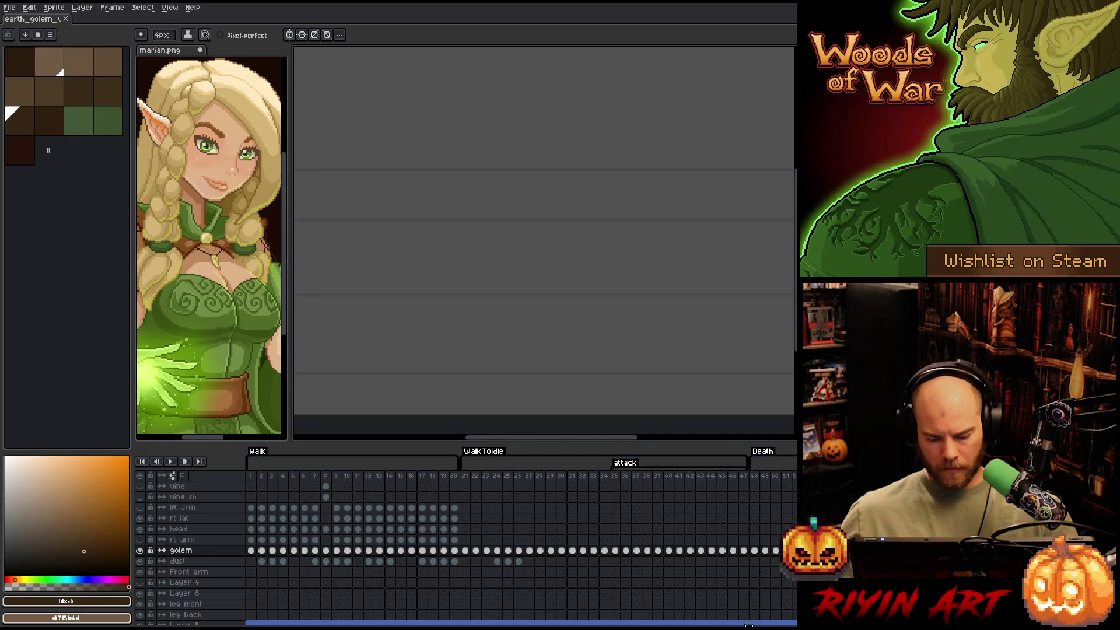
Show Death frame 48 and select all dark outline pixels by colour range
scroll(522, 548, "right", 5)
scroll(569, 553, "right", 5)
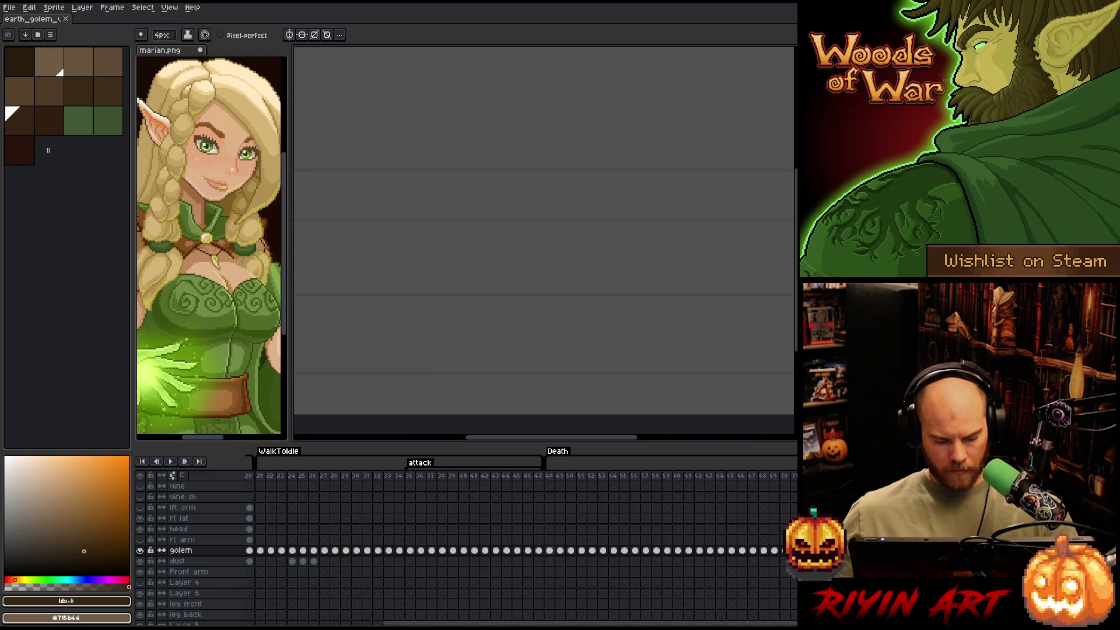
left_click(549, 550)
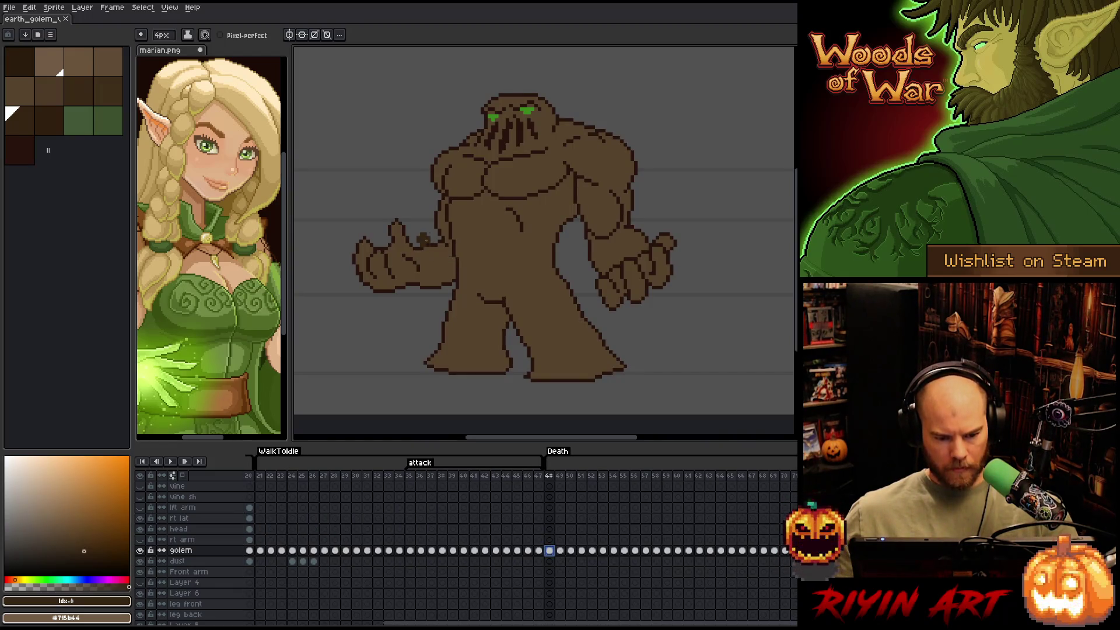
scroll(424, 236, "up", 1)
scroll(424, 236, "down", 1)
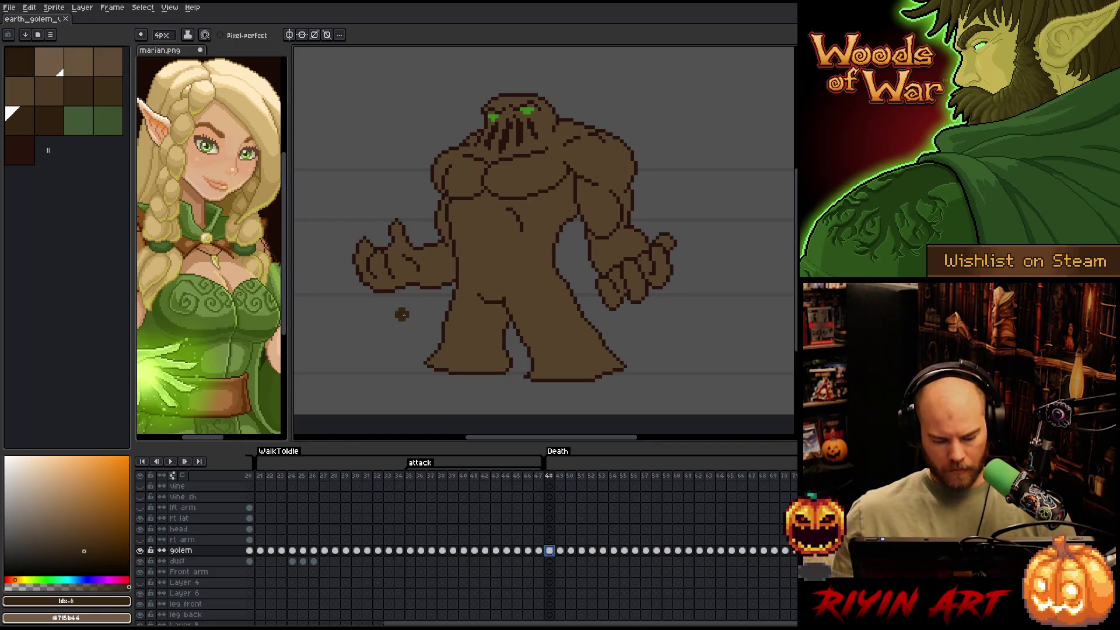
key("shift+c")
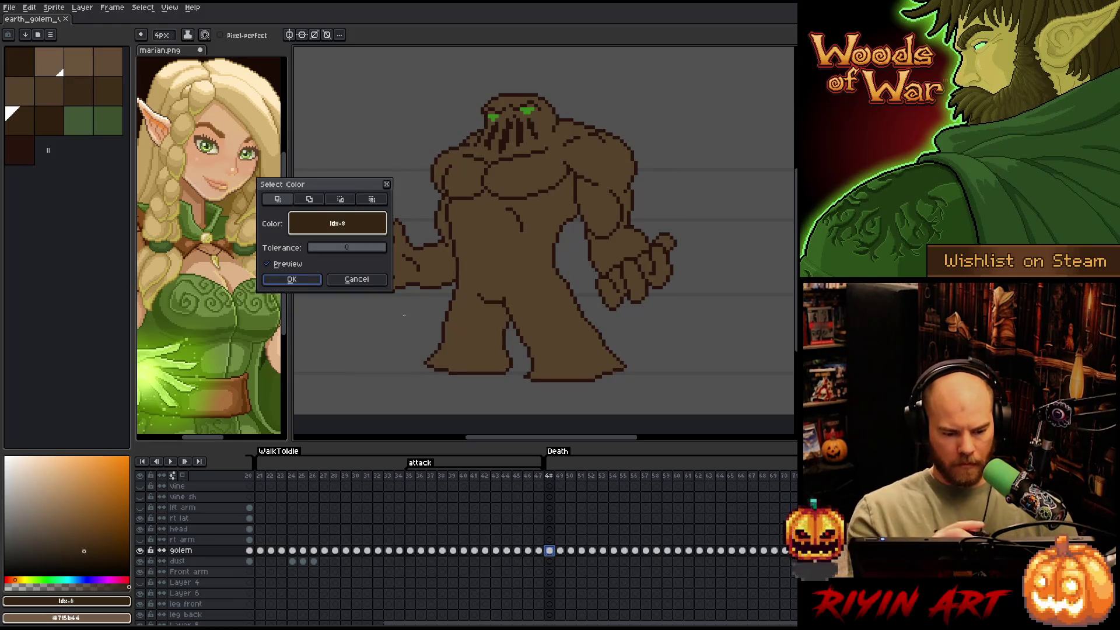
left_click(376, 225)
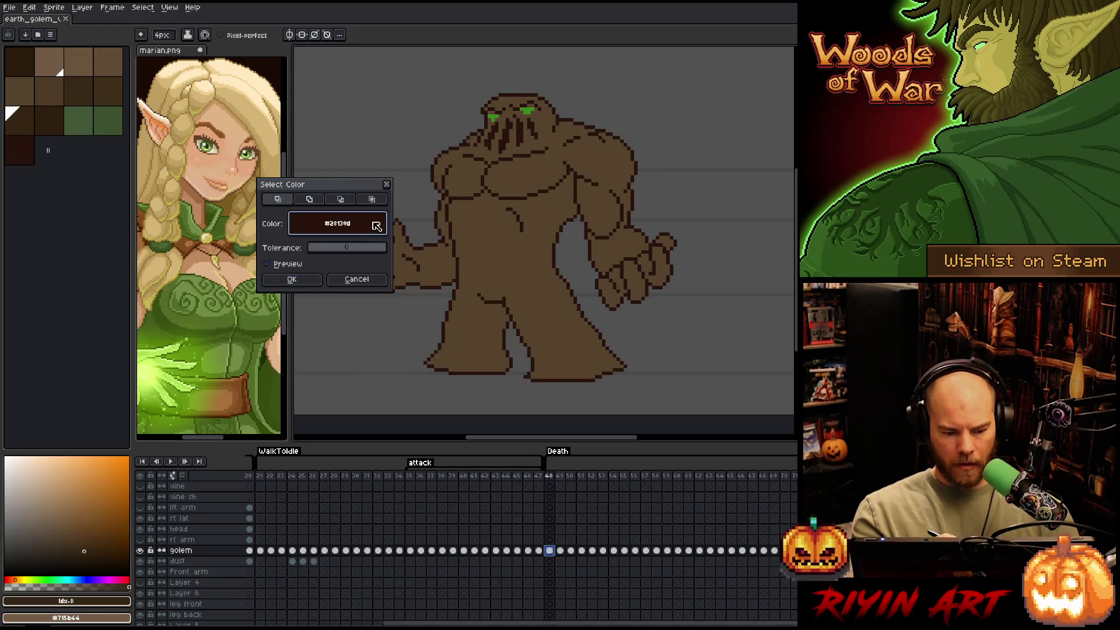
left_click(297, 279)
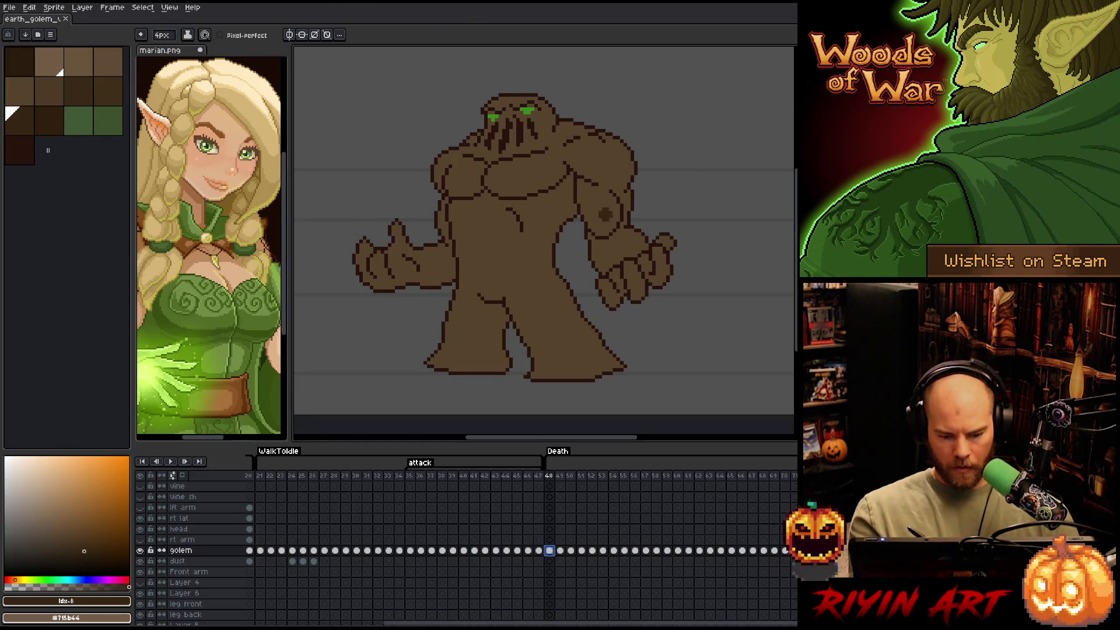
left_click(609, 211)
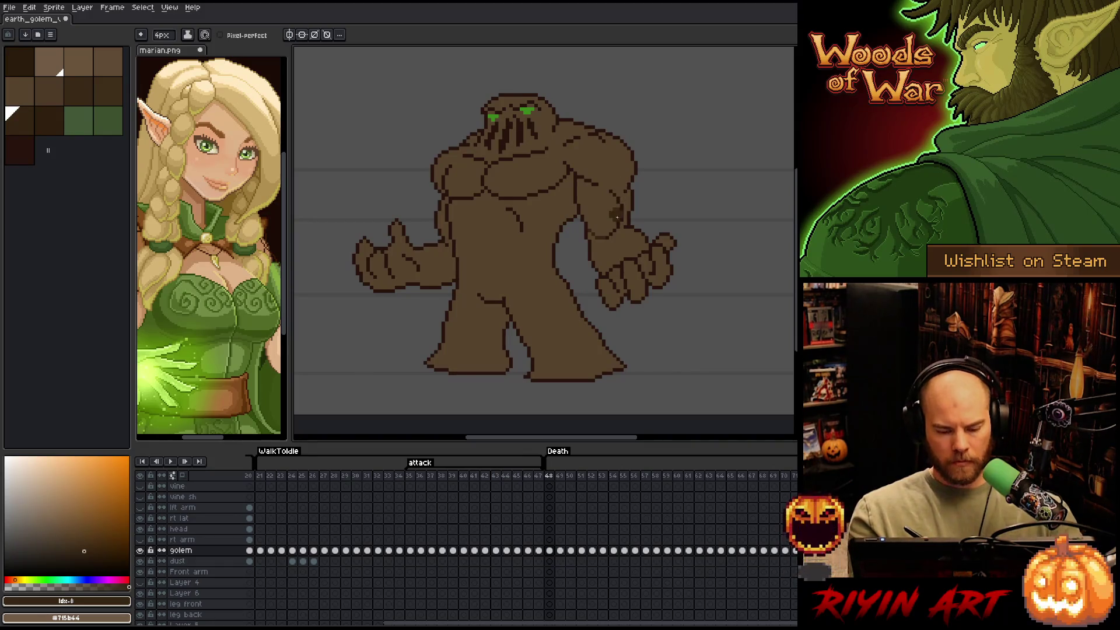
Paint over the dark outline pixels on the golem's right fist in brown
scroll(617, 216, "up", 1)
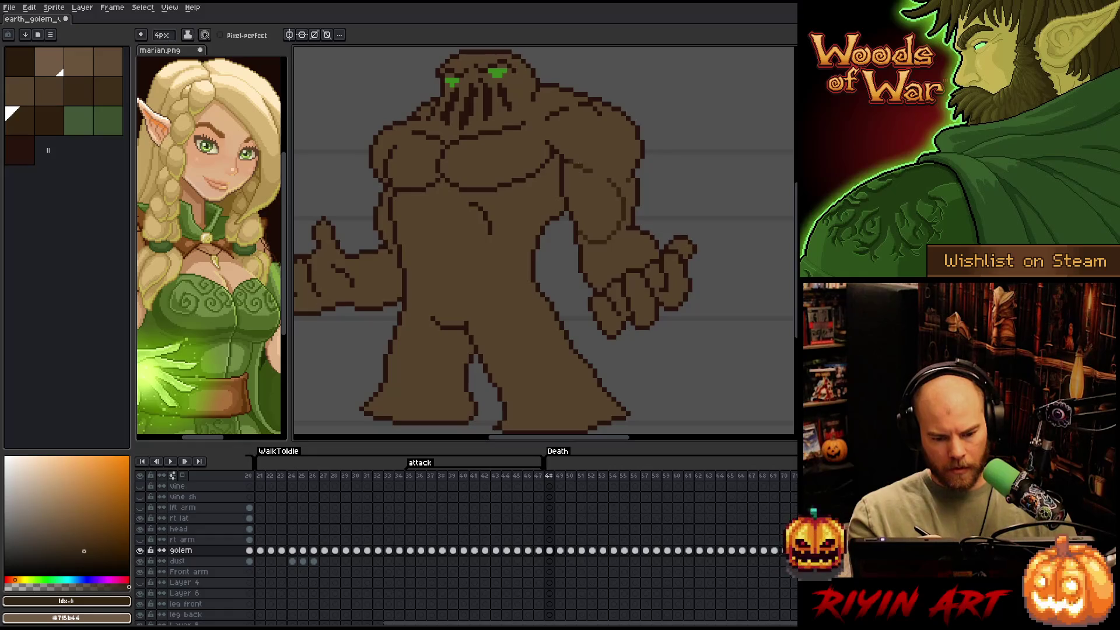
left_click_drag(595, 182, 680, 220)
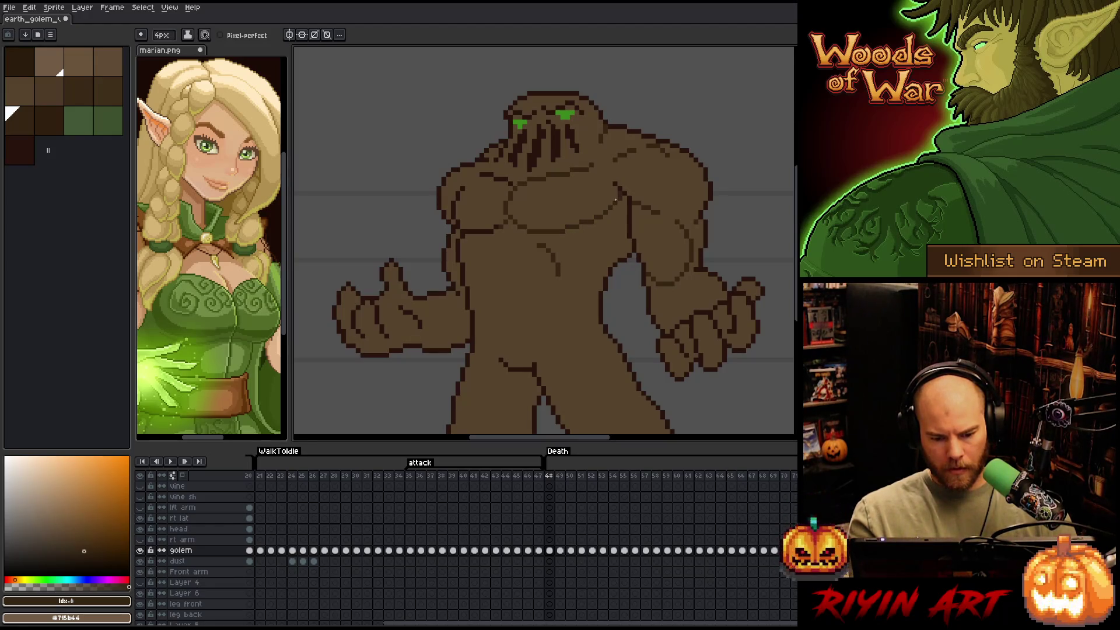
left_click_drag(509, 196, 594, 205)
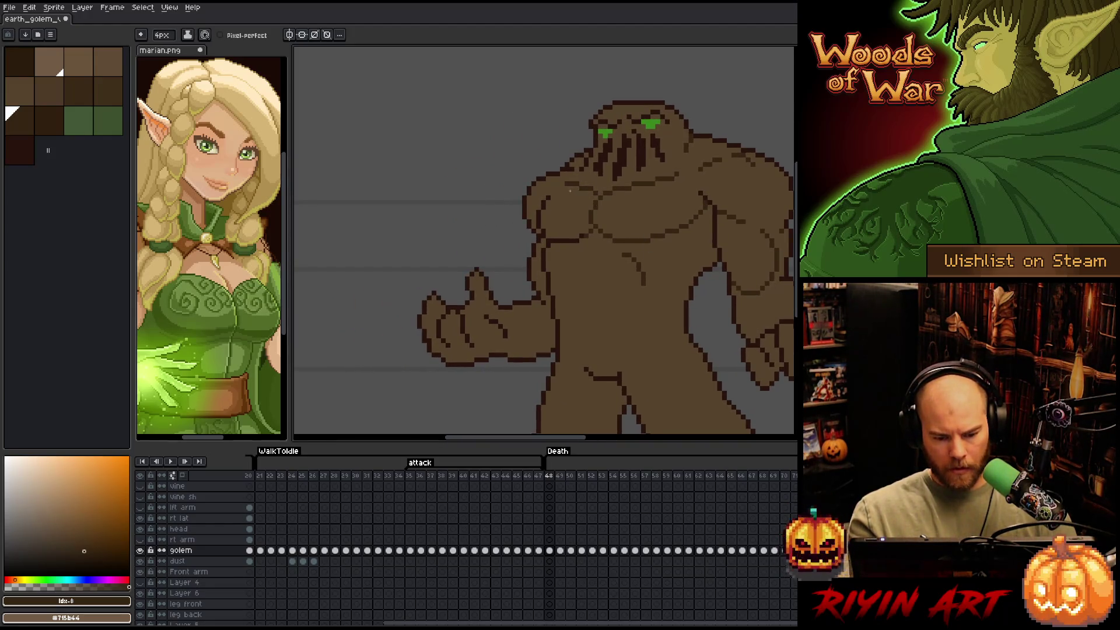
left_click_drag(618, 294, 605, 247)
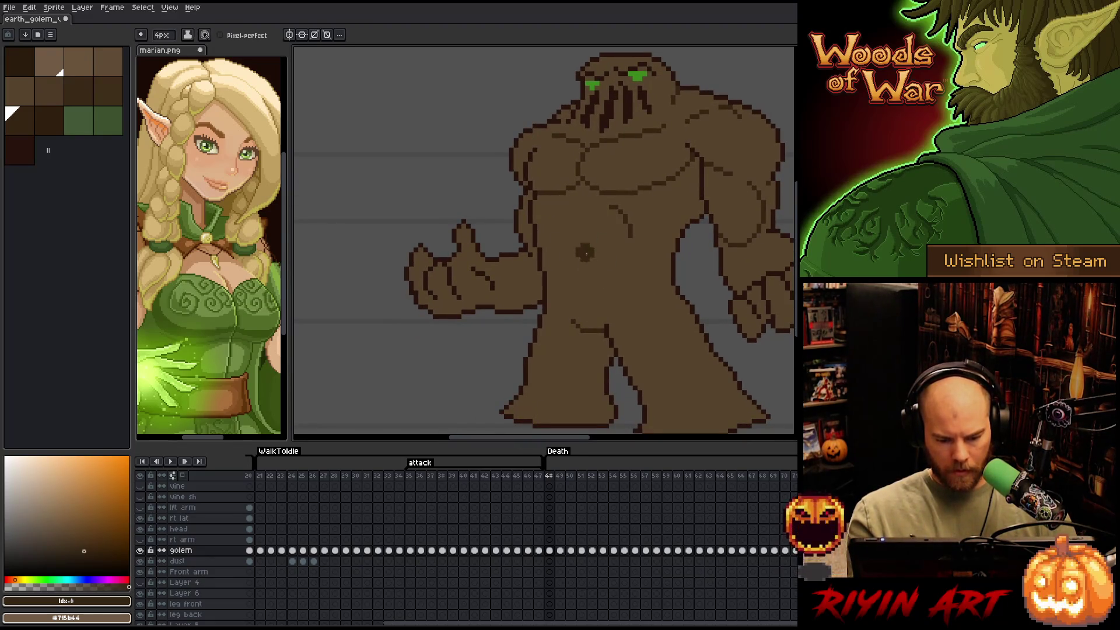
key("bracketright")
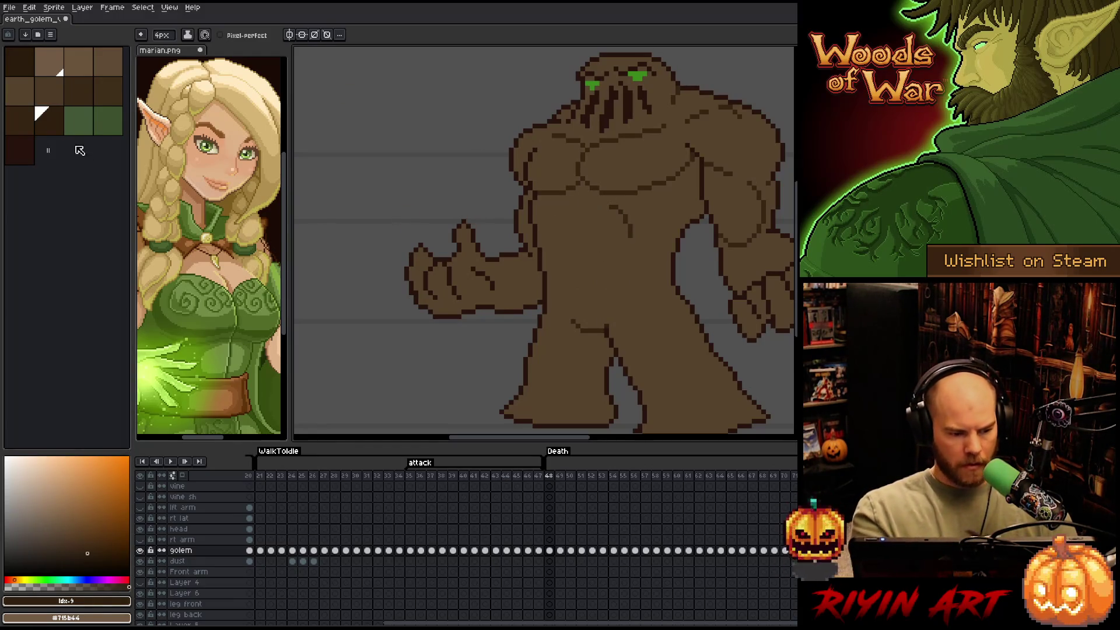
key("bracketleft")
left_click_drag(664, 345, 493, 350)
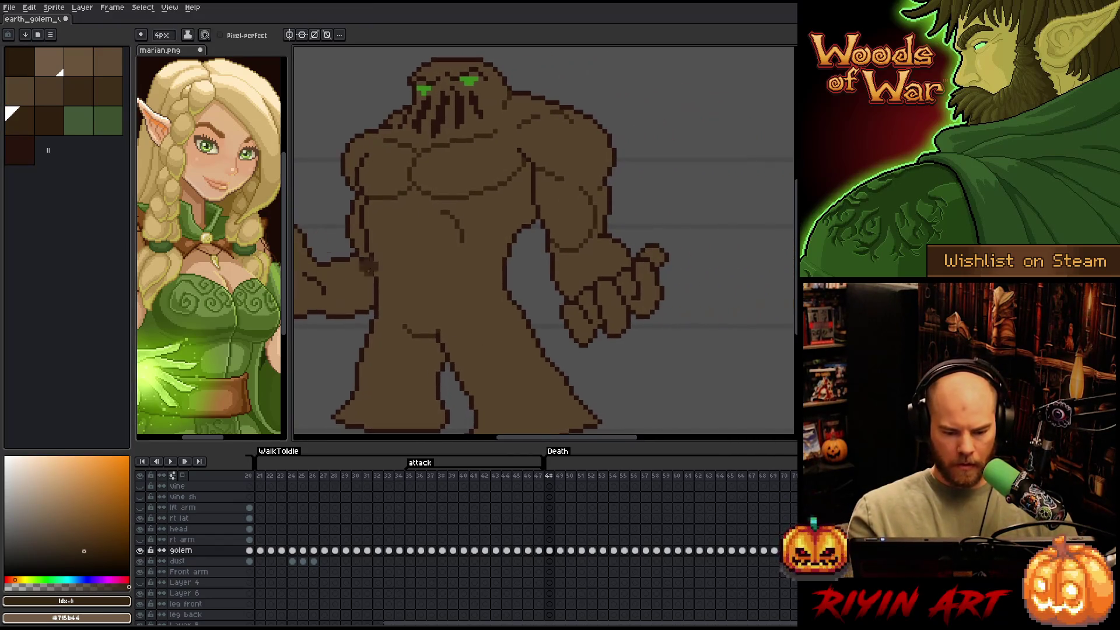
key("bracketright")
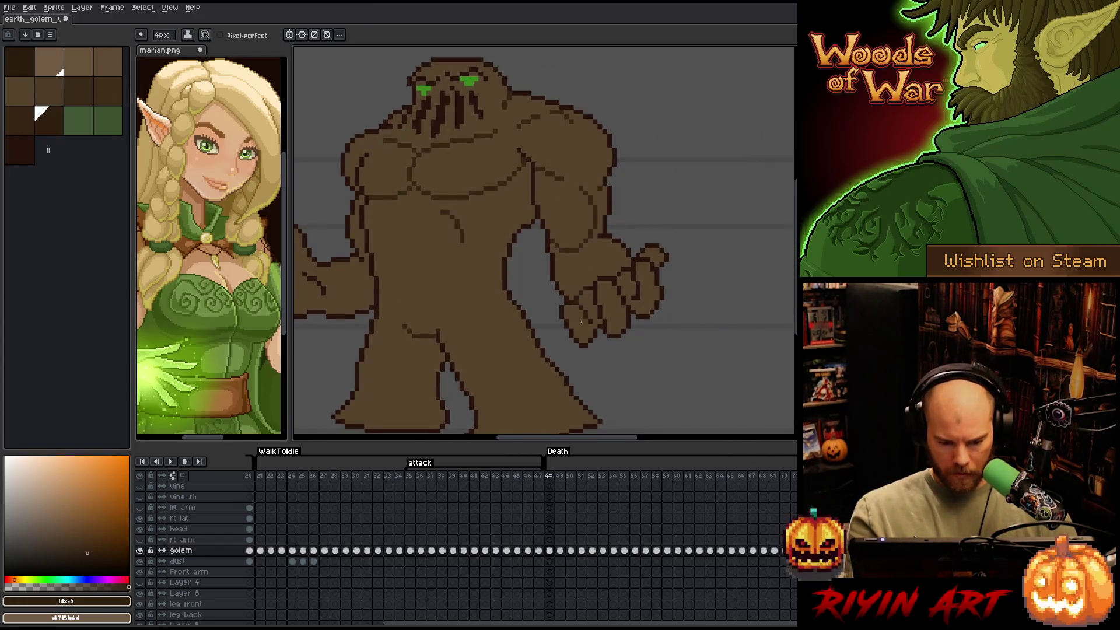
left_click_drag(605, 275, 599, 310)
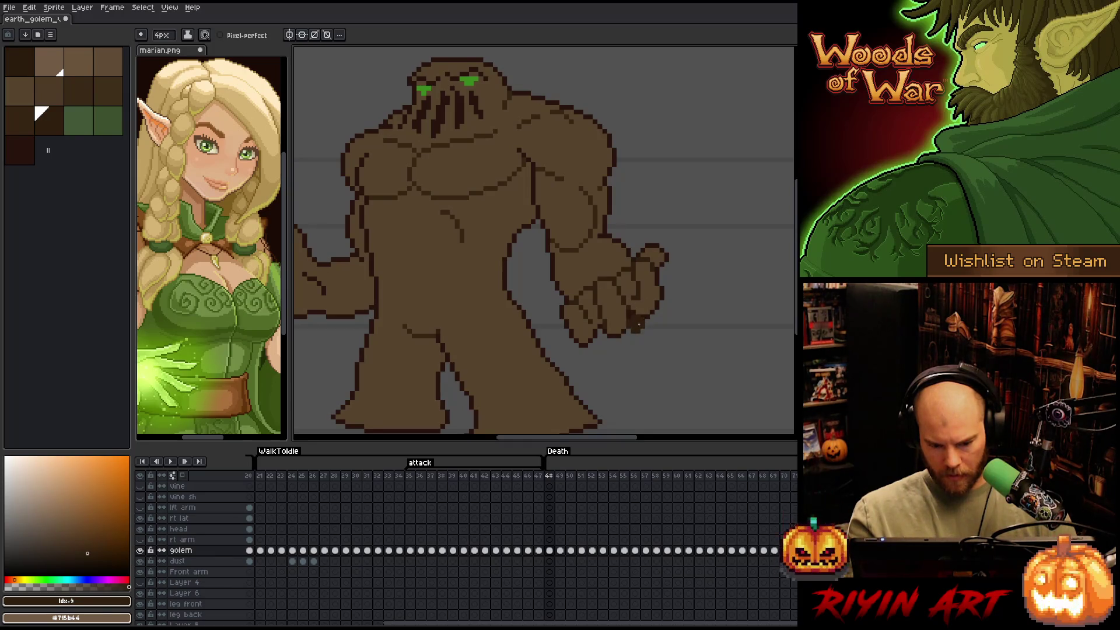
Return to dark brown with a 1-pixel pencil and advance to Death frame 49
key("h")
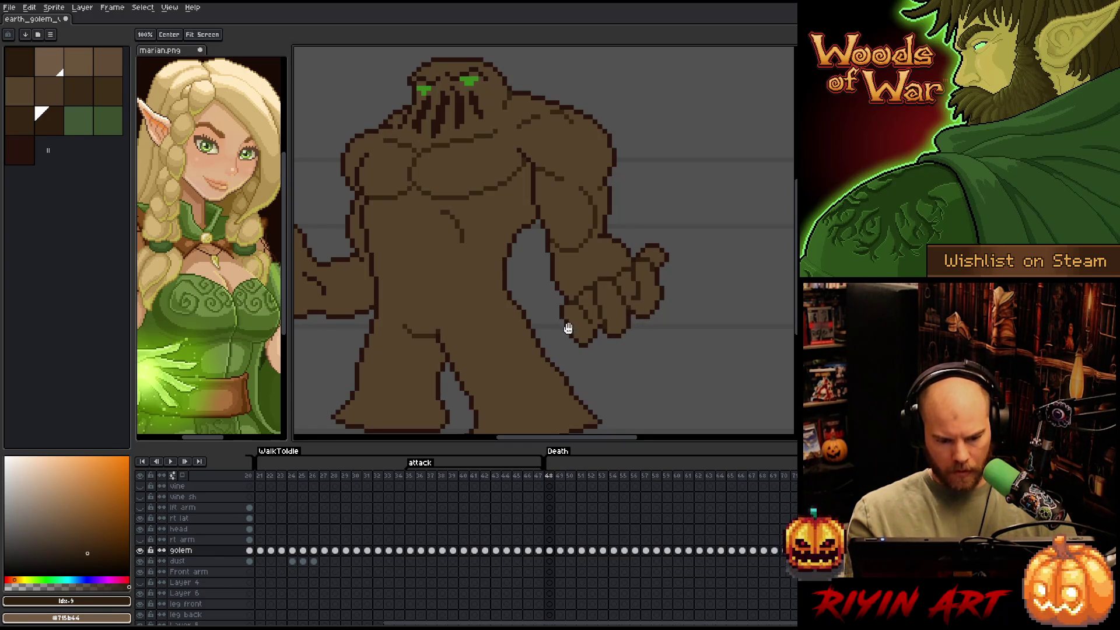
left_click_drag(600, 257, 697, 244)
left_click_drag(608, 297, 646, 325)
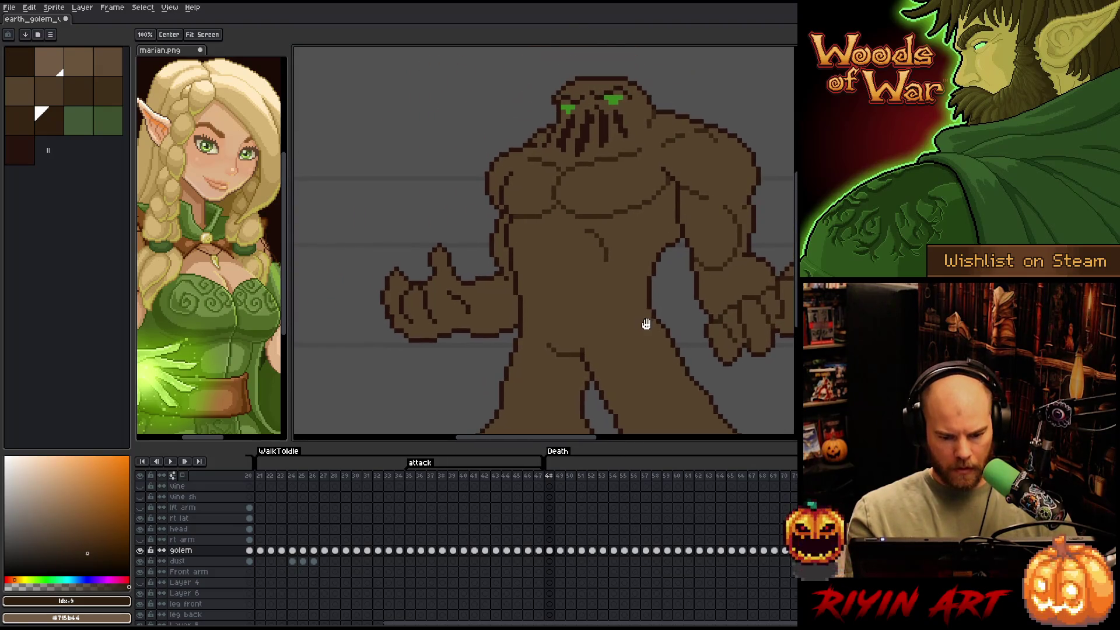
key("b")
left_click(49, 121)
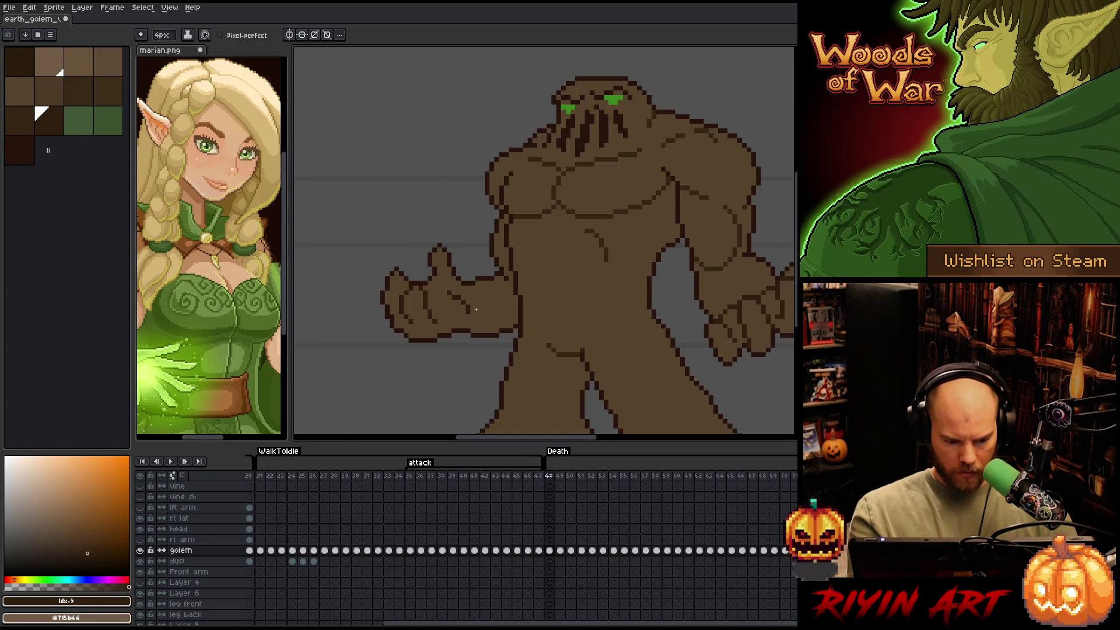
left_click(19, 120)
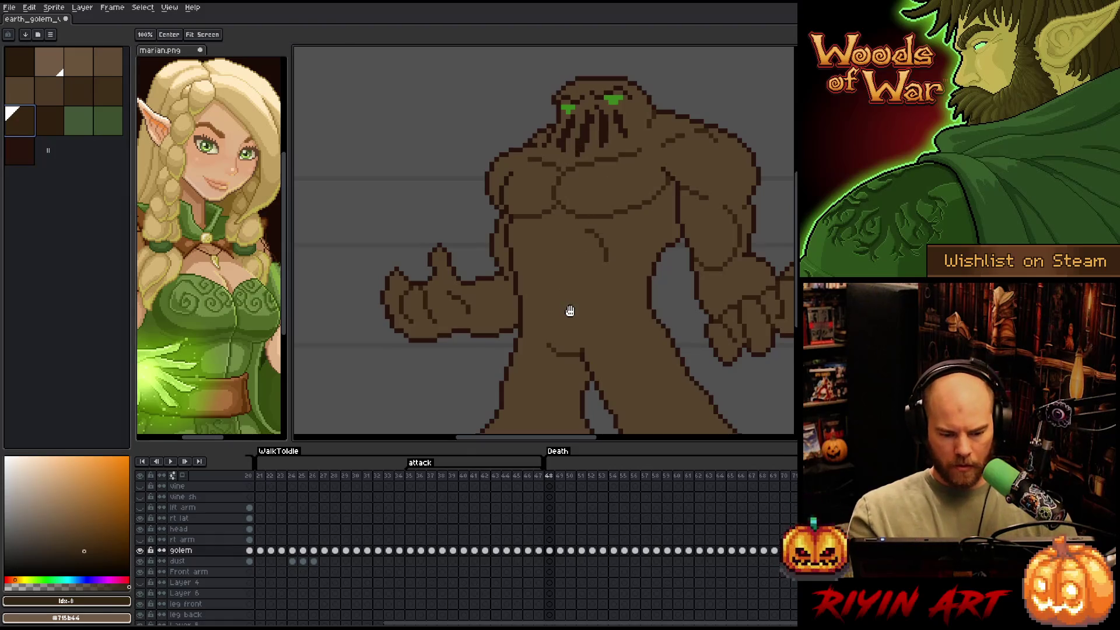
left_click_drag(570, 310, 537, 338)
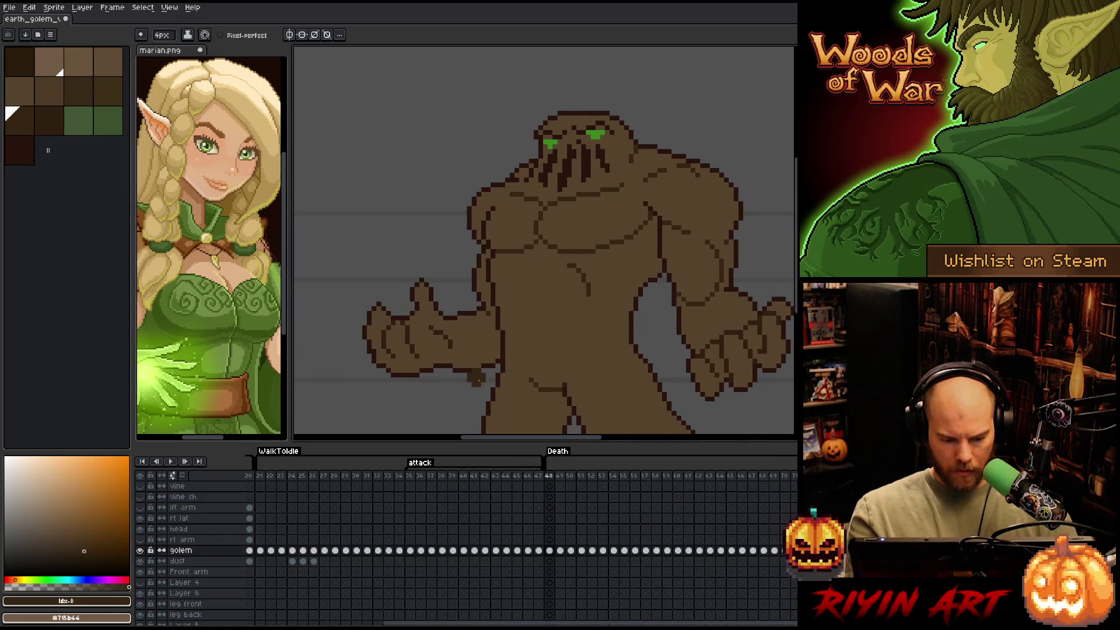
left_click_drag(593, 320, 572, 334)
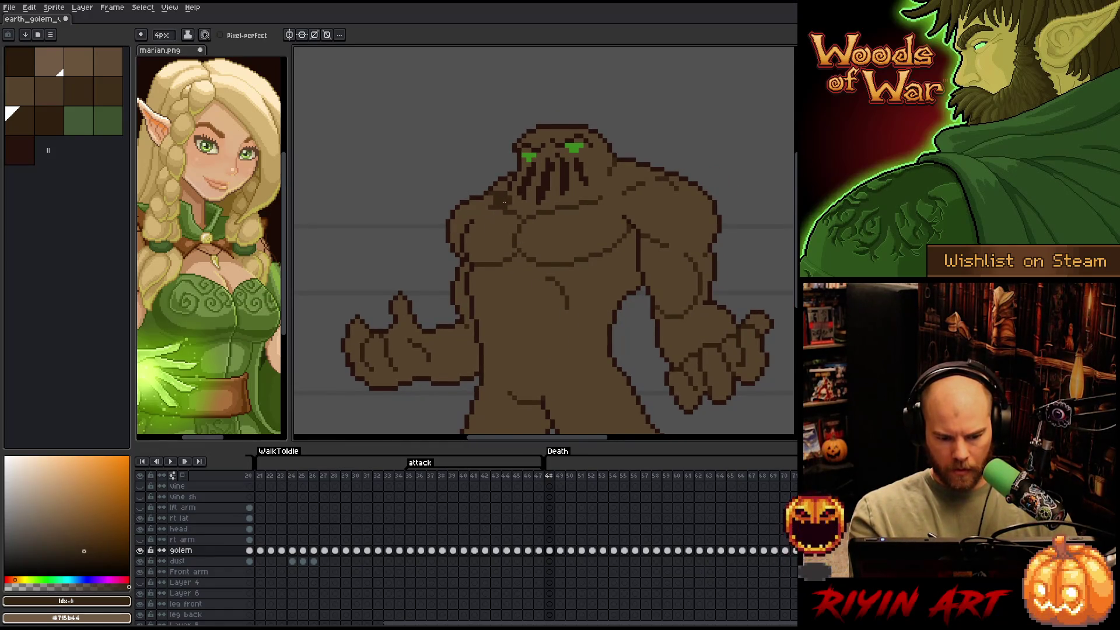
key("minus")
key("minus")
key("minus")
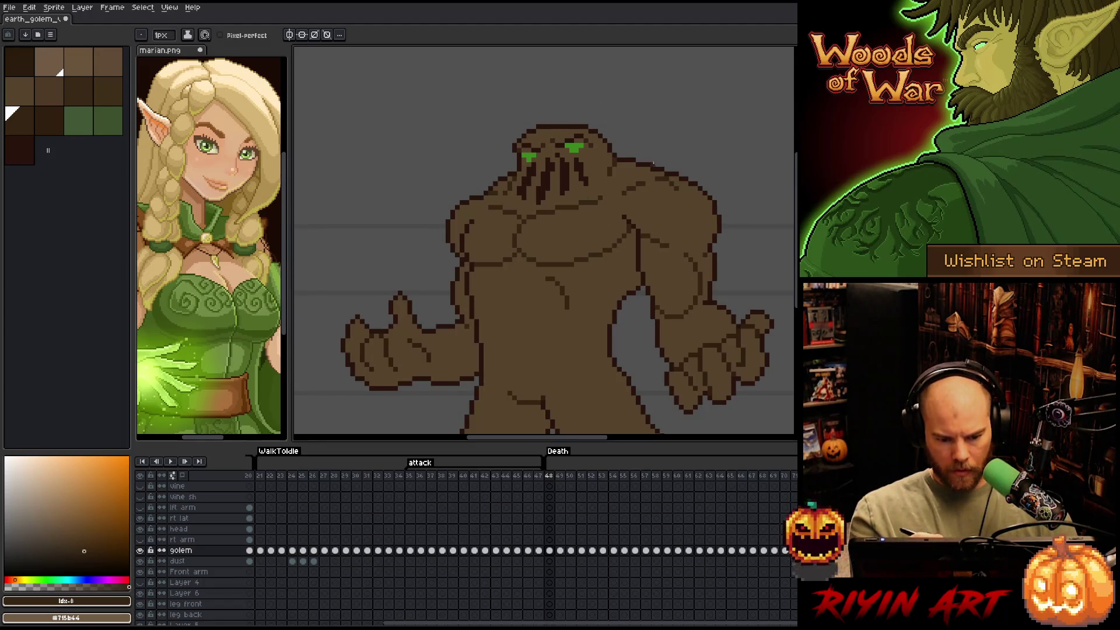
mouse_move(610, 315)
left_mouse_down()
mouse_move(592, 330)
mouse_move(606, 211)
left_mouse_up()
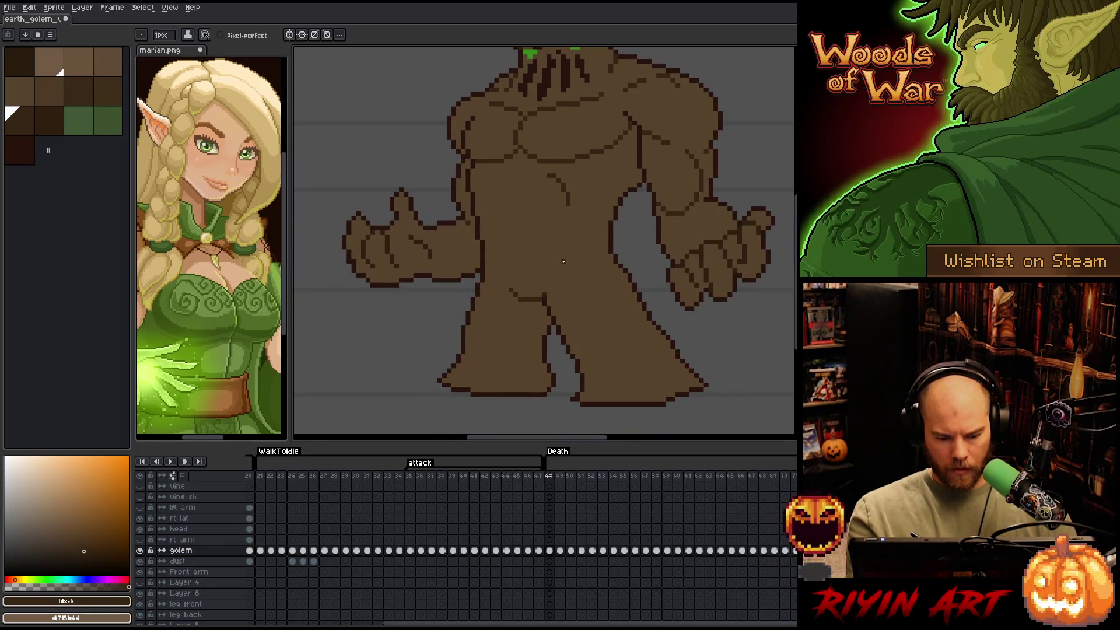
key("Right")
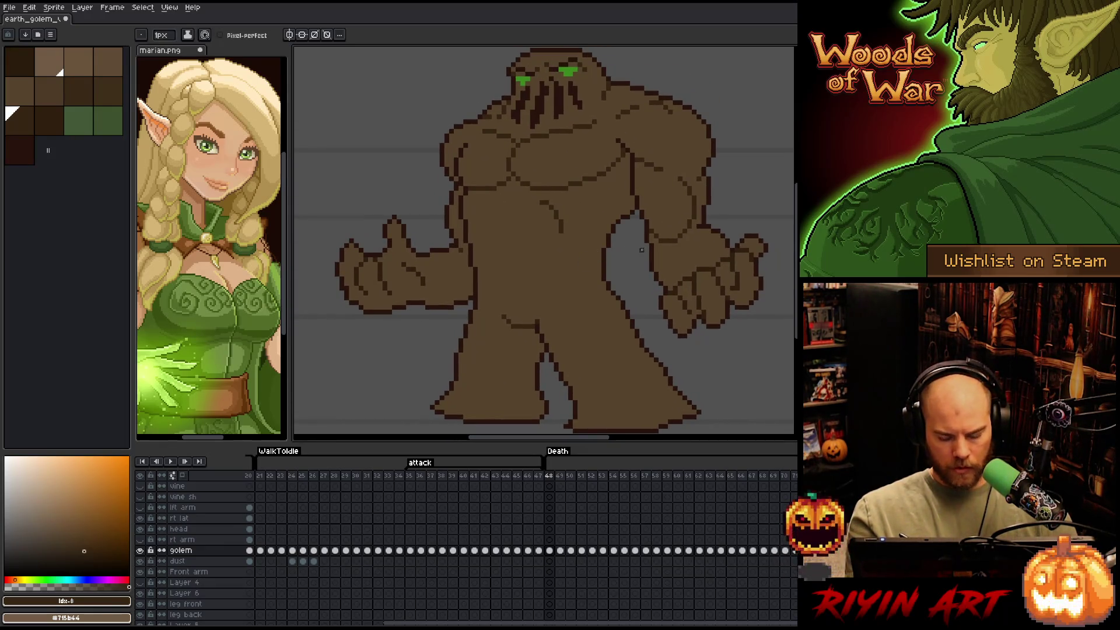
key("ctrl+shift+c")
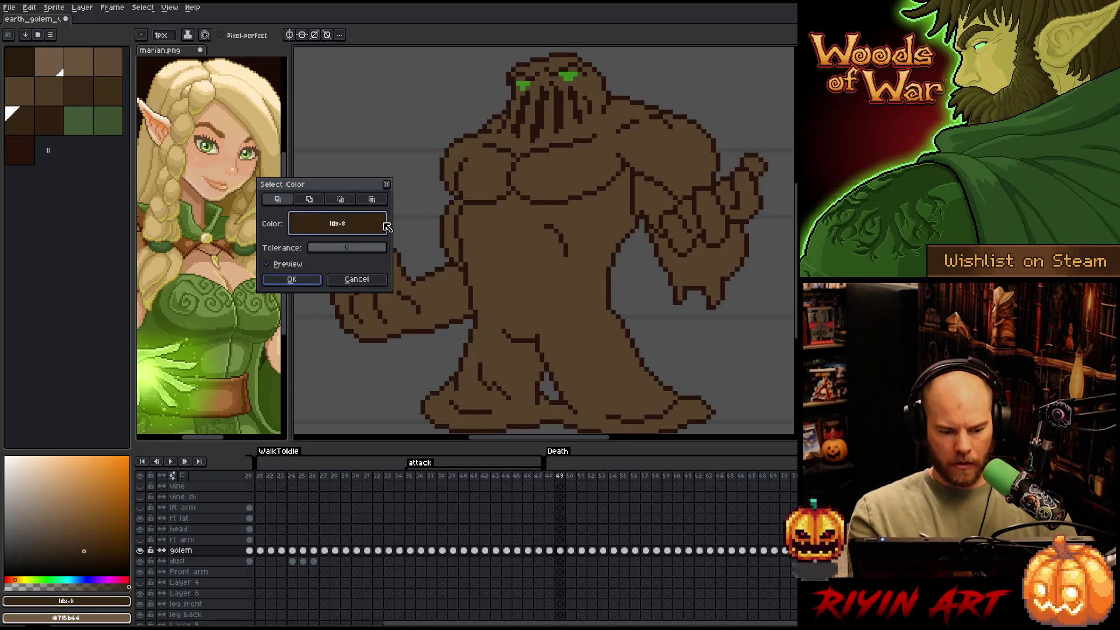
Select frame 49's dark outline #28130d pixels by colour range and compare with frame 48
left_click(545, 117)
left_click(303, 280)
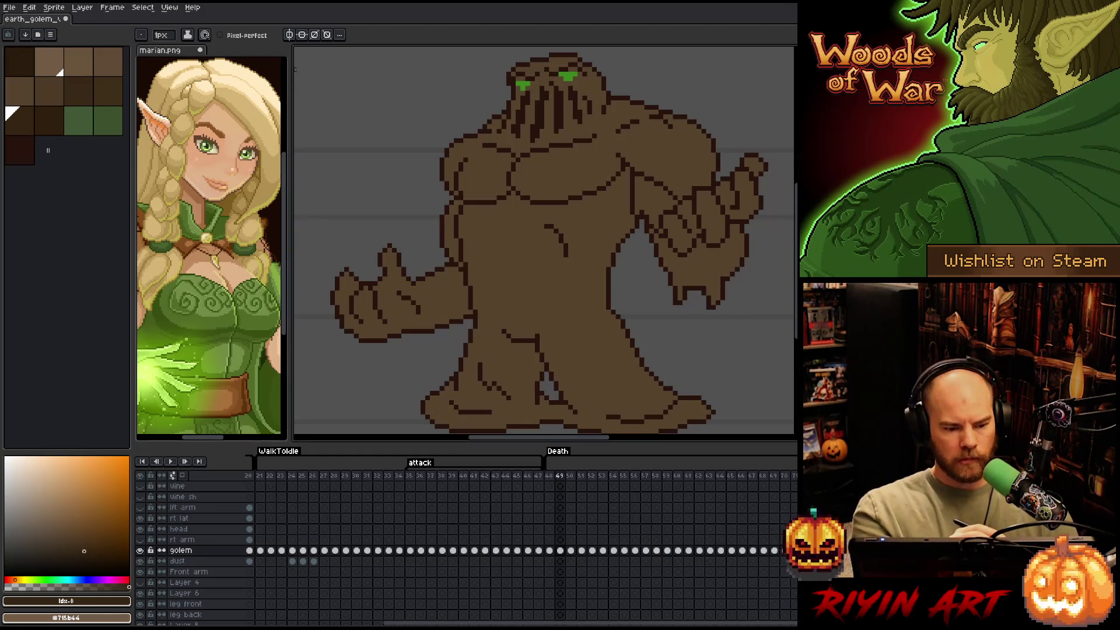
left_click(164, 35)
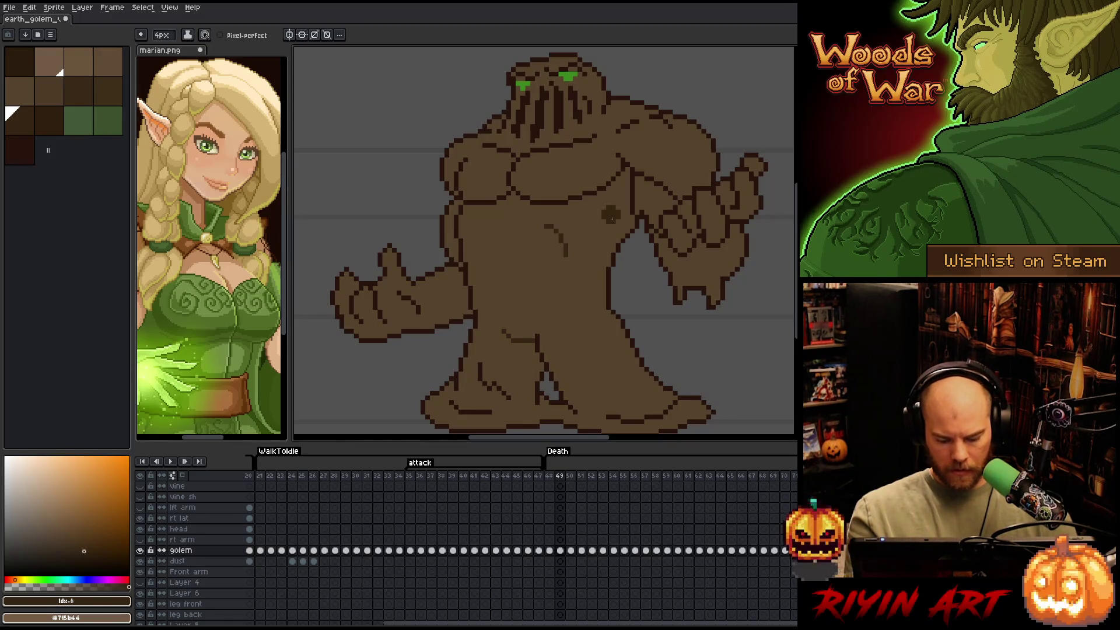
key("Left")
key("Right")
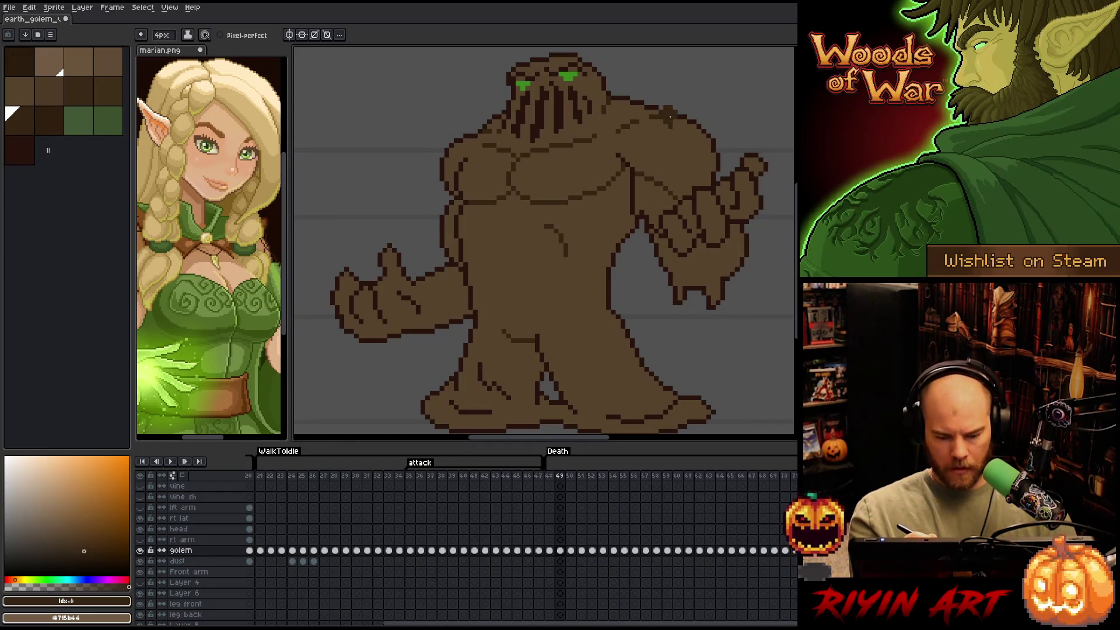
Pick a dark brown swatch for the pencil and touch up the raised fist's outline pixels
key("minus")
key("minus")
key("minus")
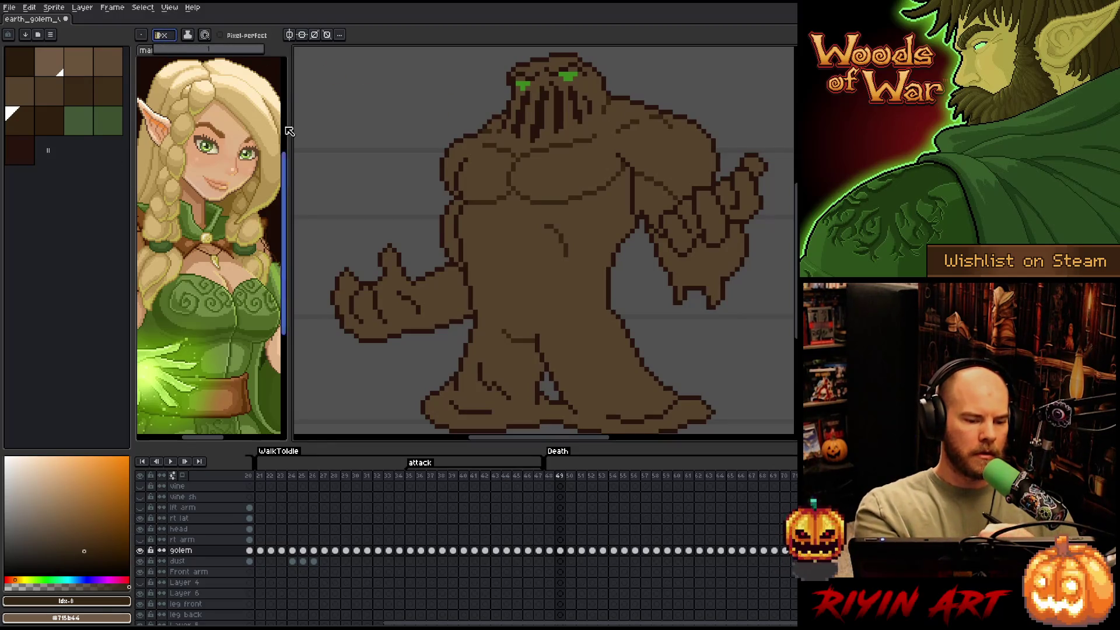
left_click(49, 121)
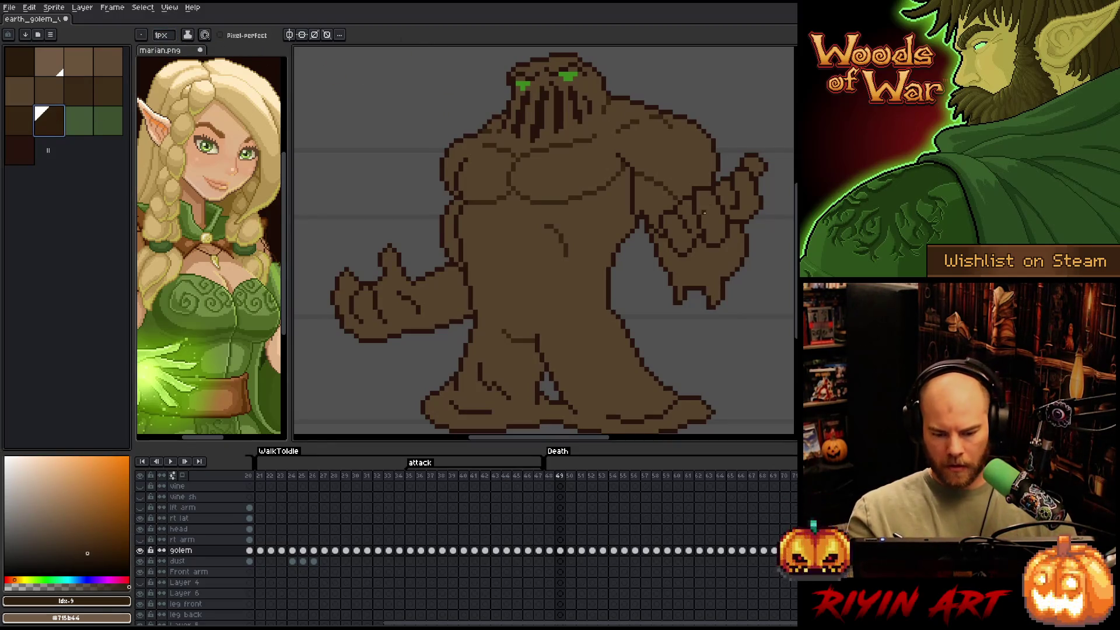
key("bracketleft")
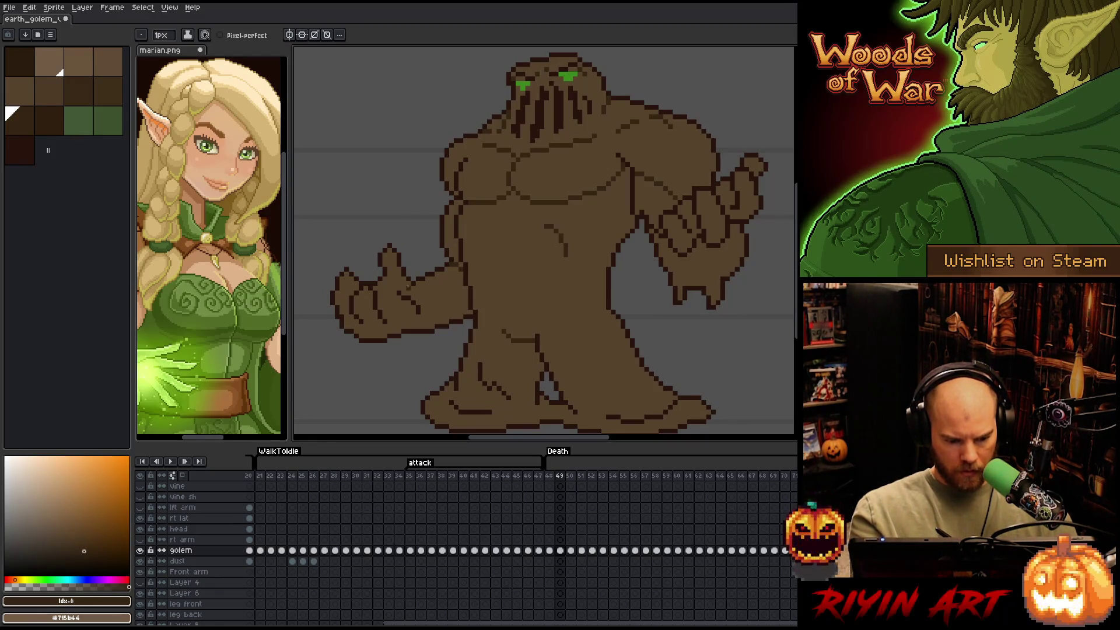
key("bracketright")
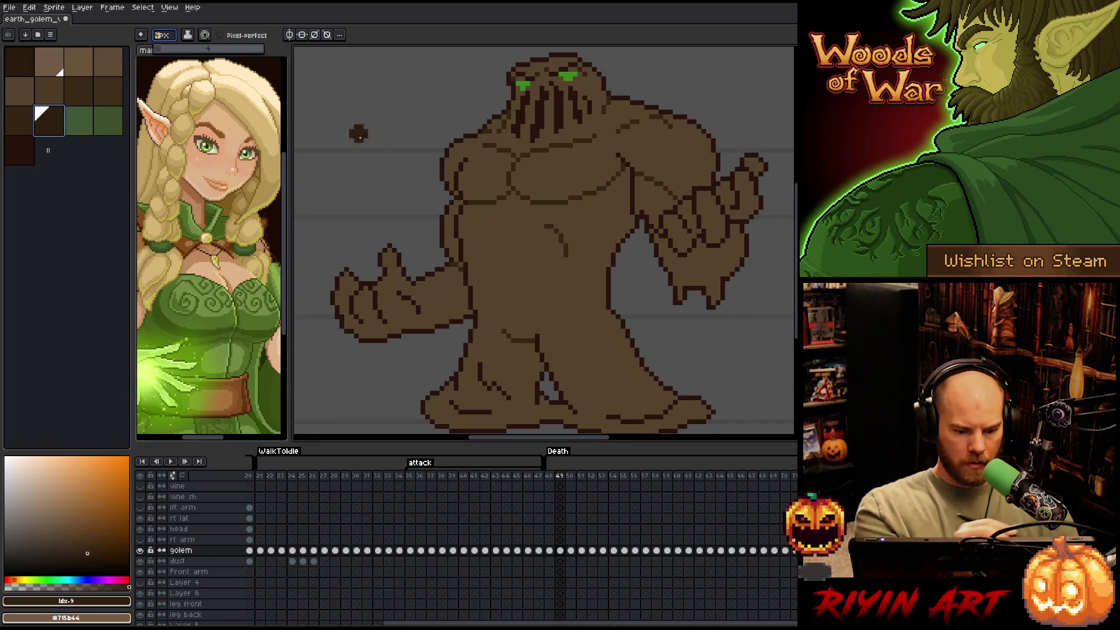
key("b")
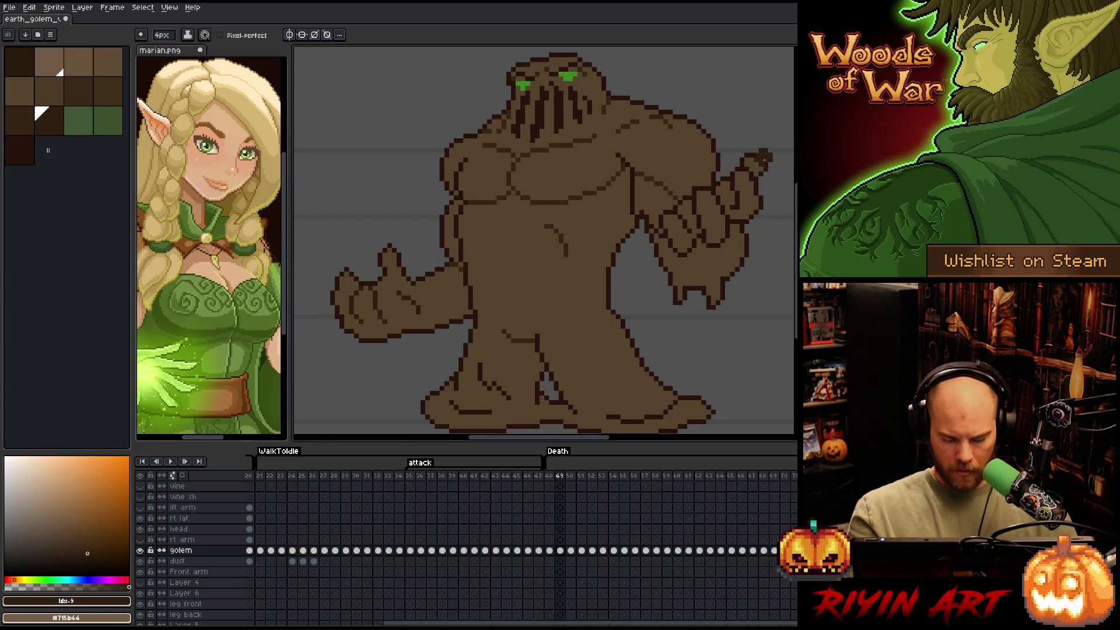
left_click_drag(694, 268, 615, 285)
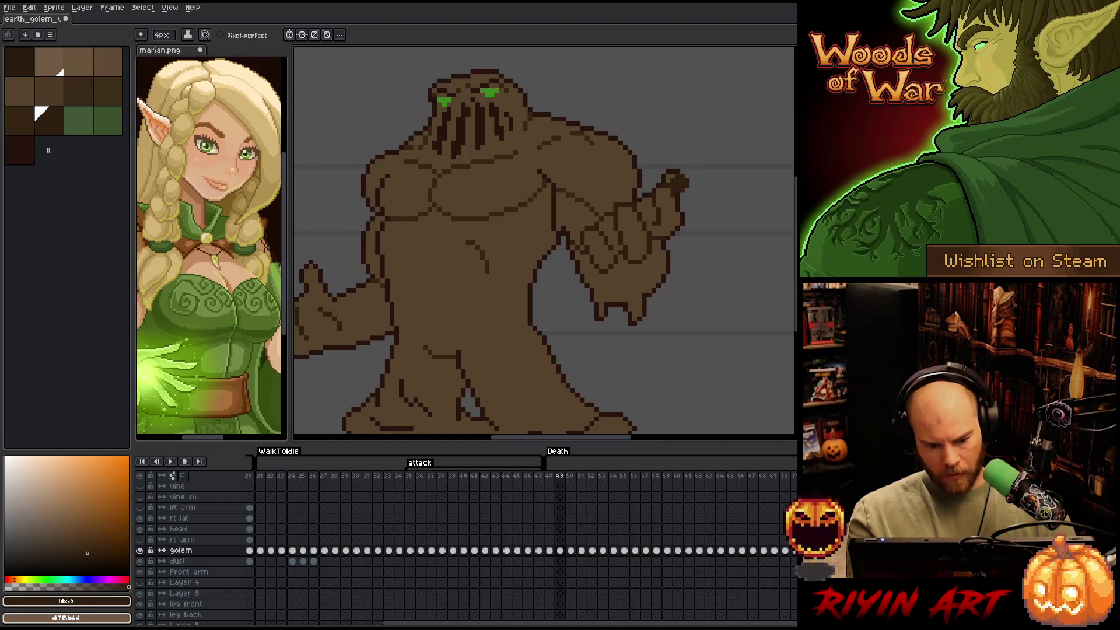
Paint over the dark line along the golem's foot bottom with the lighter brown
key("space")
left_click_drag(620, 260, 678, 201)
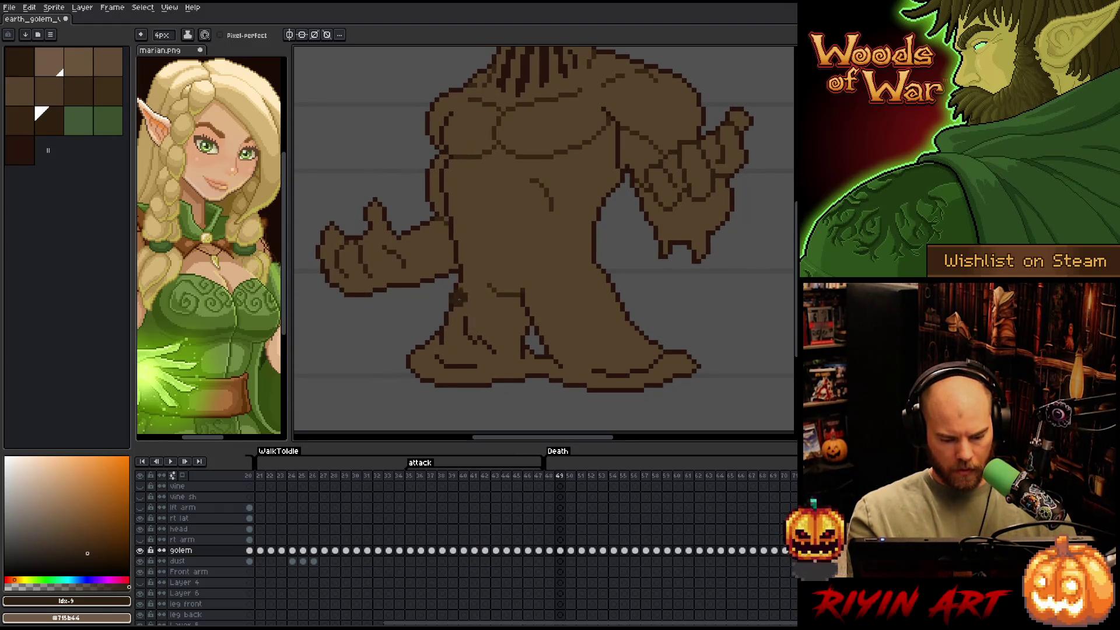
key("bracketleft")
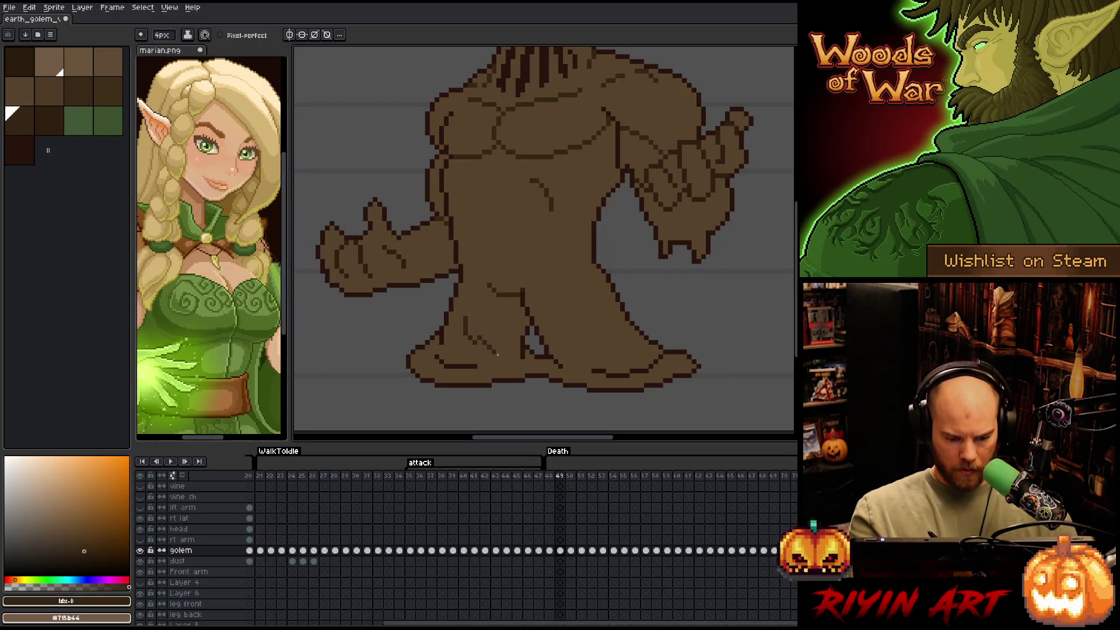
left_click_drag(598, 370, 651, 368)
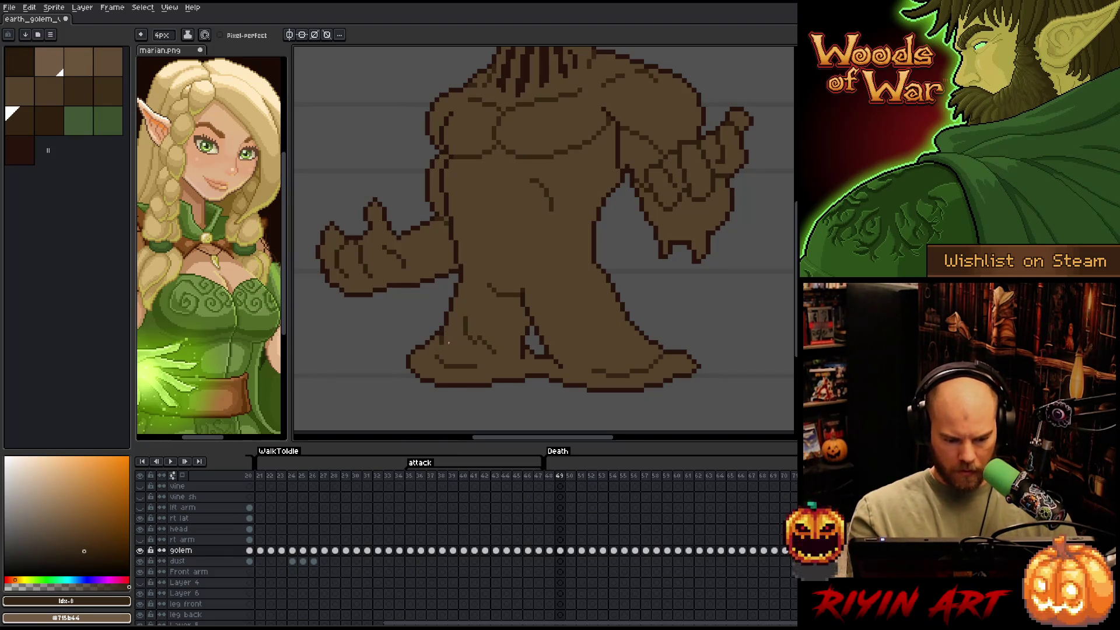
Set the pencil brush size to 1px
left_click_drag(611, 292, 605, 315)
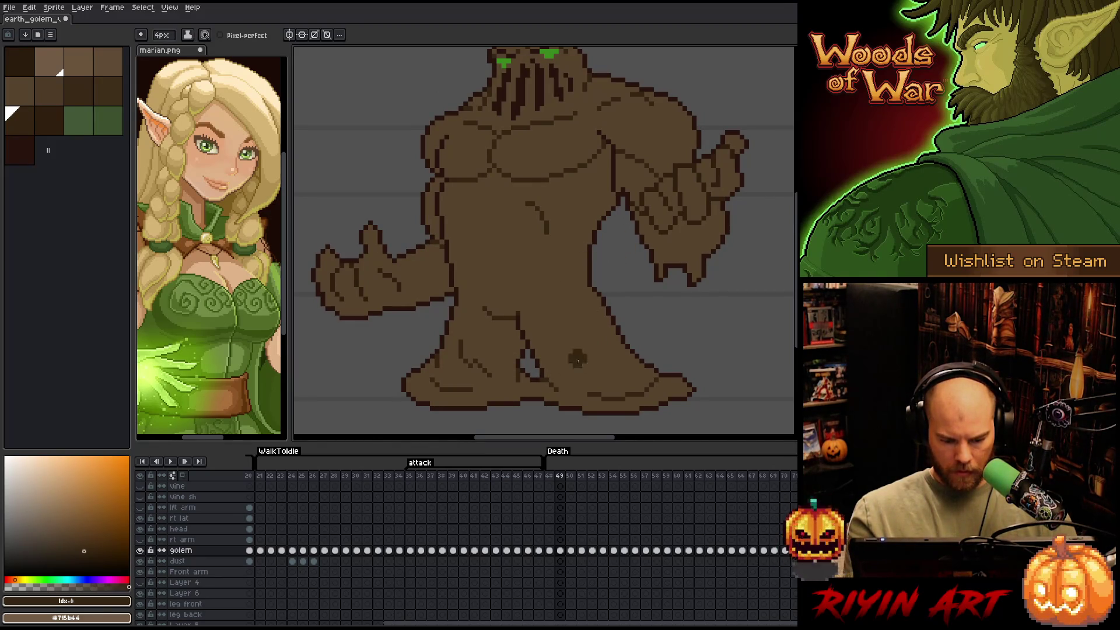
scroll(604, 312, "down", 1)
scroll(575, 361, "up", 1)
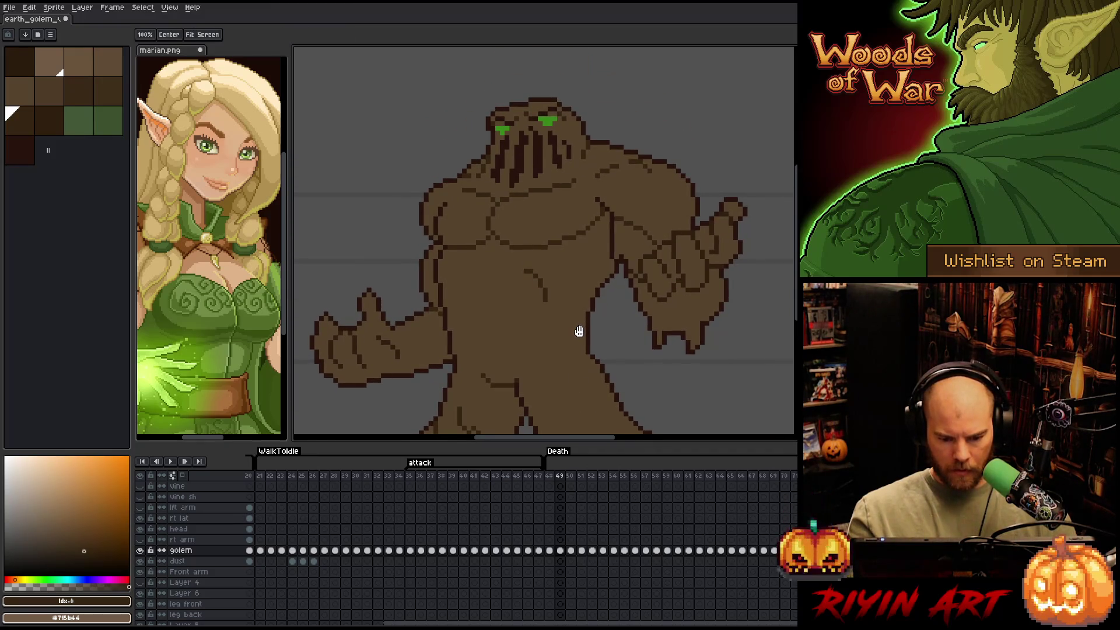
left_click_drag(577, 329, 565, 354)
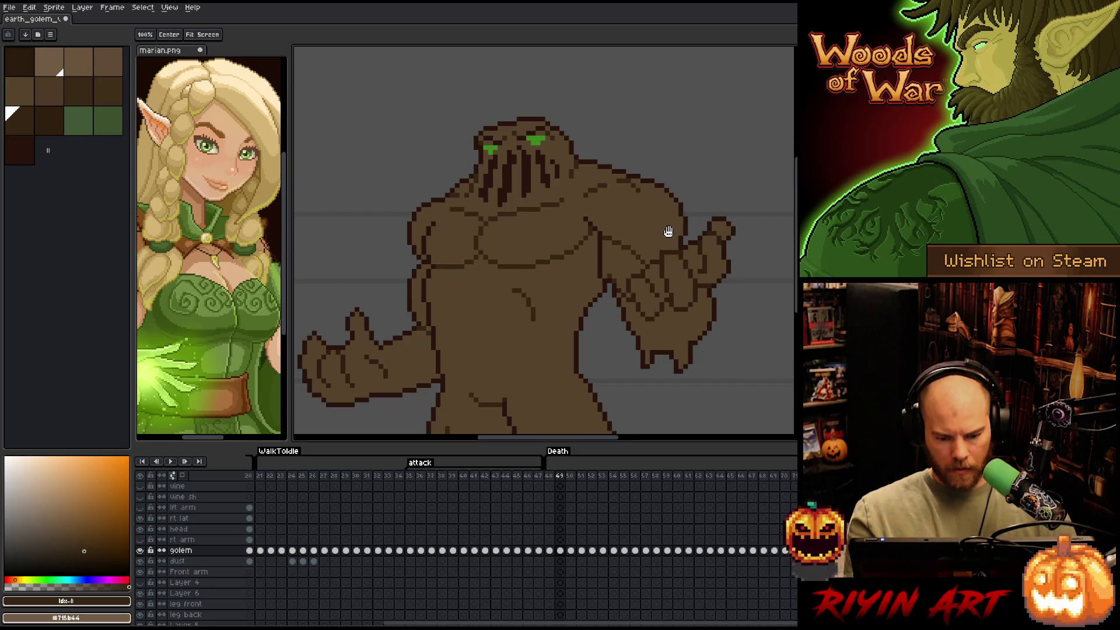
left_click(162, 35)
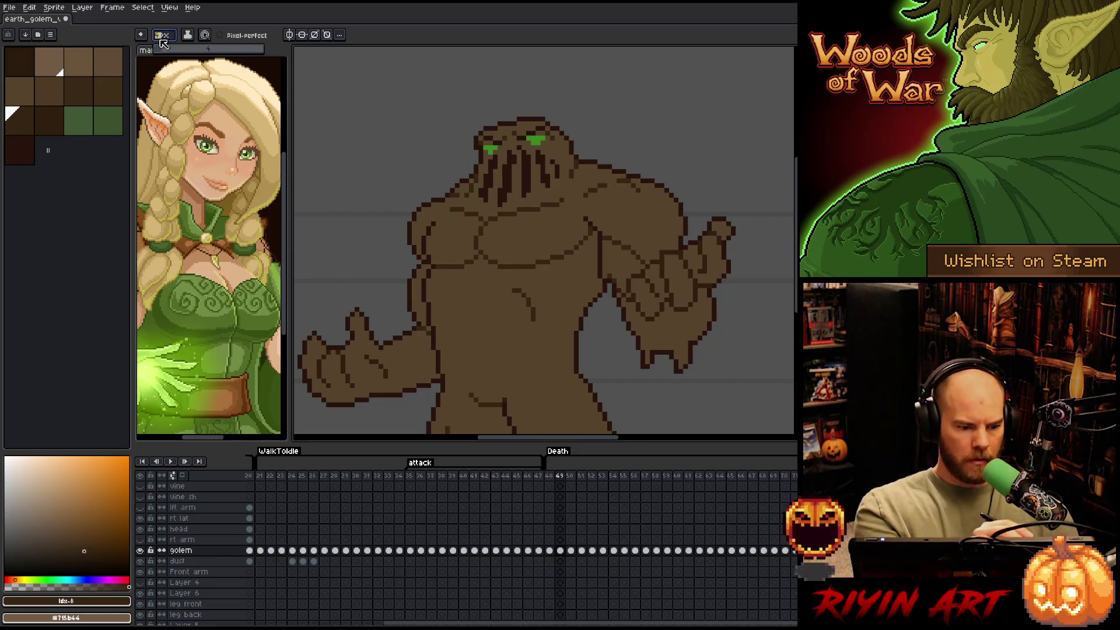
key("Return")
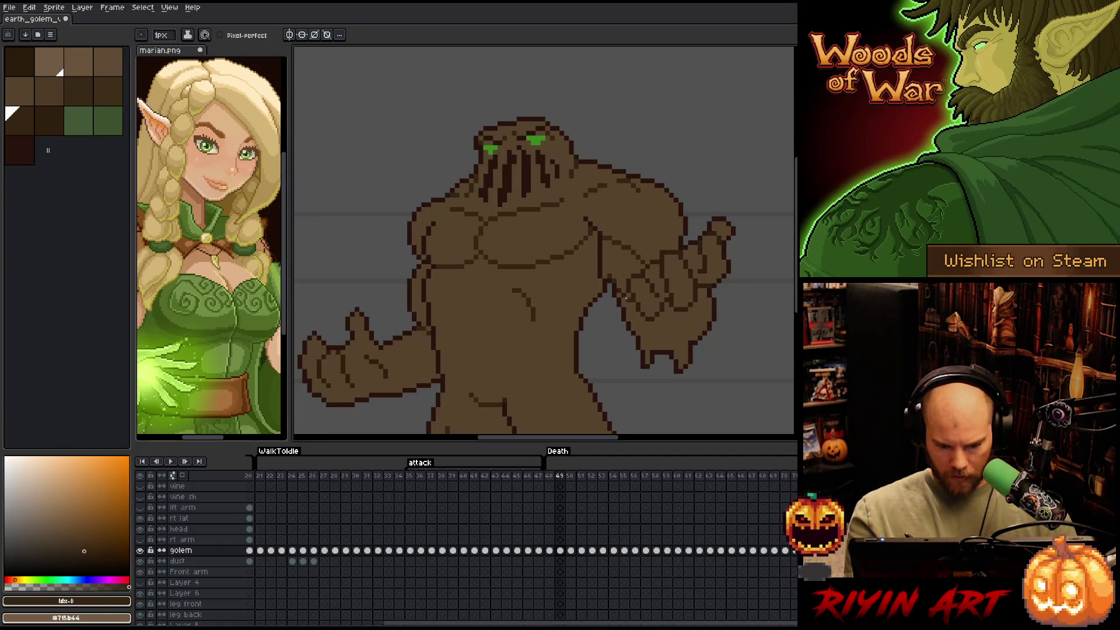
left_click_drag(617, 264, 625, 260)
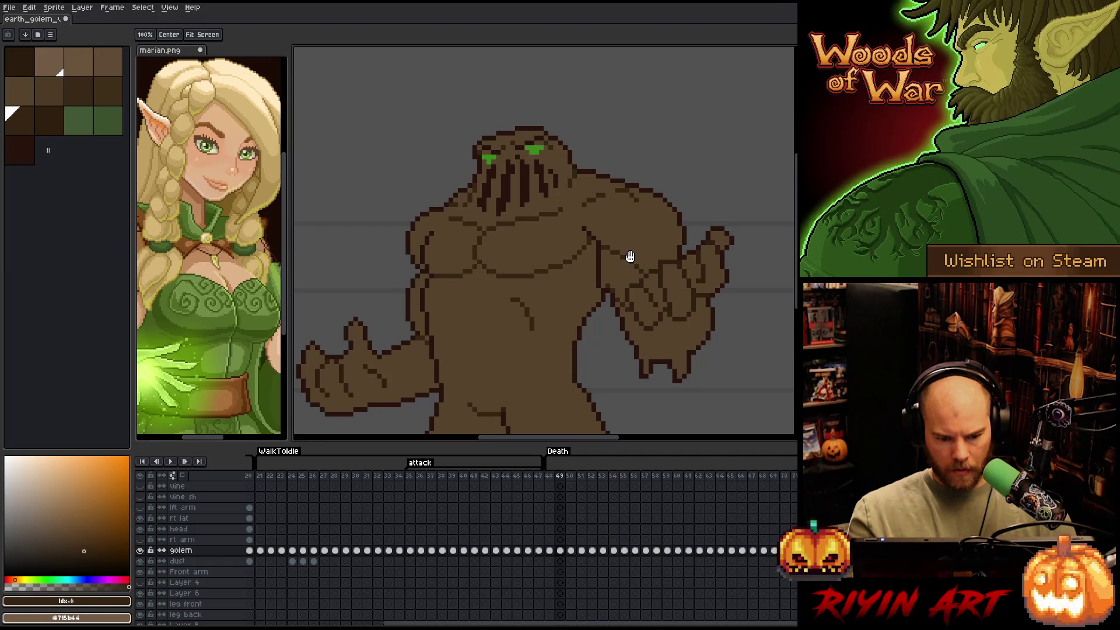
left_click_drag(628, 255, 649, 187)
Advance to frame 50 and select every dark outline #28130d pixel by colour range
key("v")
key("b")
key("Right")
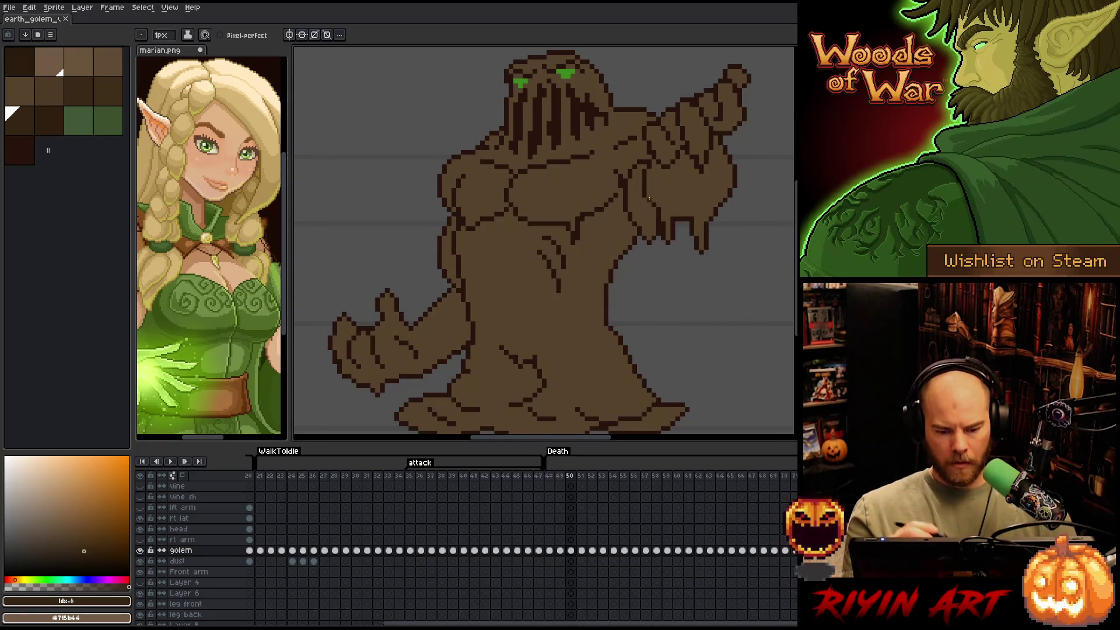
key("ctrl+shift+c")
left_click(559, 121)
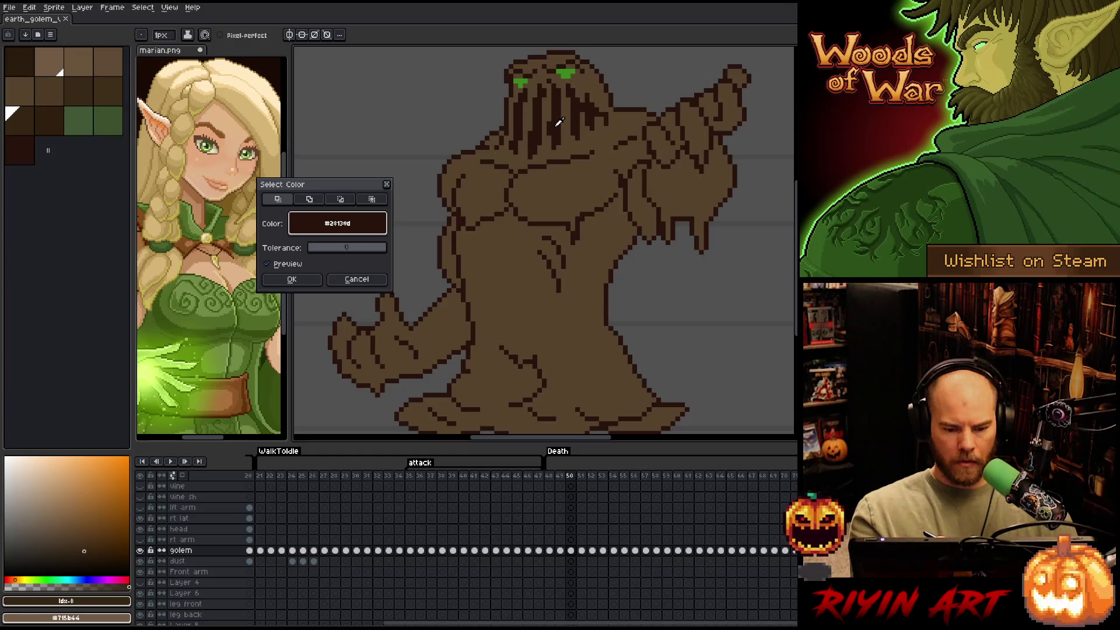
left_click(291, 279)
Compare frame 50 against frame 49 and choose the dark brown outline colour for the pencil
left_click_drag(600, 199, 578, 222)
key("b")
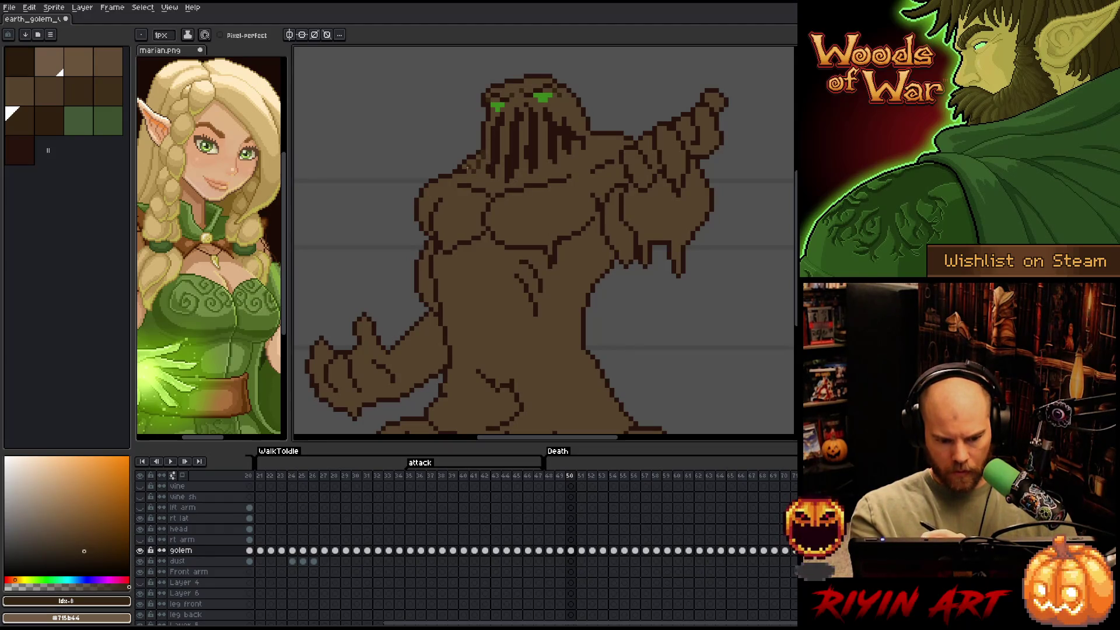
key("comma")
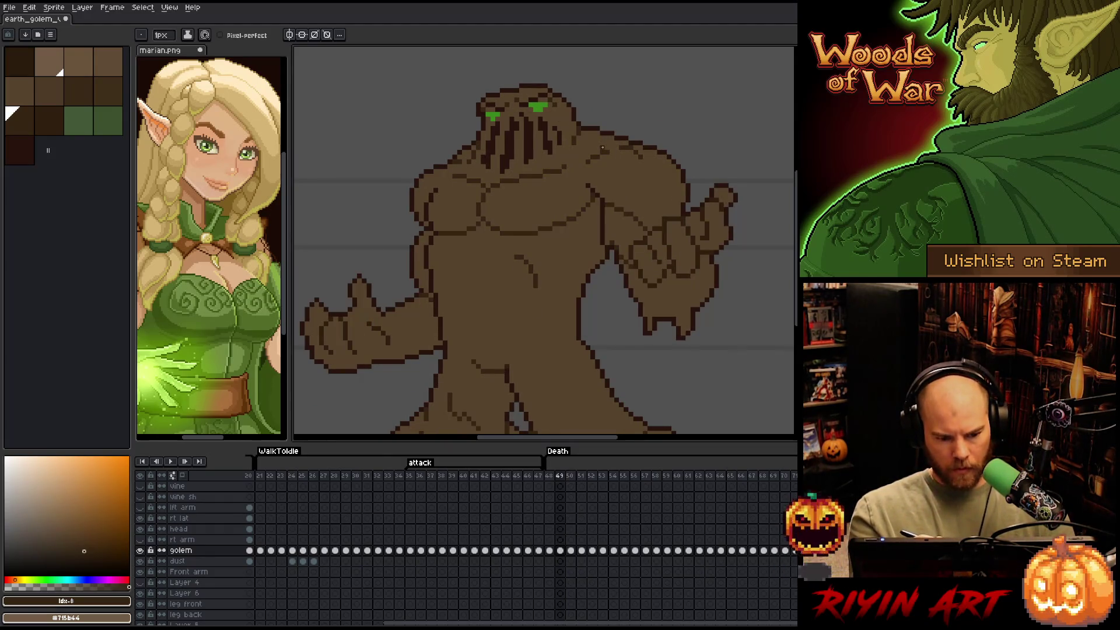
key("period")
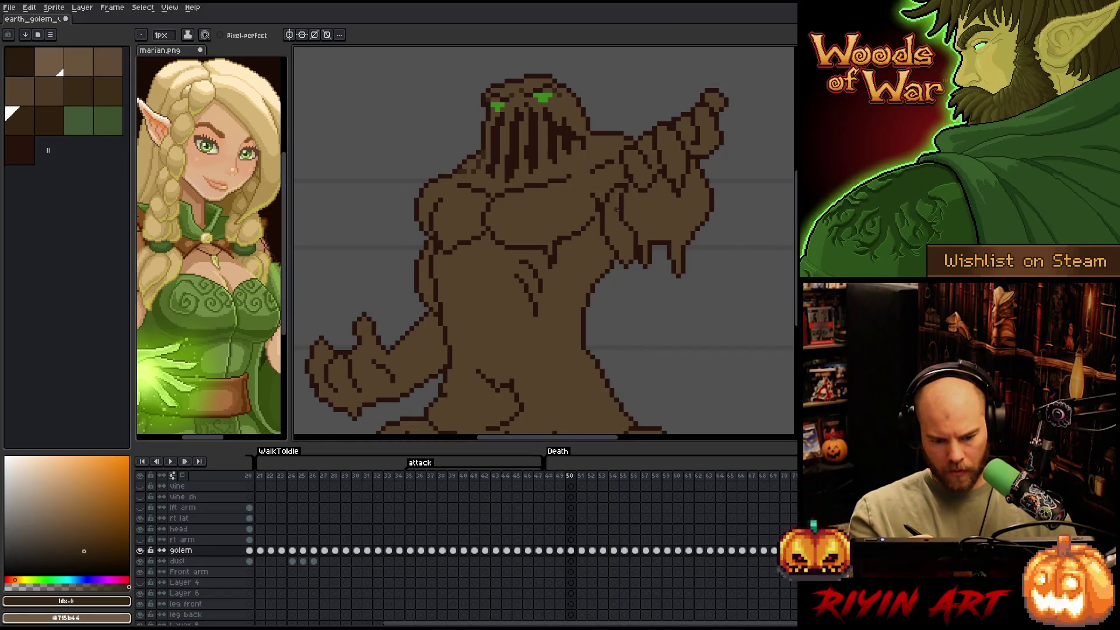
left_click_drag(575, 243, 588, 231)
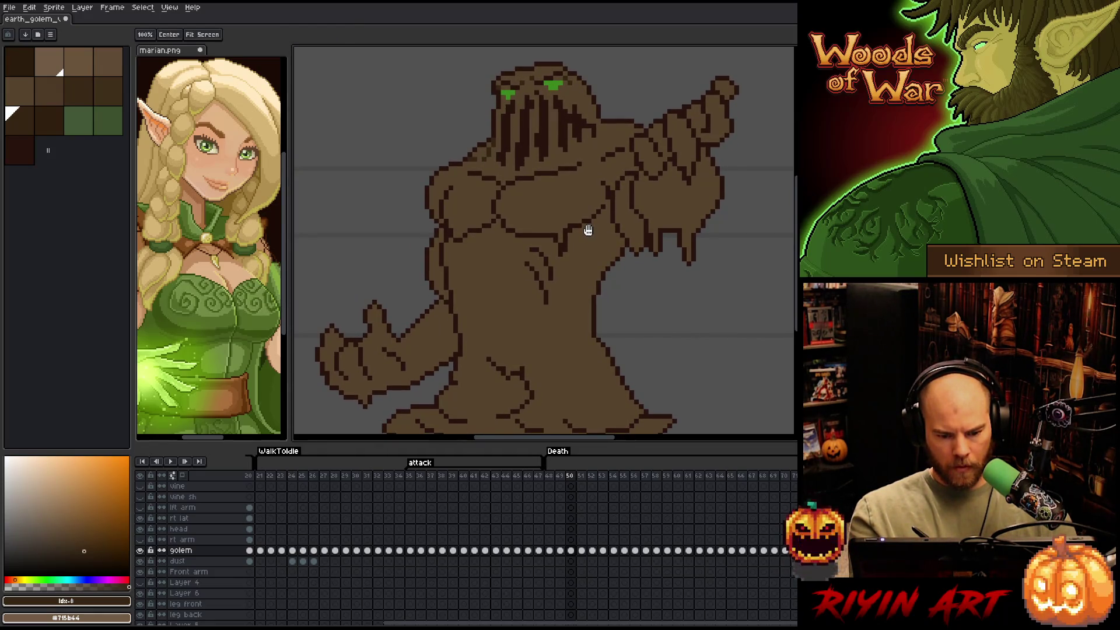
left_click(20, 121)
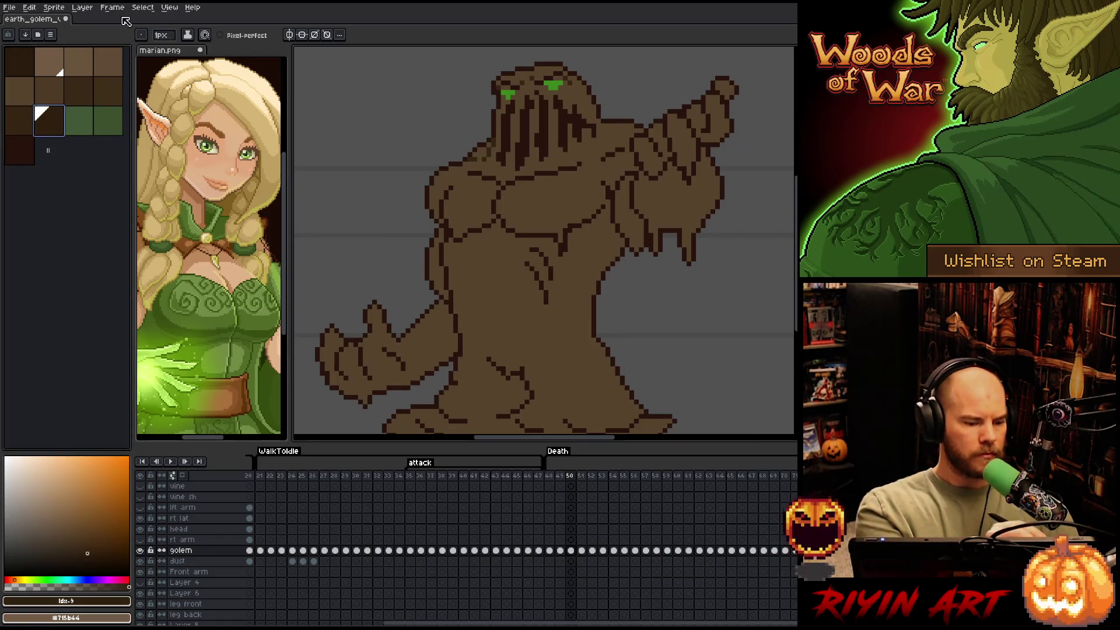
left_click(166, 36)
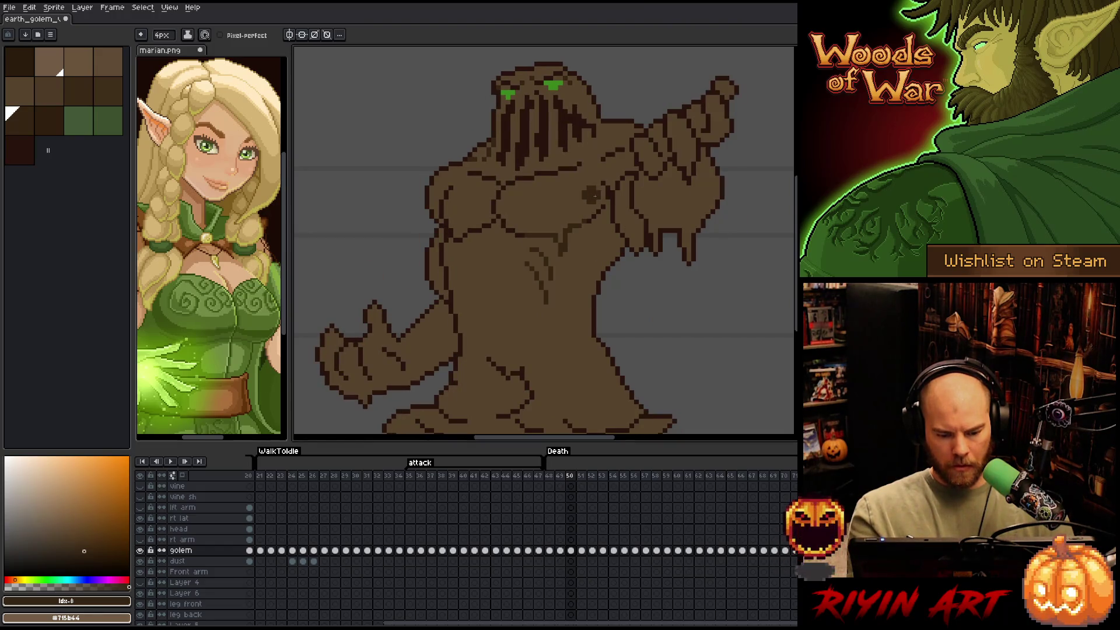
Sample the chest's mid brown #57442c, check neighbouring frames, and reselect dark brown
left_click(569, 279, "alt")
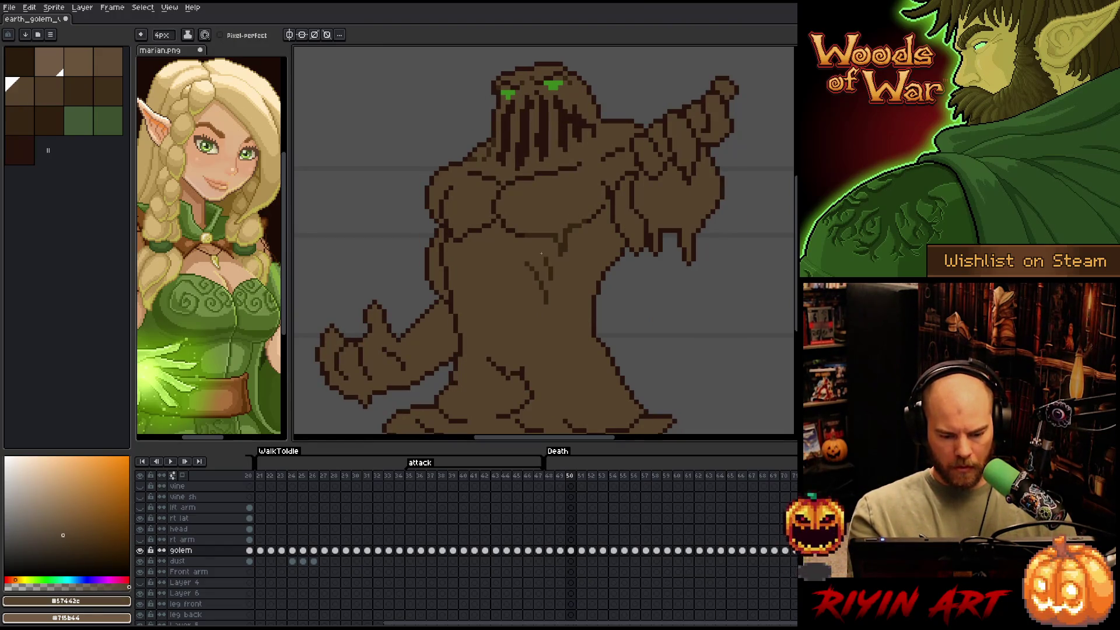
key("Right")
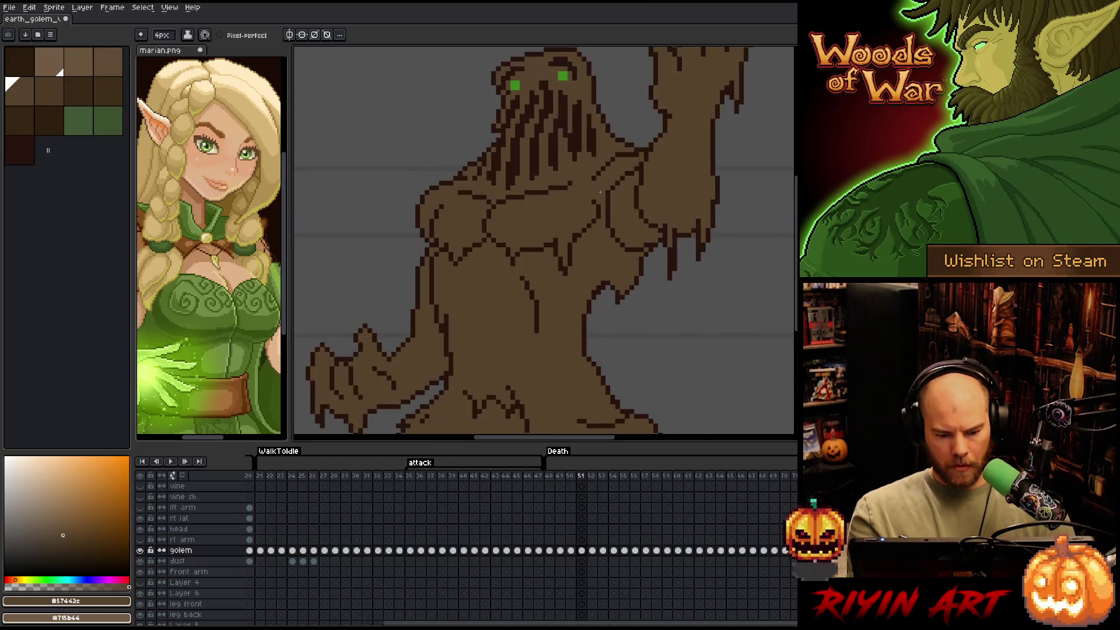
key("Left")
key("Left")
key("Right")
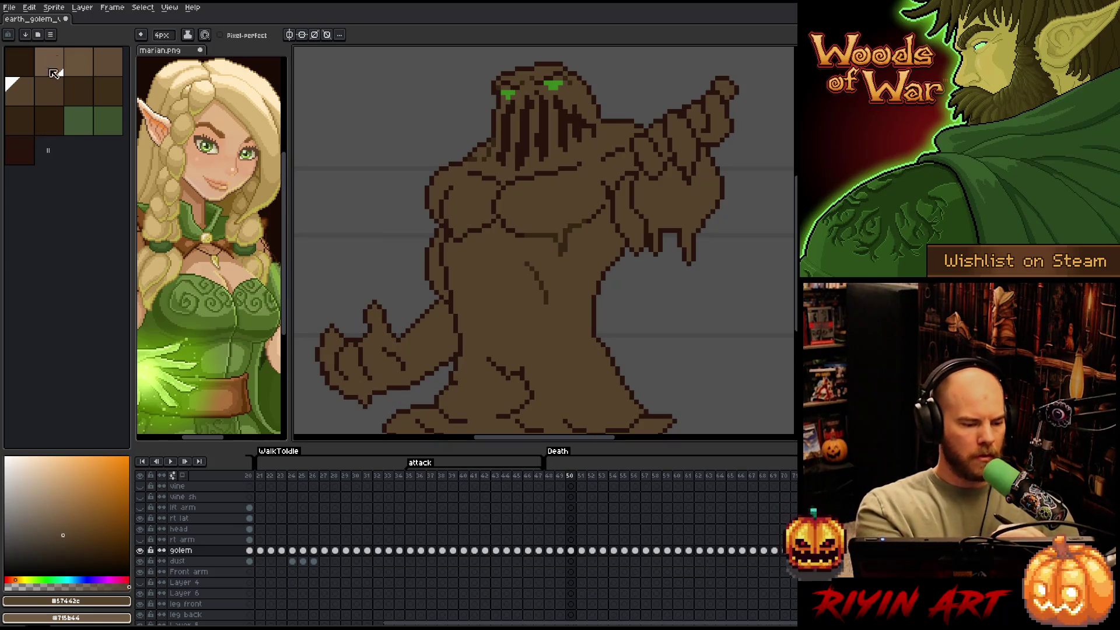
left_click(30, 124)
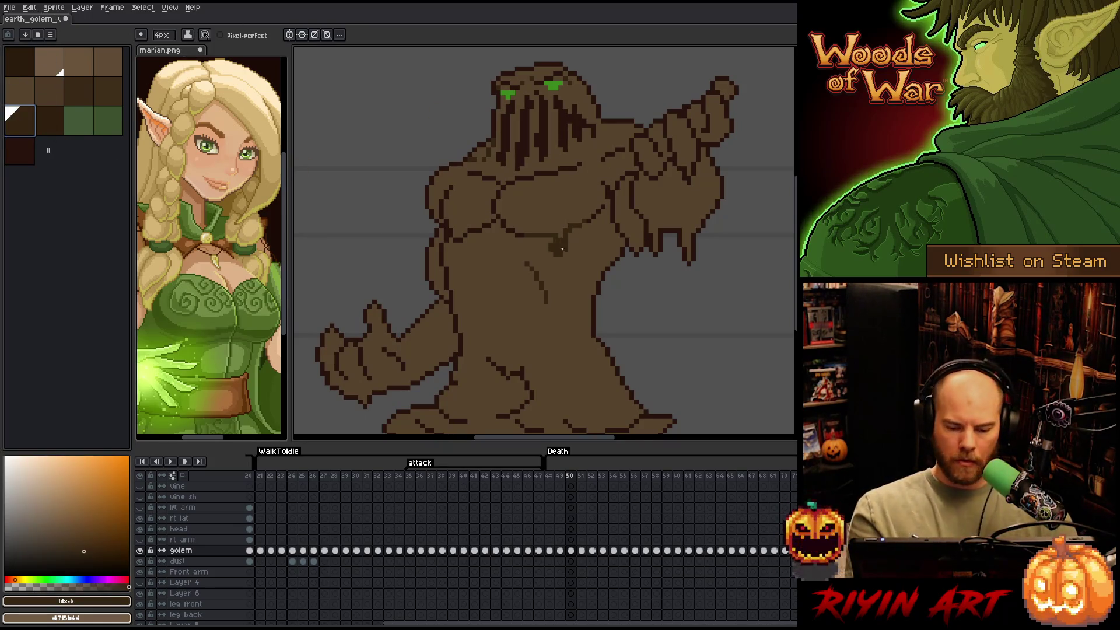
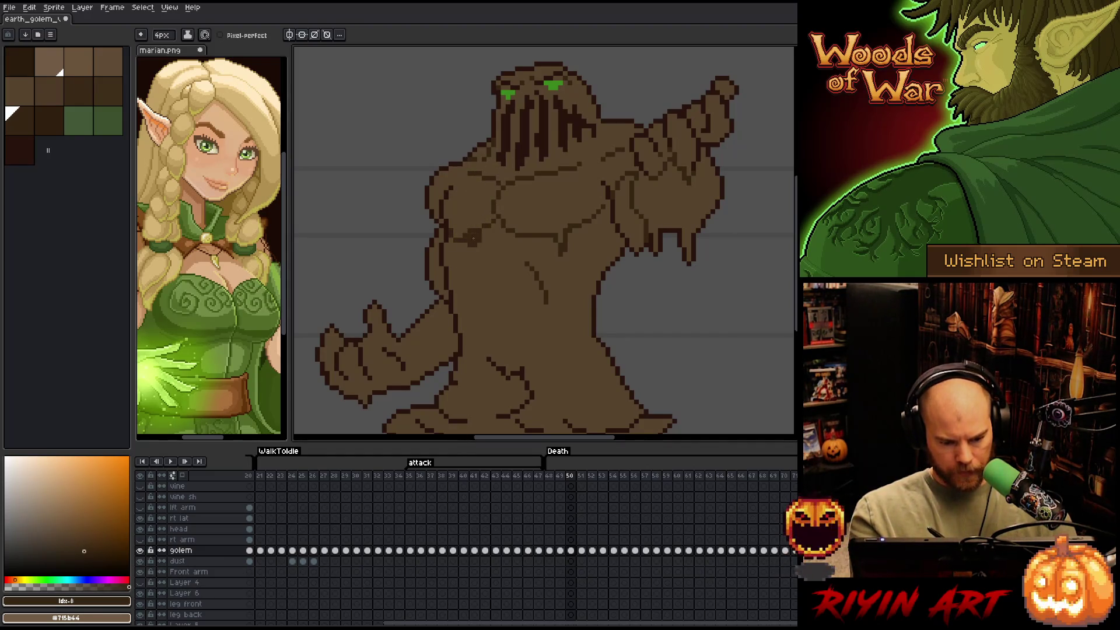
Draw dark brown outline strokes on the golem's raised arm with a 4px pencil
scroll(542, 295, "down", 3)
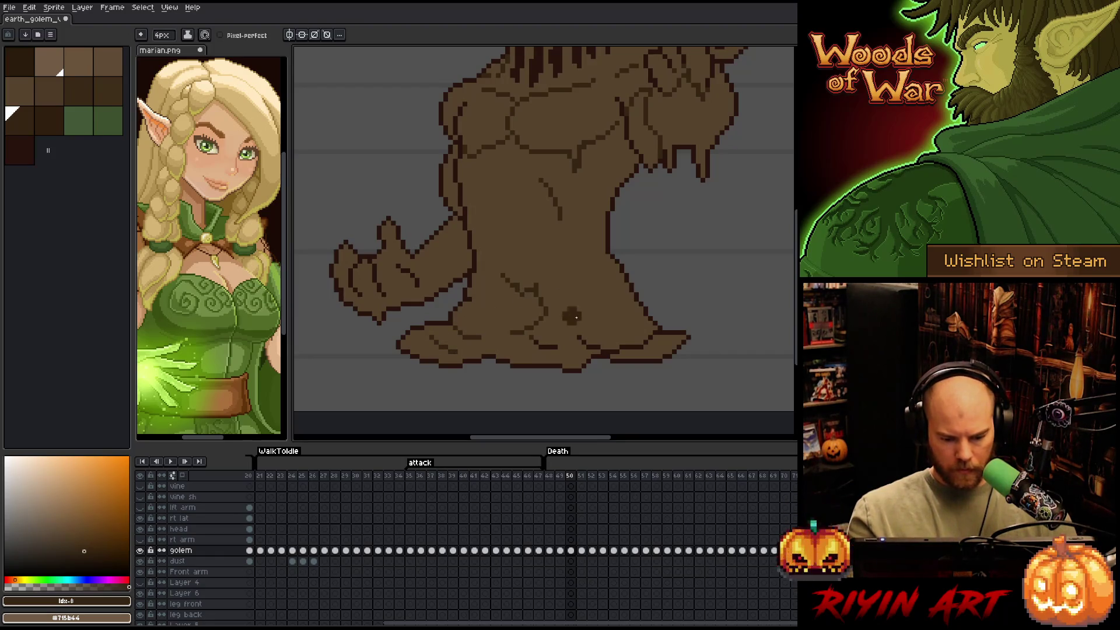
scroll(554, 328, "right", 3)
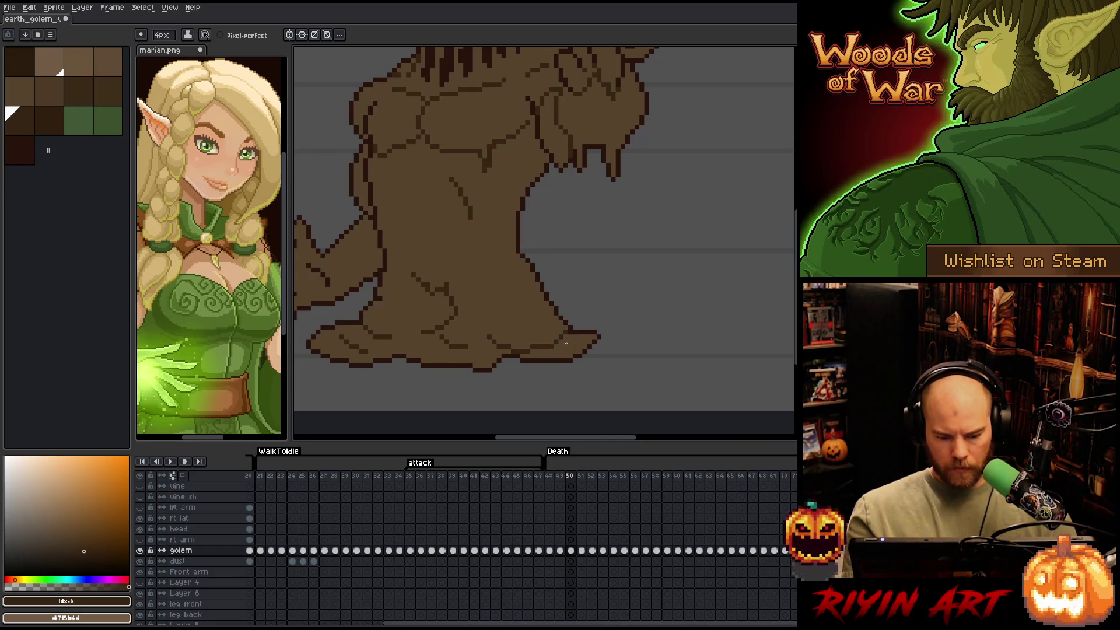
mouse_move(520, 310)
left_mouse_down()
mouse_move(545, 343)
mouse_move(563, 328)
mouse_move(543, 325)
left_mouse_up()
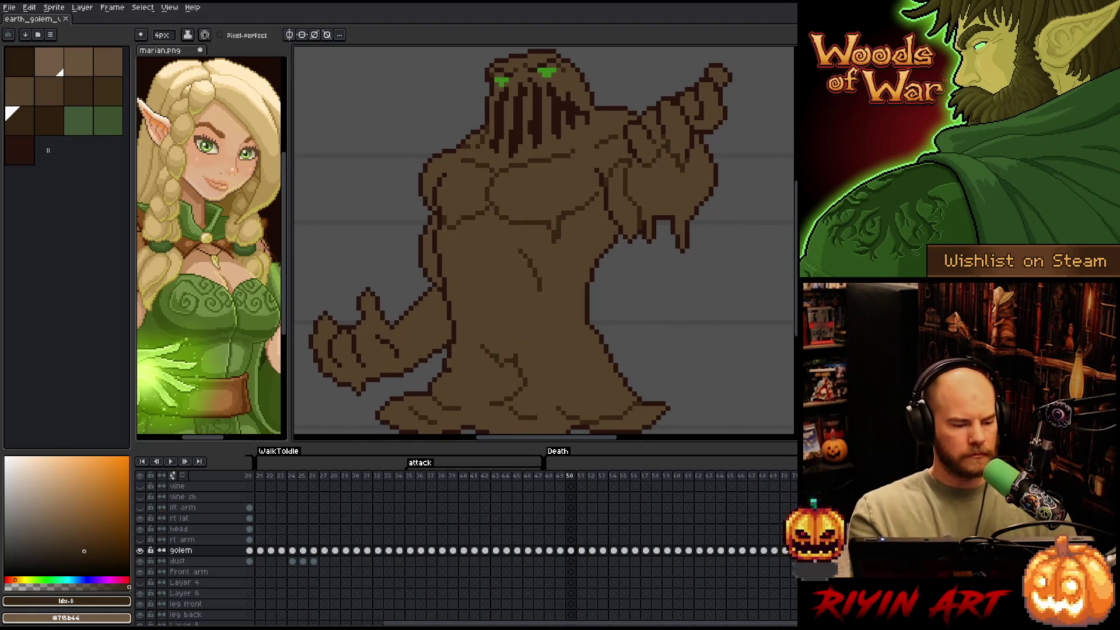
left_click(49, 121)
left_click(162, 35)
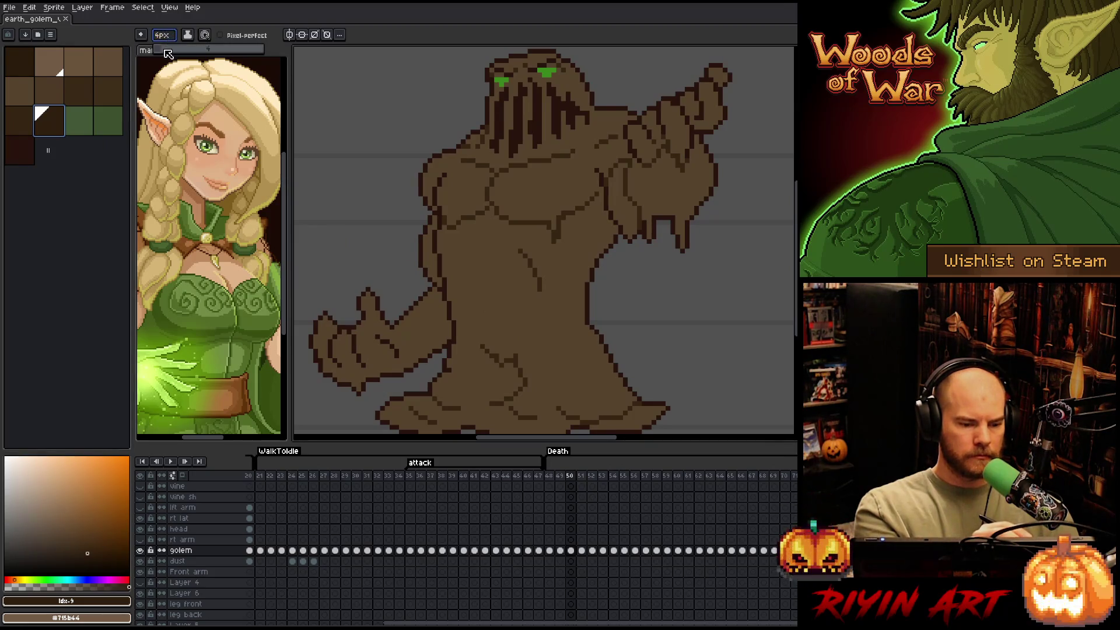
left_click(659, 149)
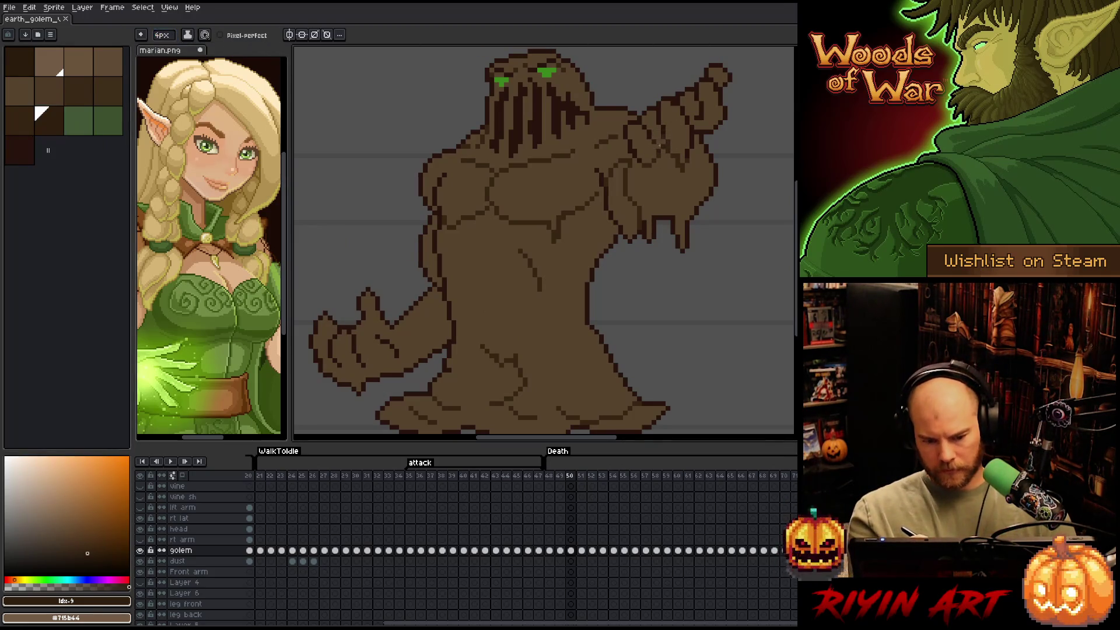
mouse_move(647, 153)
left_mouse_down()
mouse_move(637, 140)
mouse_move(543, 245)
left_mouse_up()
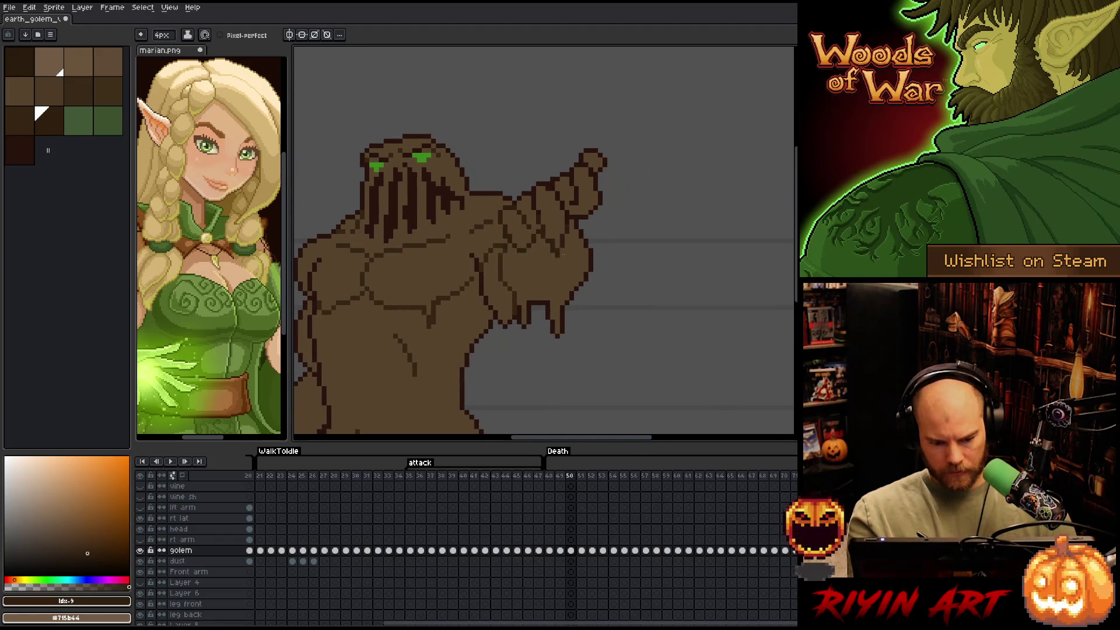
left_click_drag(540, 202, 556, 199)
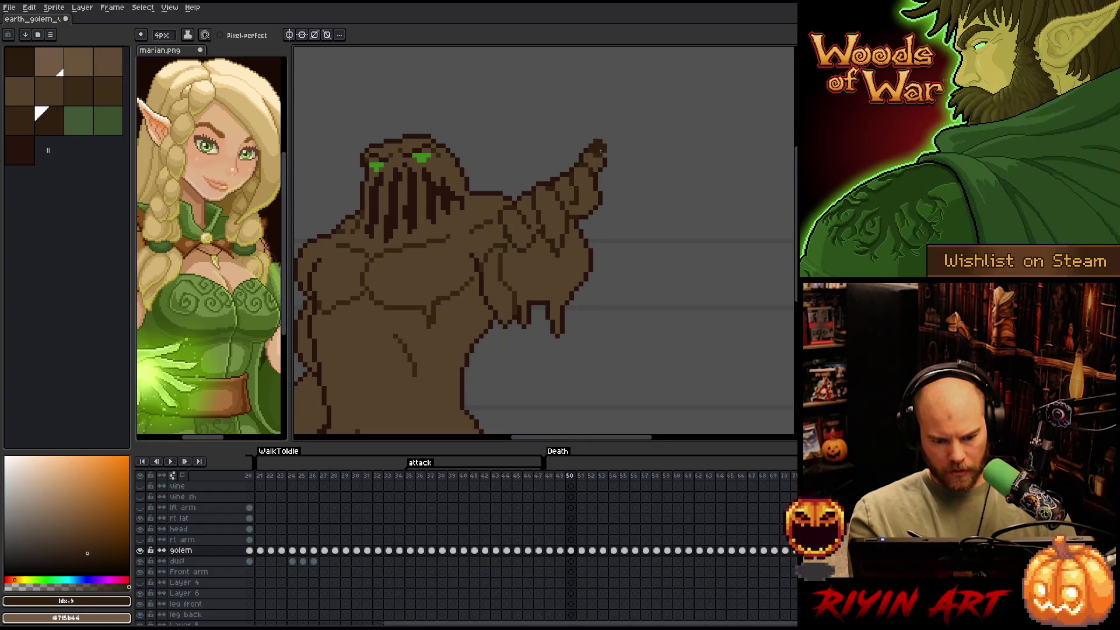
Re-centre the golem, switch to the lighter brown, and advance to frame 51
key("space")
left_click_drag(578, 180, 645, 150)
left_click_drag(580, 205, 652, 164)
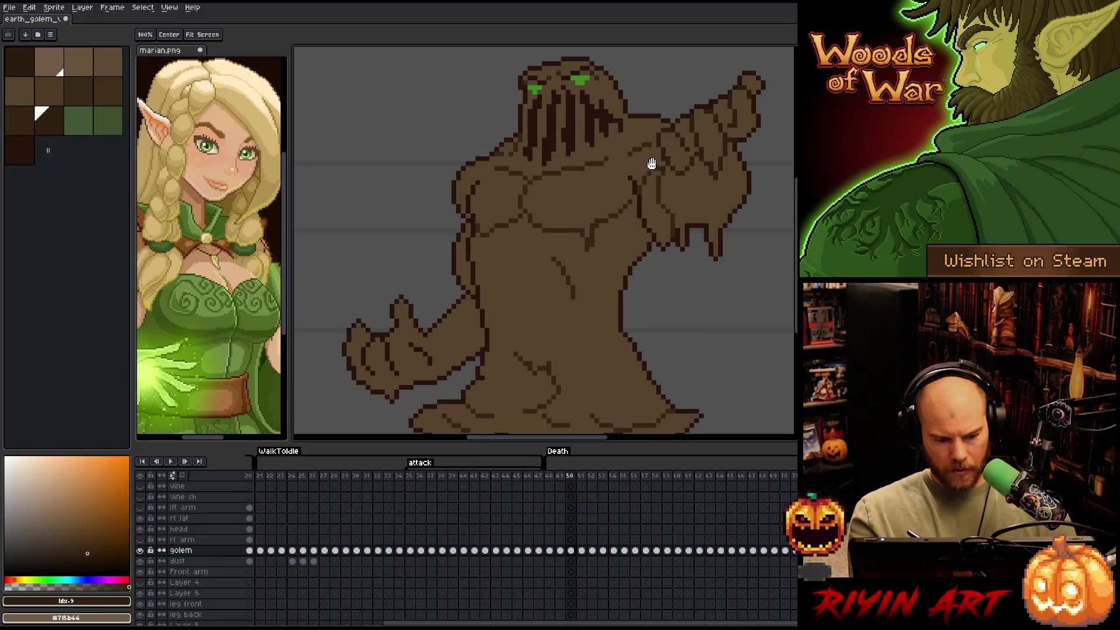
left_click_drag(598, 199, 610, 190)
key("bracketleft")
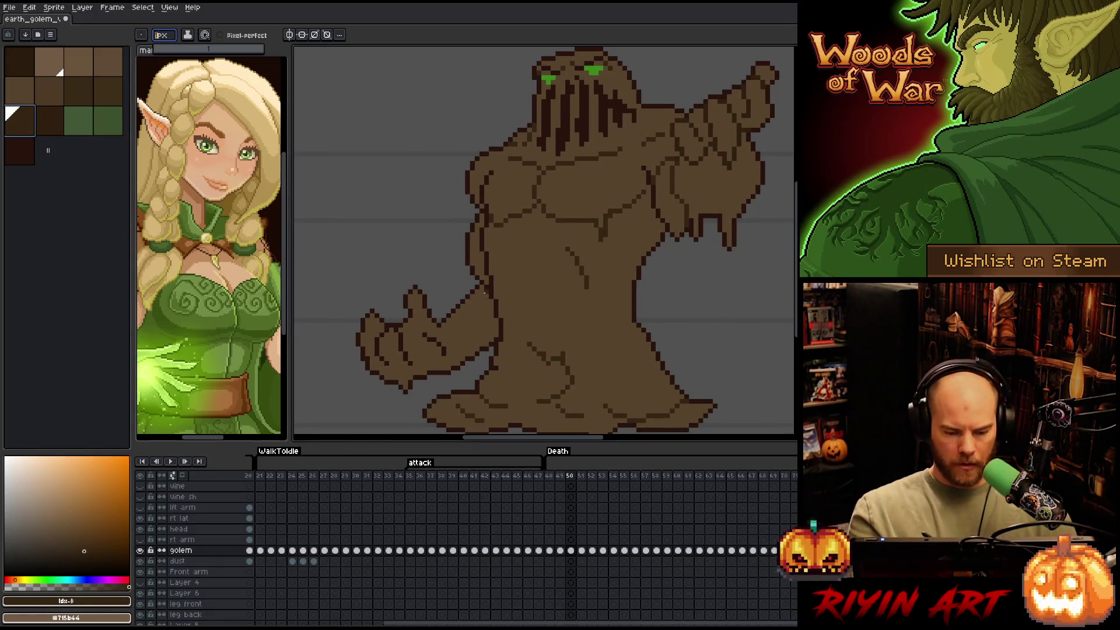
key("bracketright")
left_click(166, 36)
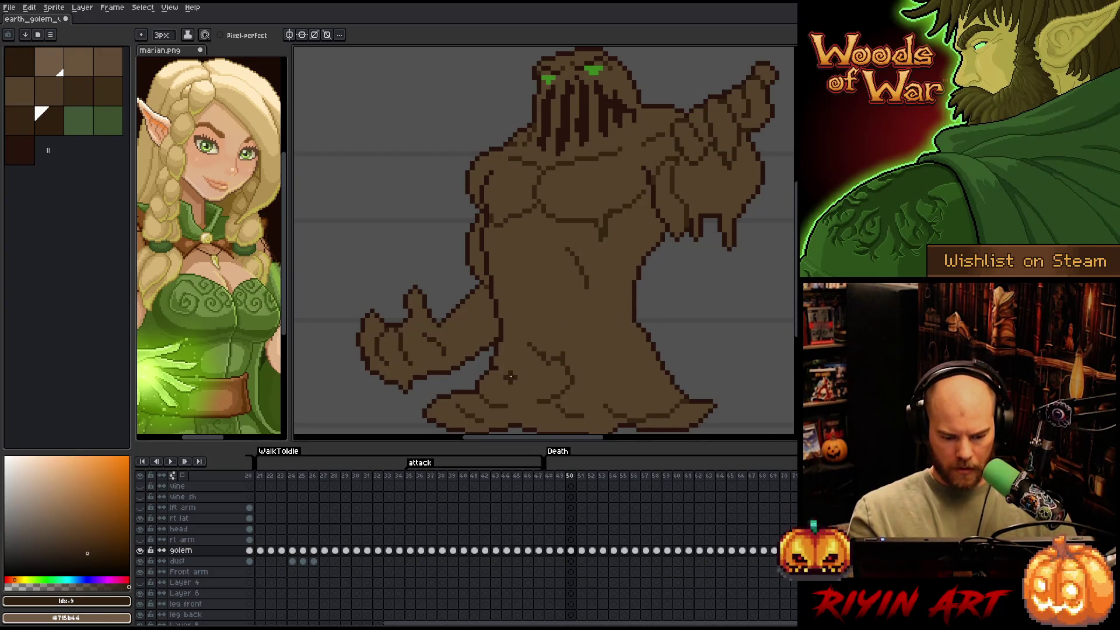
left_click(31, 122)
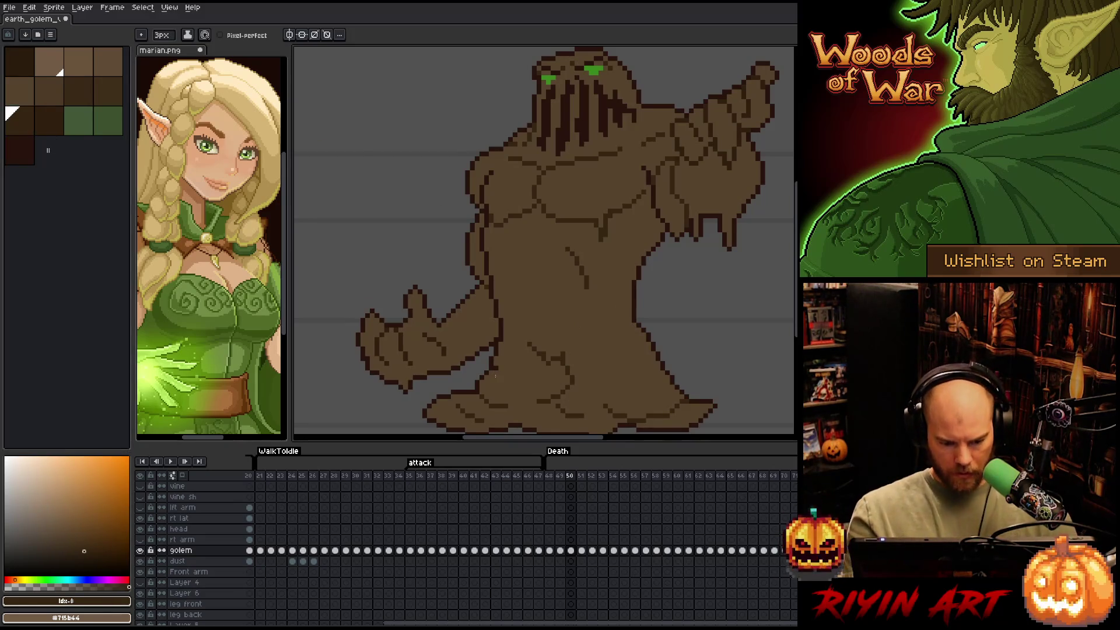
mouse_move(604, 324)
left_mouse_down()
mouse_move(535, 322)
mouse_move(543, 353)
left_mouse_up()
left_click_drag(616, 328, 670, 243)
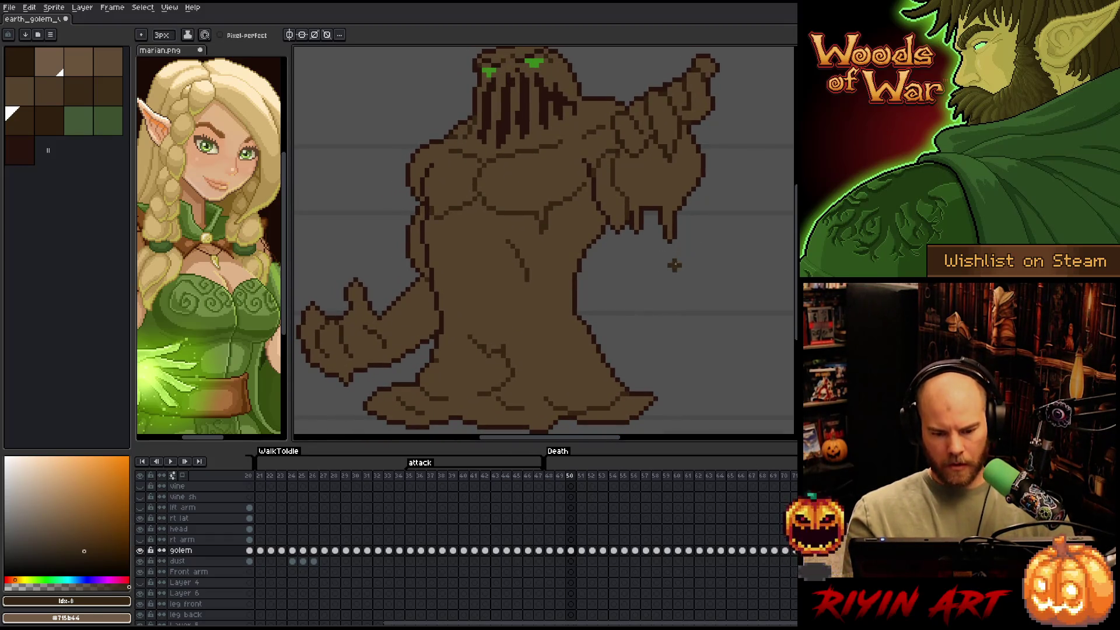
key("Right")
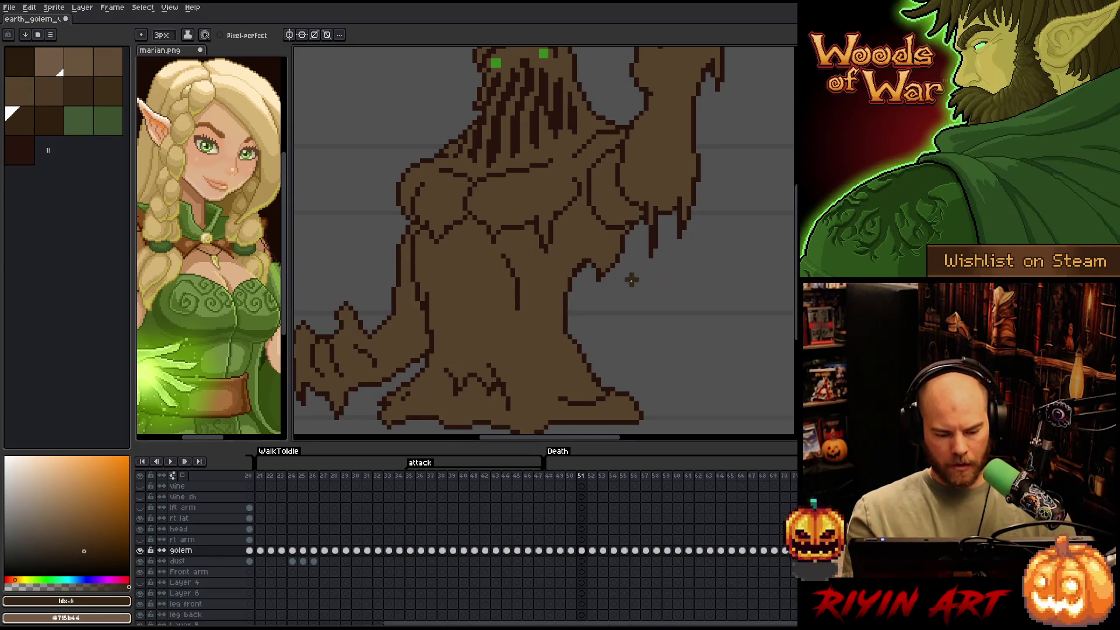
Select every #28130d outline pixel across the golem using Color Range
left_click_drag(631, 280, 640, 342)
key("shift+c")
left_click(548, 226)
left_click(604, 160)
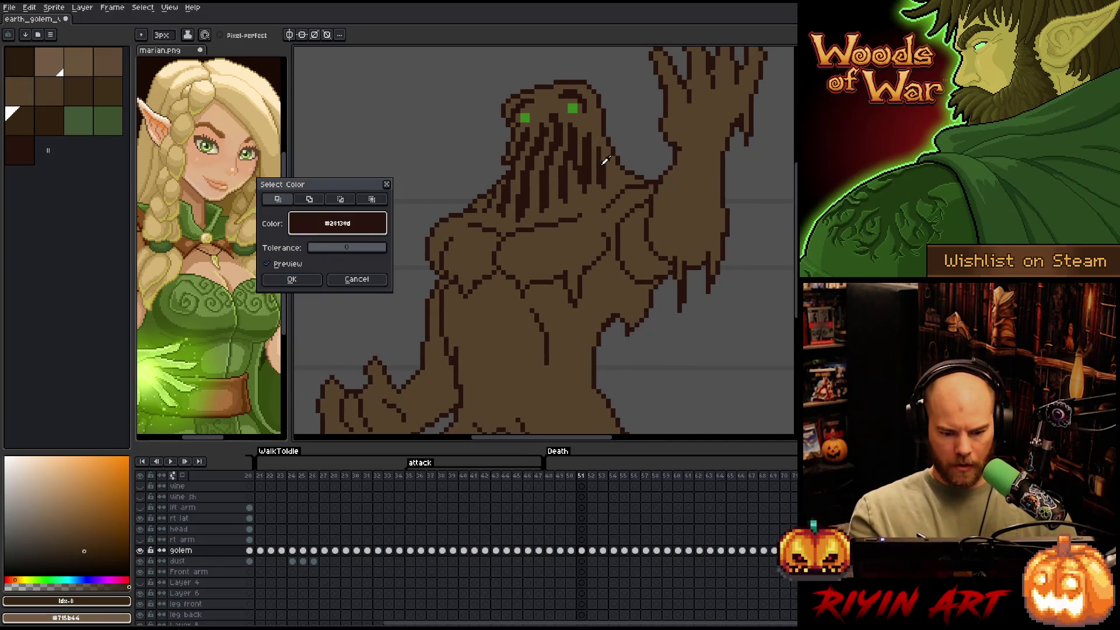
left_click(291, 278)
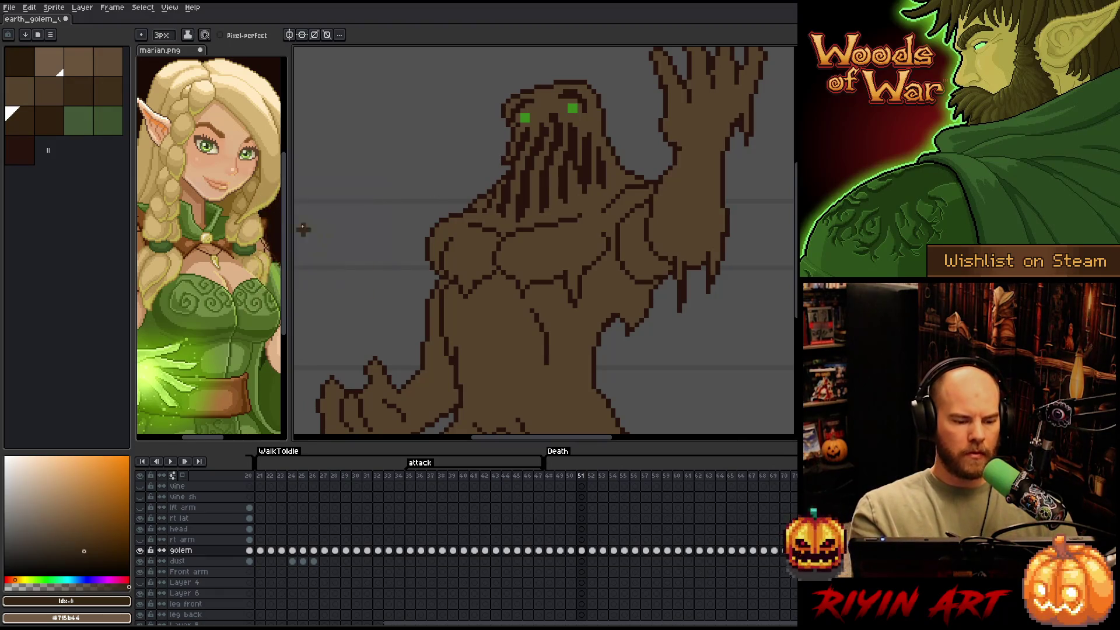
Set the brush to 4px, fine-tune its size, and choose dark brown near the raised hand
left_click(165, 36)
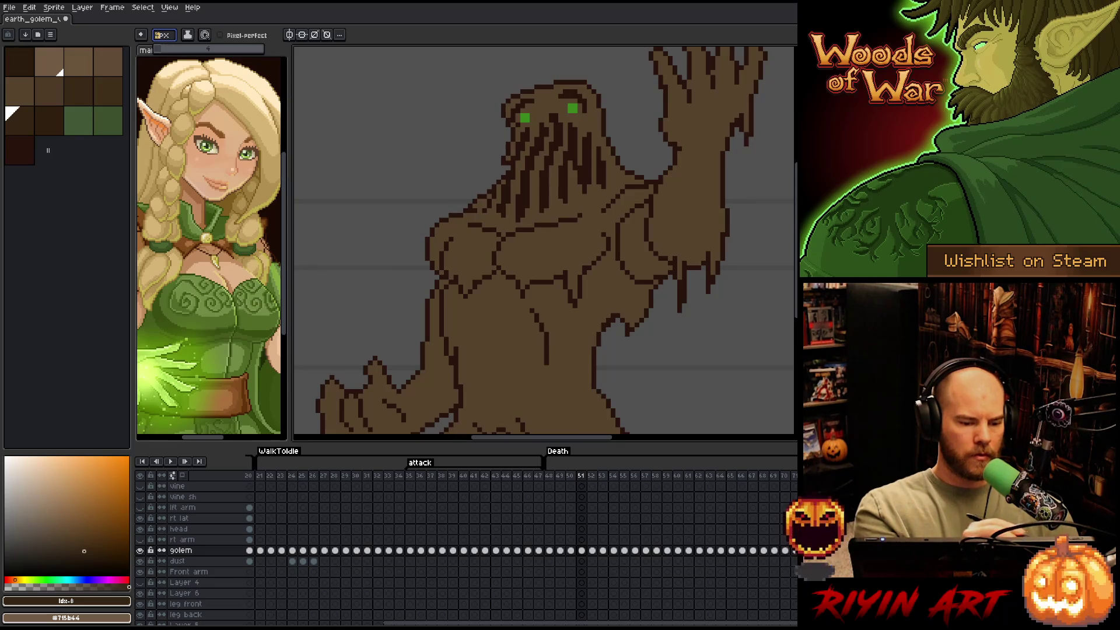
left_click(161, 48)
left_click_drag(627, 230, 636, 165)
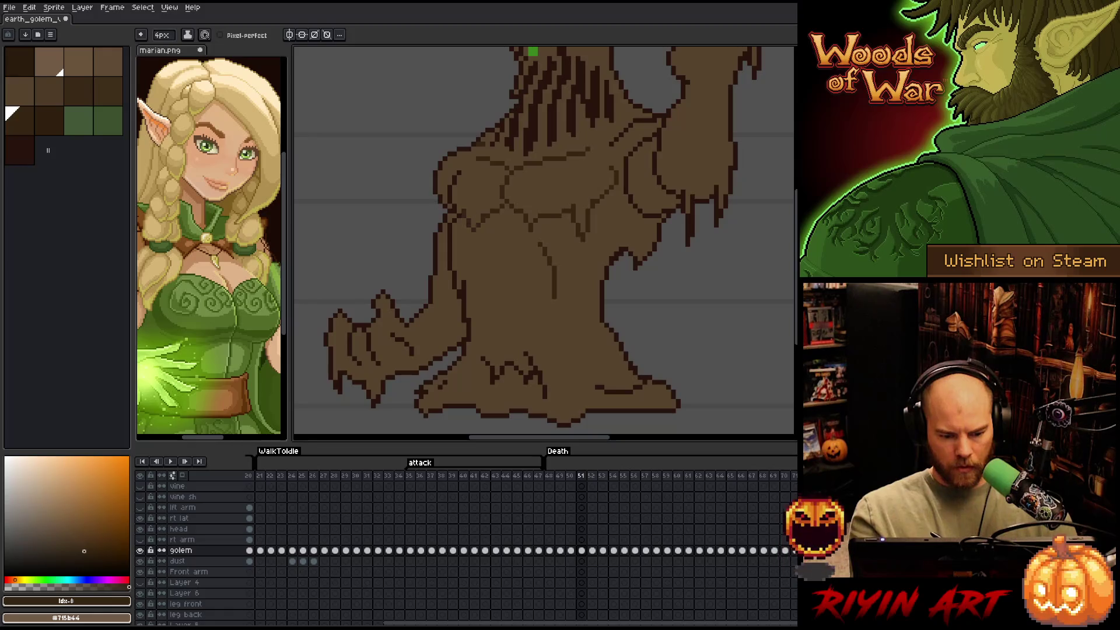
key("minus")
key("minus")
key("minus")
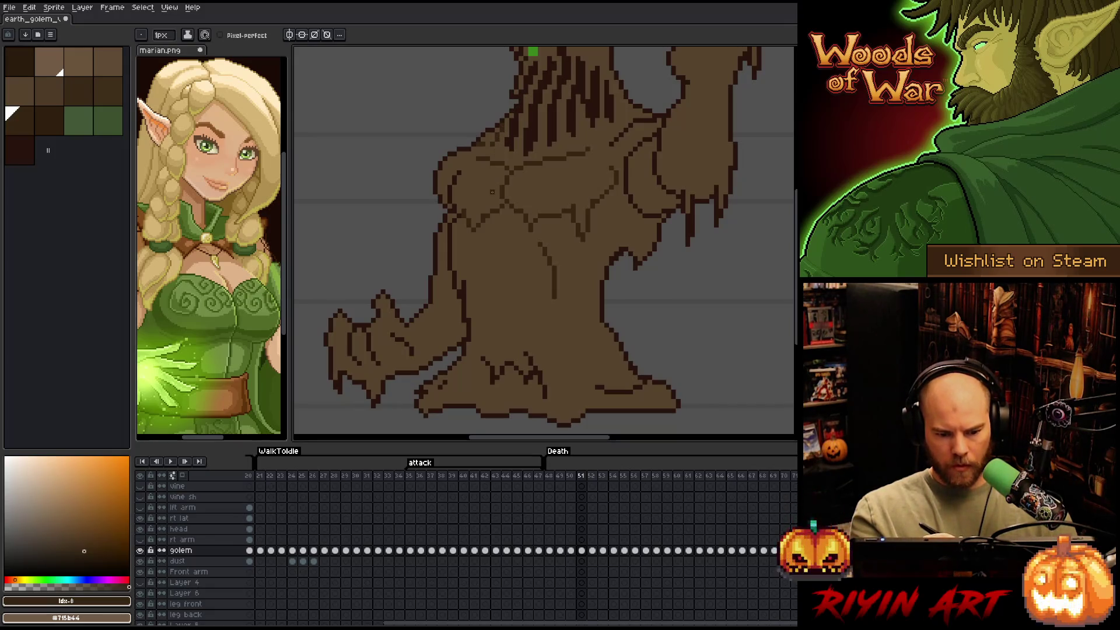
key("plus")
key("plus")
key("plus")
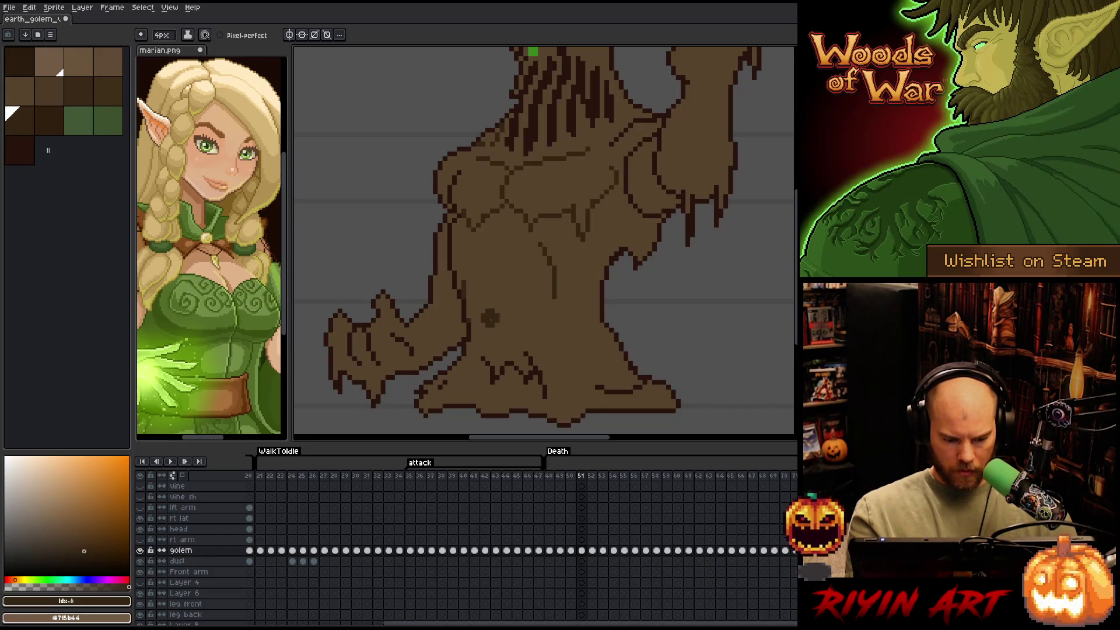
left_click(417, 357, "alt")
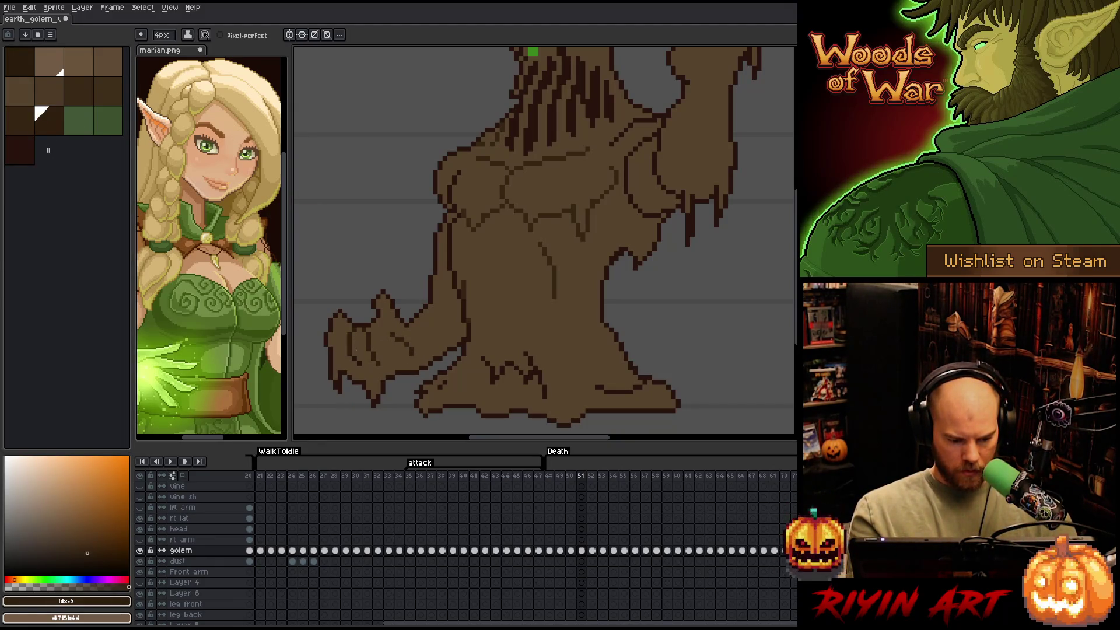
key("space")
mouse_move(625, 310)
left_mouse_down()
mouse_move(507, 383)
mouse_move(523, 372)
mouse_move(530, 407)
left_mouse_up()
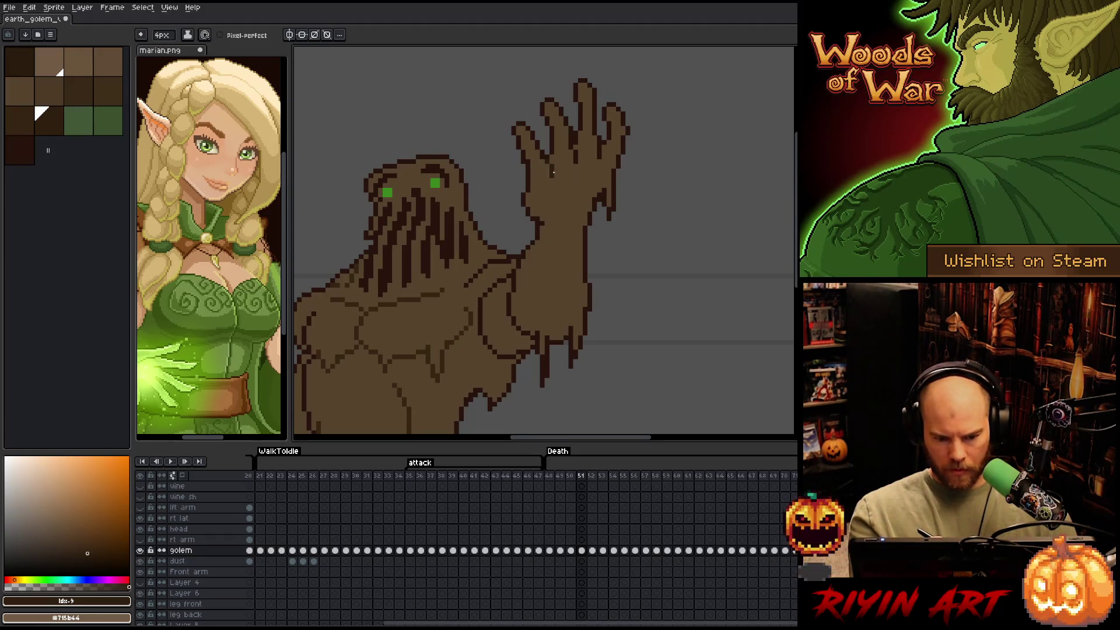
Paint dark brown shading between the golem's raised fingers
left_click_drag(572, 142, 566, 153)
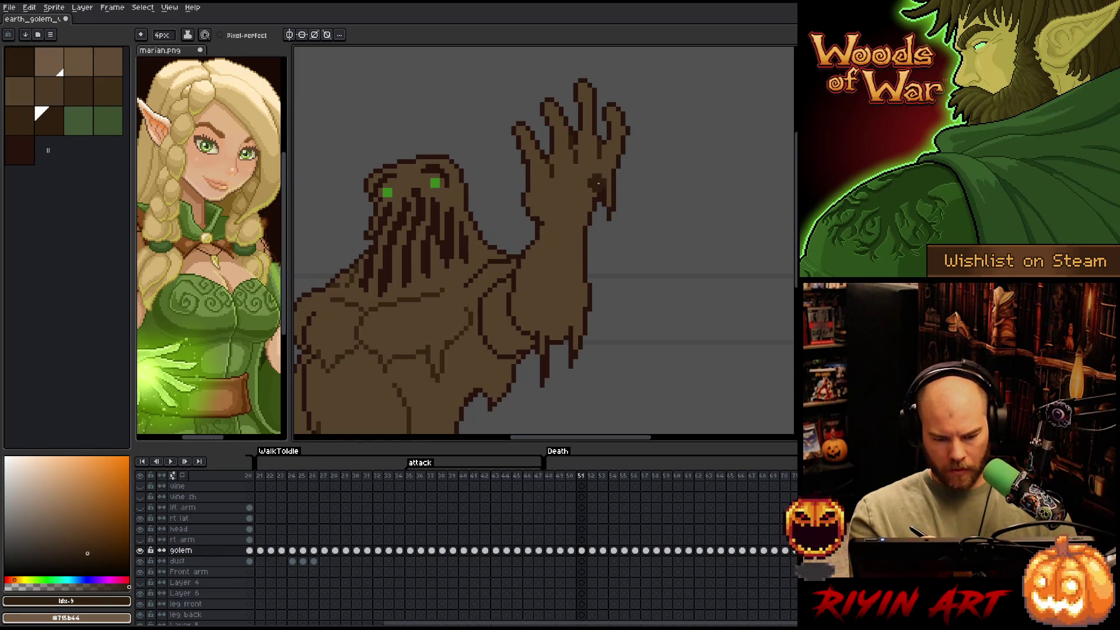
left_click_drag(600, 181, 680, 89)
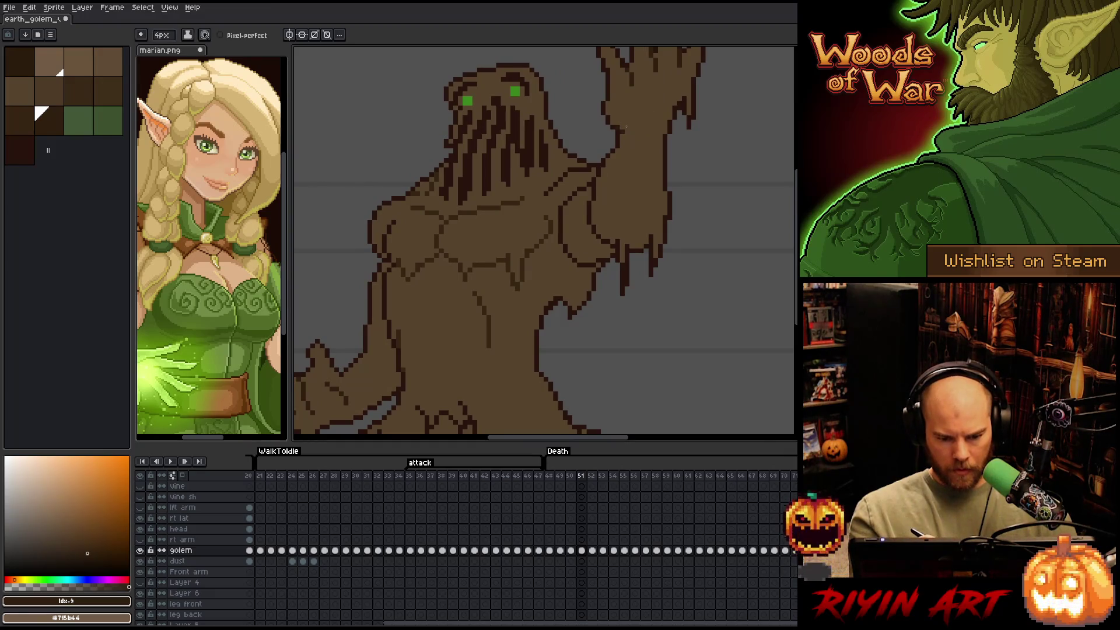
key("bracketleft")
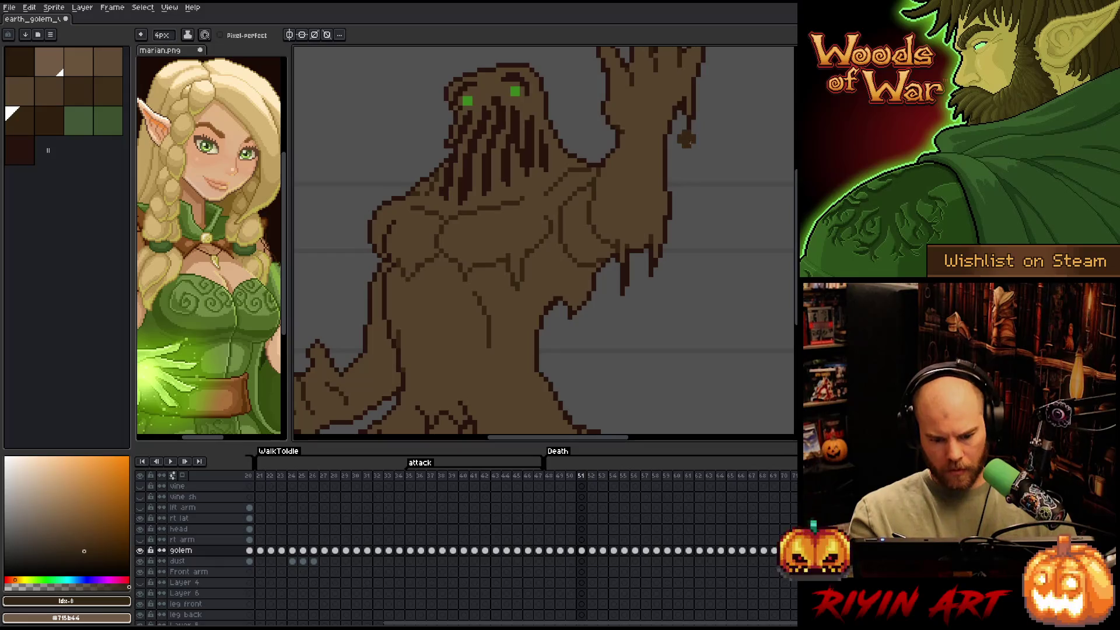
Cover the stray dark lines on the lower body with body brown and advance to frame 52
key("space")
mouse_move(609, 169)
left_mouse_down()
mouse_move(662, 185)
mouse_move(679, 202)
mouse_move(673, 227)
mouse_move(677, 177)
mouse_move(622, 200)
left_mouse_up()
left_click_drag(551, 317, 541, 320)
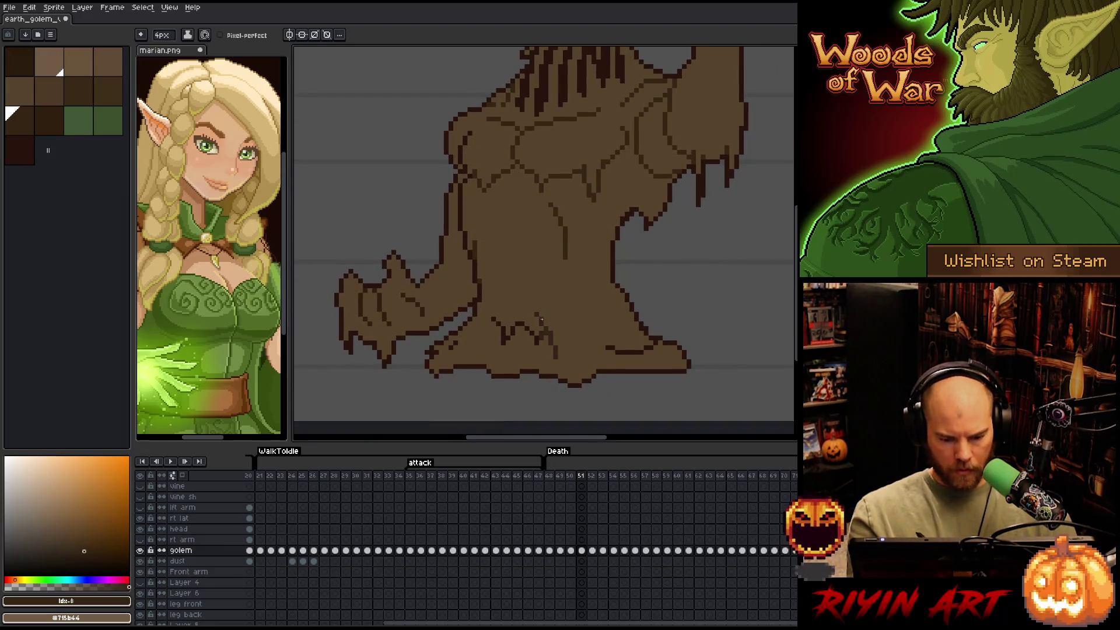
left_click_drag(449, 353, 466, 343)
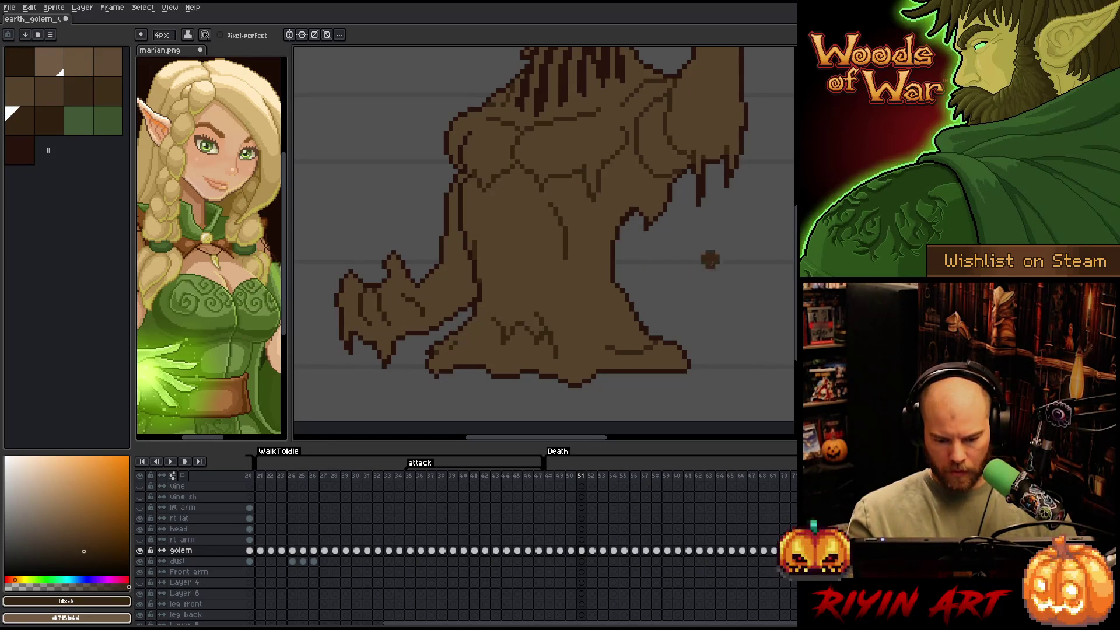
mouse_move(635, 270)
left_mouse_down()
mouse_move(638, 312)
mouse_move(593, 300)
mouse_move(572, 333)
mouse_move(595, 260)
left_mouse_up()
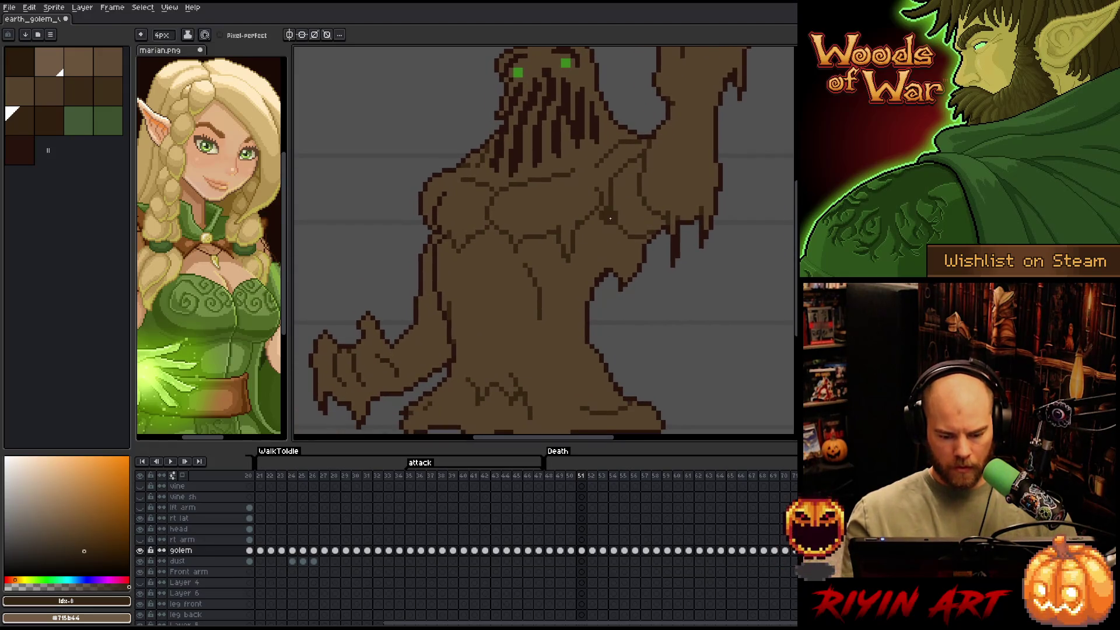
key("Right")
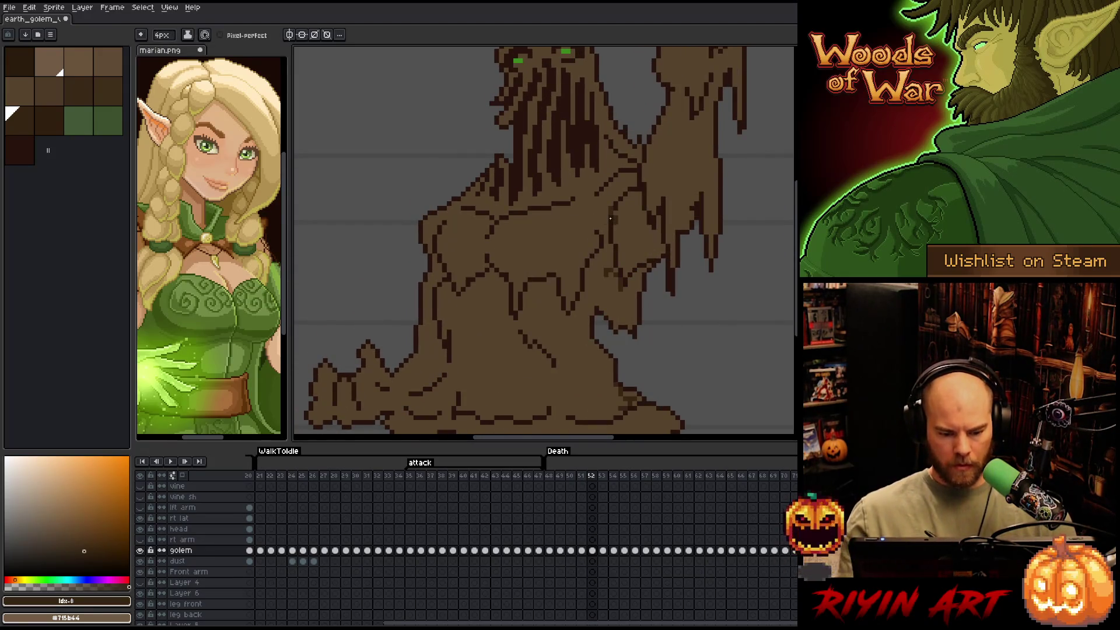
Confirm a colour selection and enlarge the canvas area by shrinking the timeline
key("ctrl+shift+b")
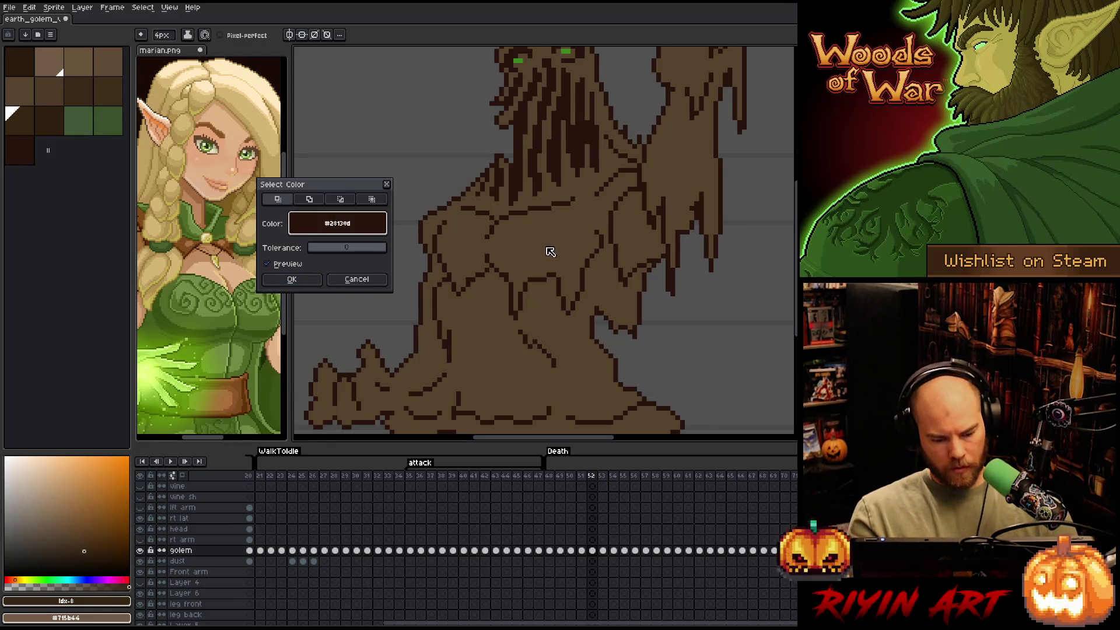
left_click(292, 279)
right_click(538, 286)
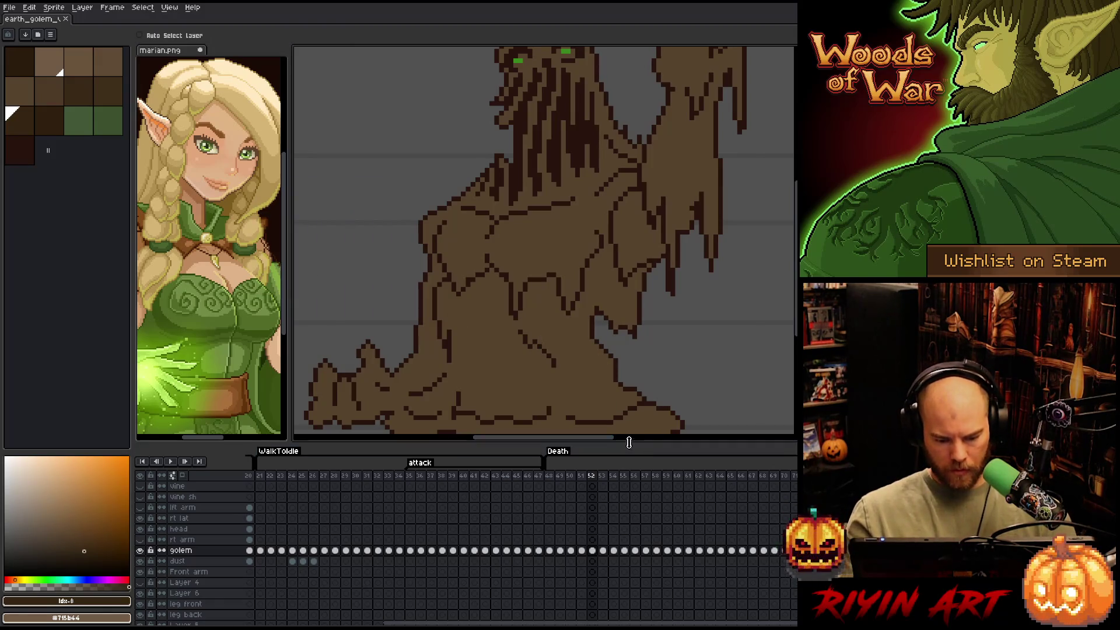
left_click_drag(631, 442, 635, 506)
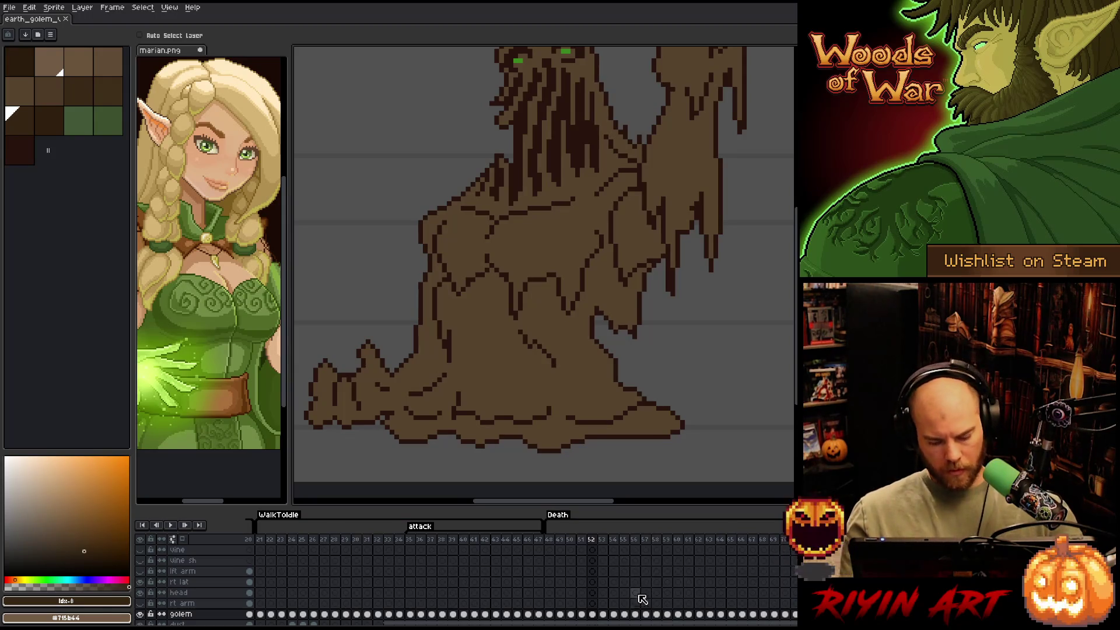
scroll(642, 596, "down", 1)
mouse_move(565, 240)
left_mouse_down()
mouse_move(564, 290)
mouse_move(567, 276)
left_mouse_up()
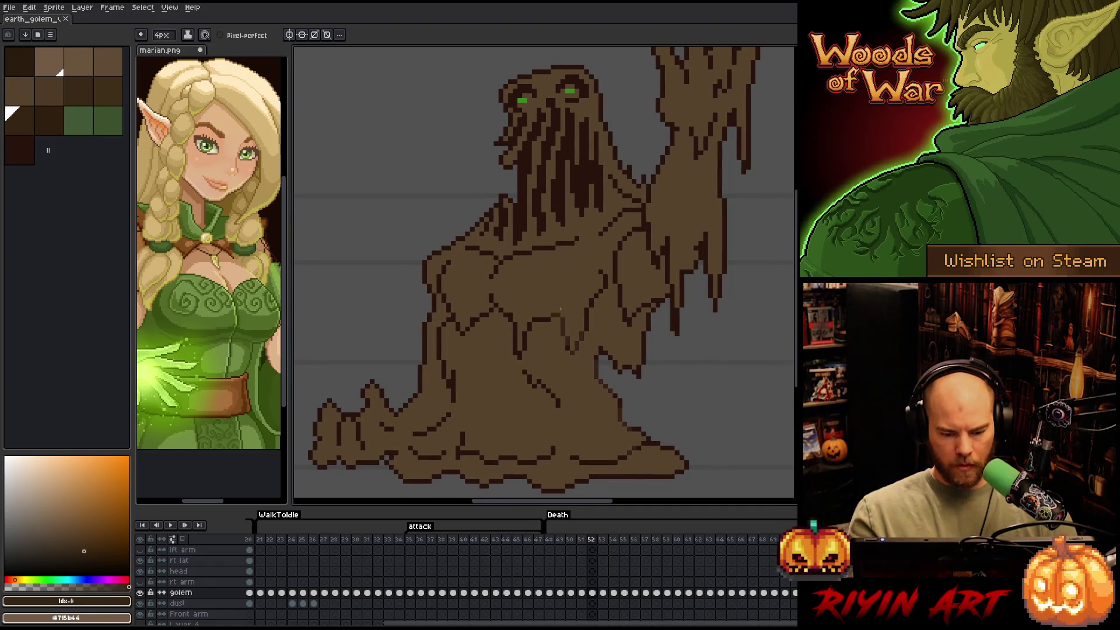
Select all dark brown line pixels by colour and paint brown over the line along the base
key("ctrl+shift+c")
left_click(590, 169)
key("Return")
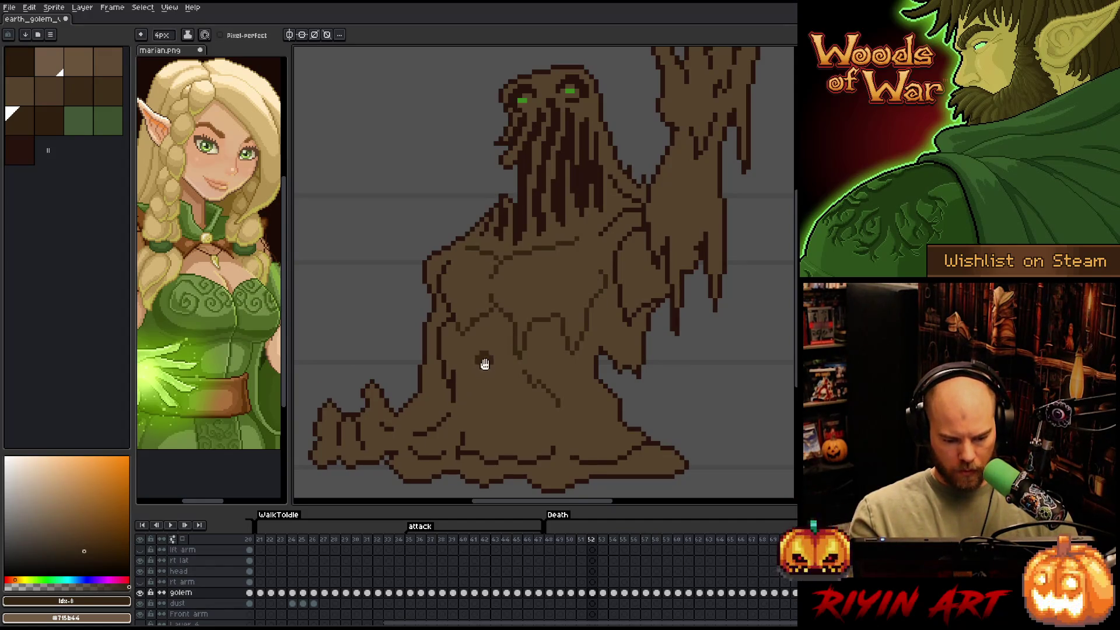
left_click_drag(483, 362, 590, 290)
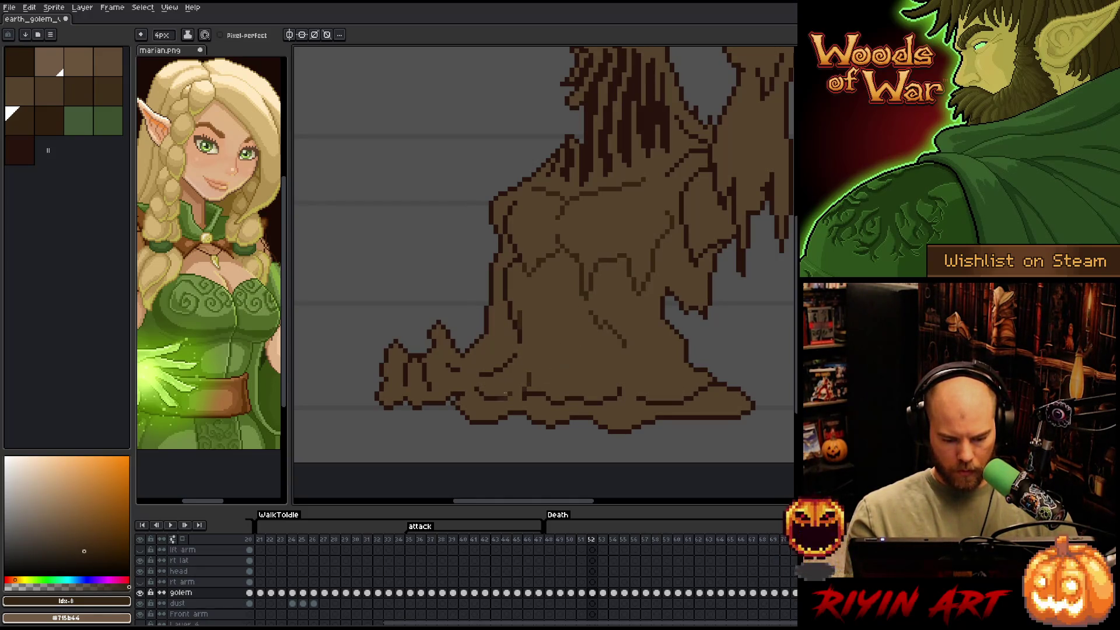
key("Left")
key("Right")
left_click_drag(613, 401, 687, 400)
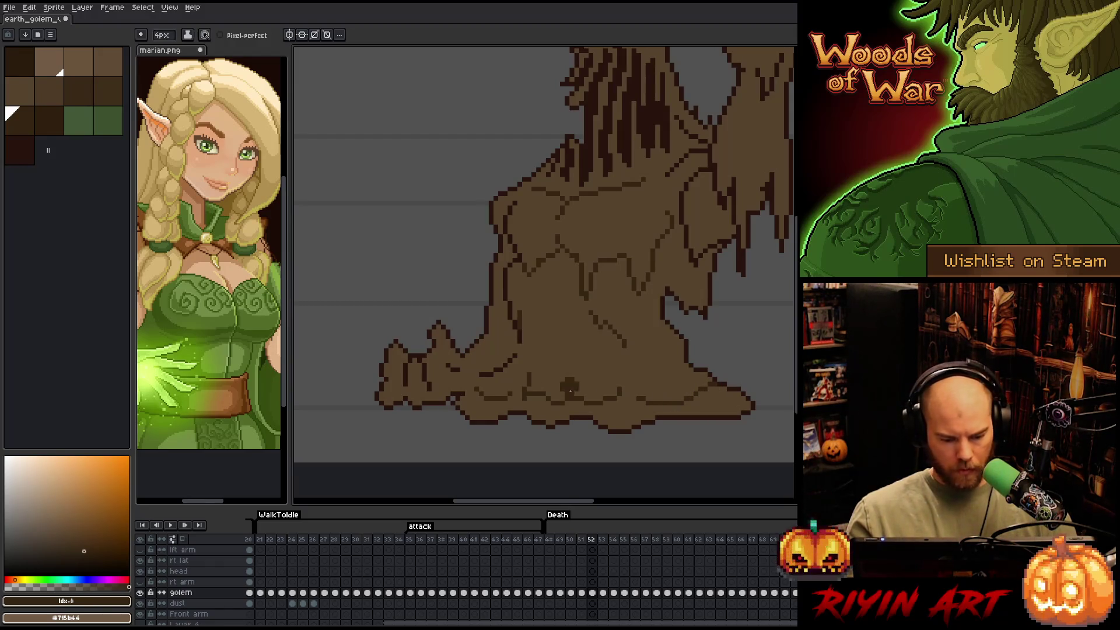
Re-frame the golem and switch from the neighbouring brown to the dark outline swatch
left_click_drag(533, 370, 482, 432)
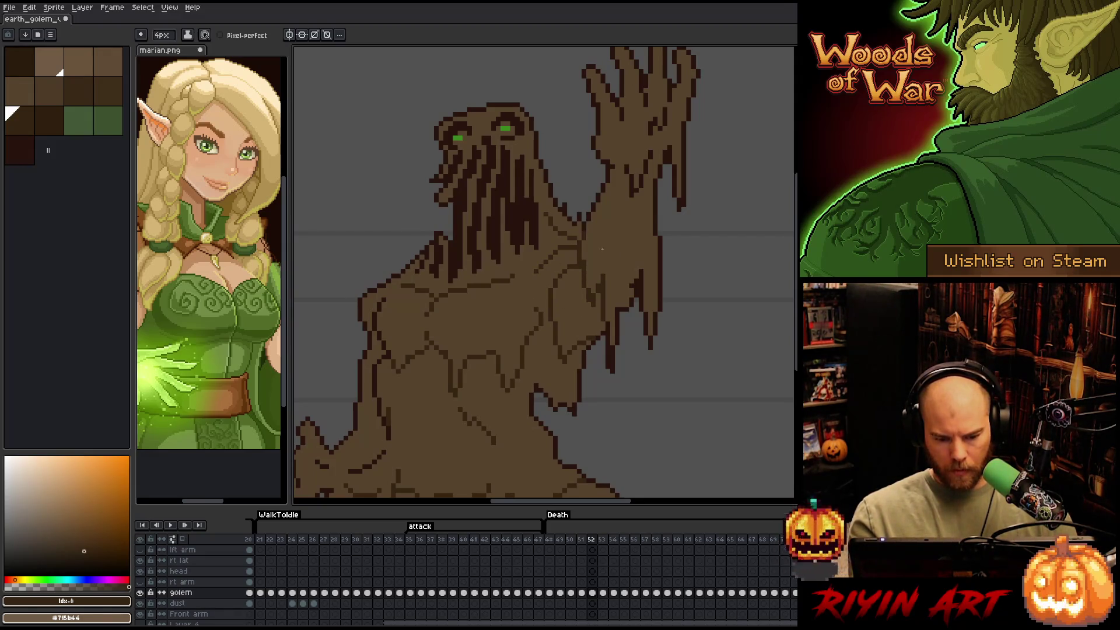
scroll(589, 239, "down", 2)
scroll(595, 226, "up", 1)
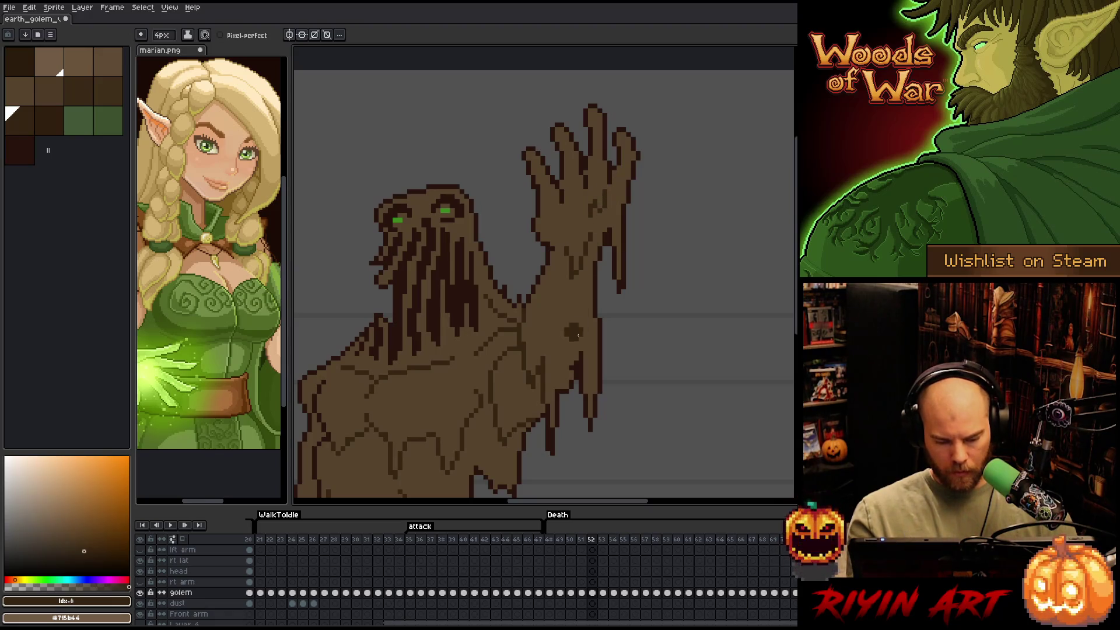
left_click(65, 127)
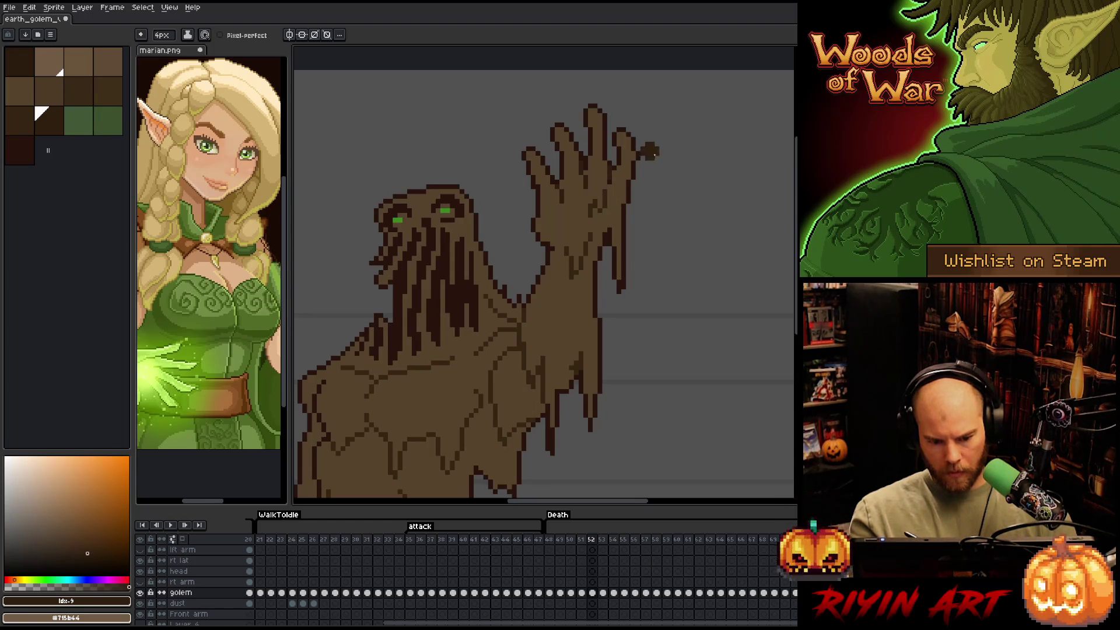
key("h")
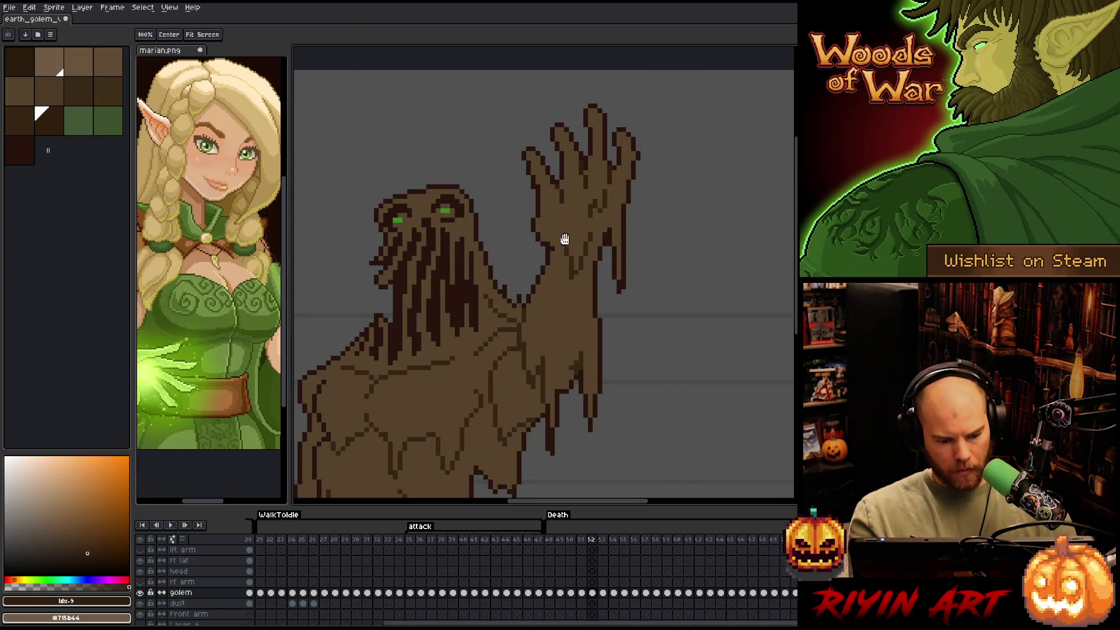
left_click_drag(565, 239, 673, 133)
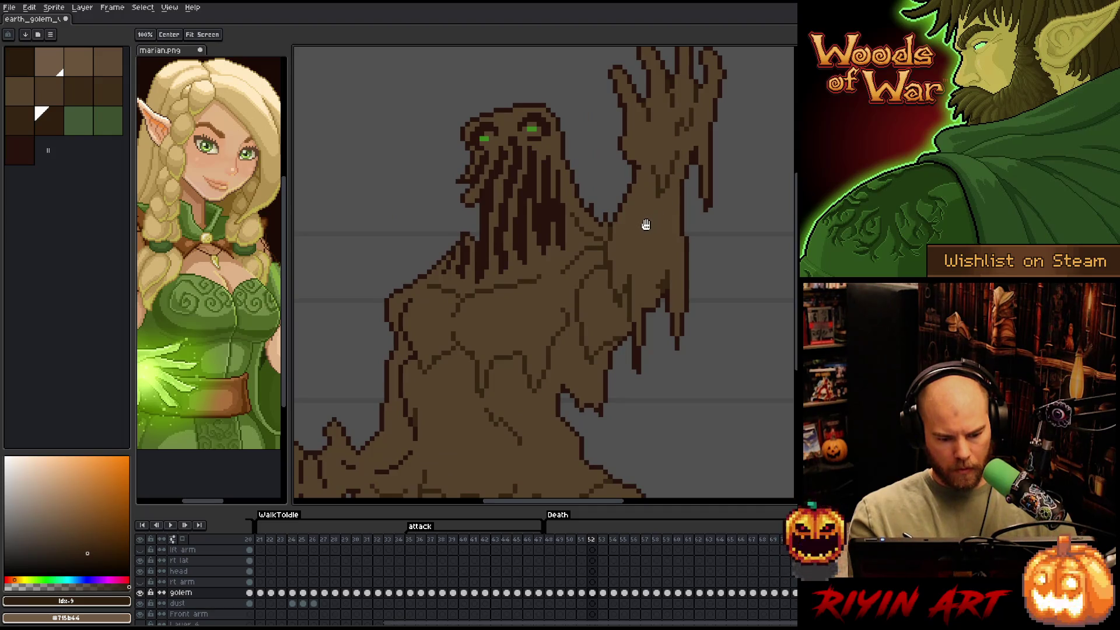
left_click_drag(645, 224, 665, 209)
key("b")
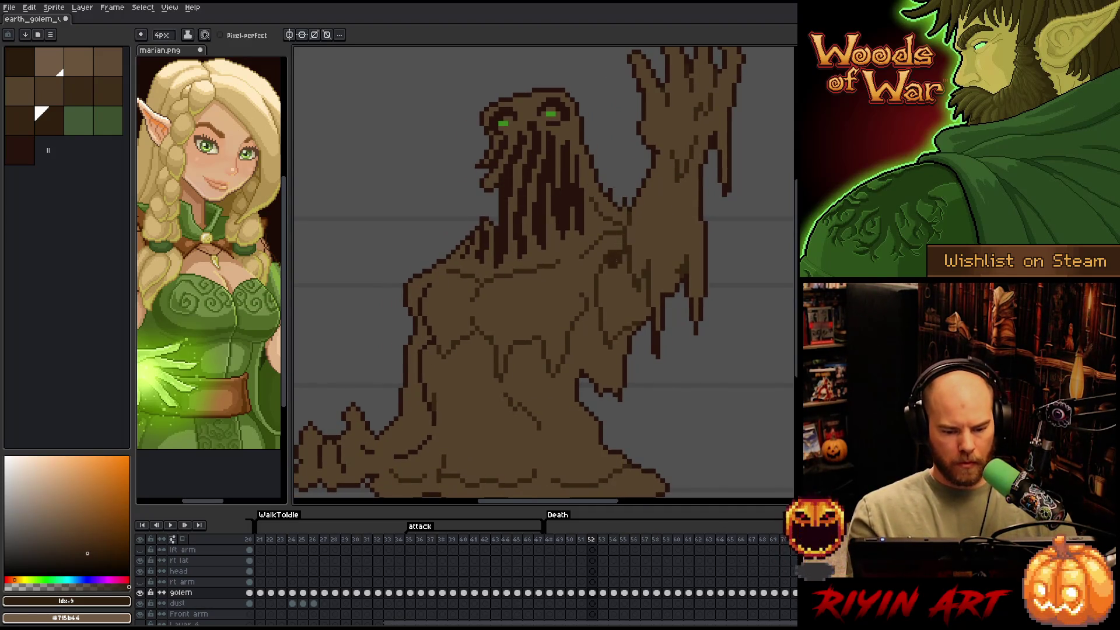
left_click(22, 124)
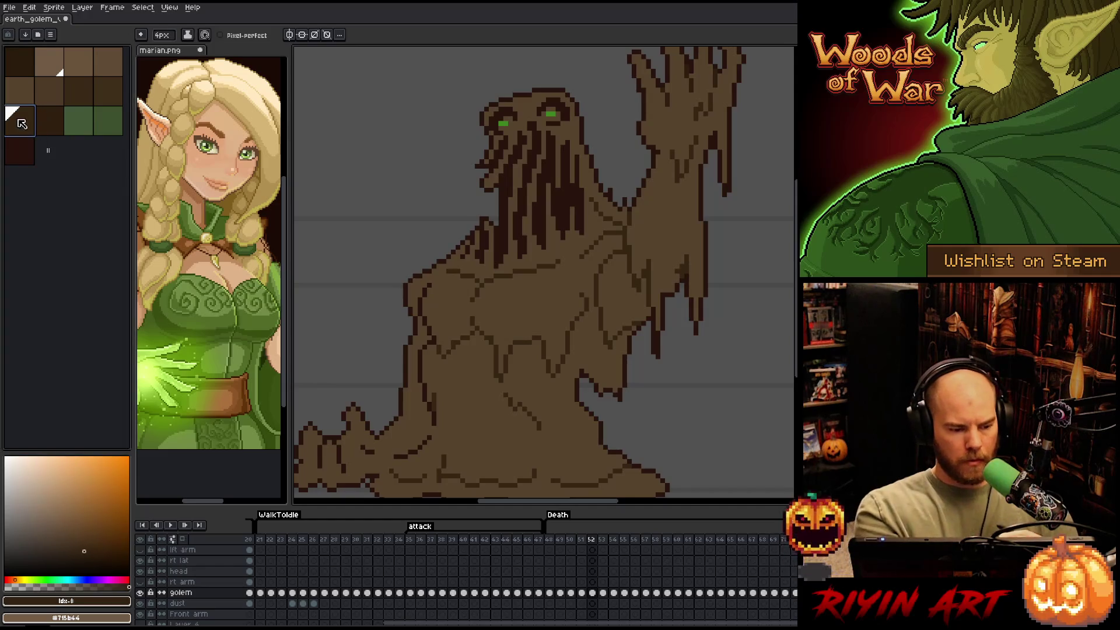
Shrink the brush to 1px, centre the golem's base, and advance to frame 53
key("minus")
key("minus")
key("minus")
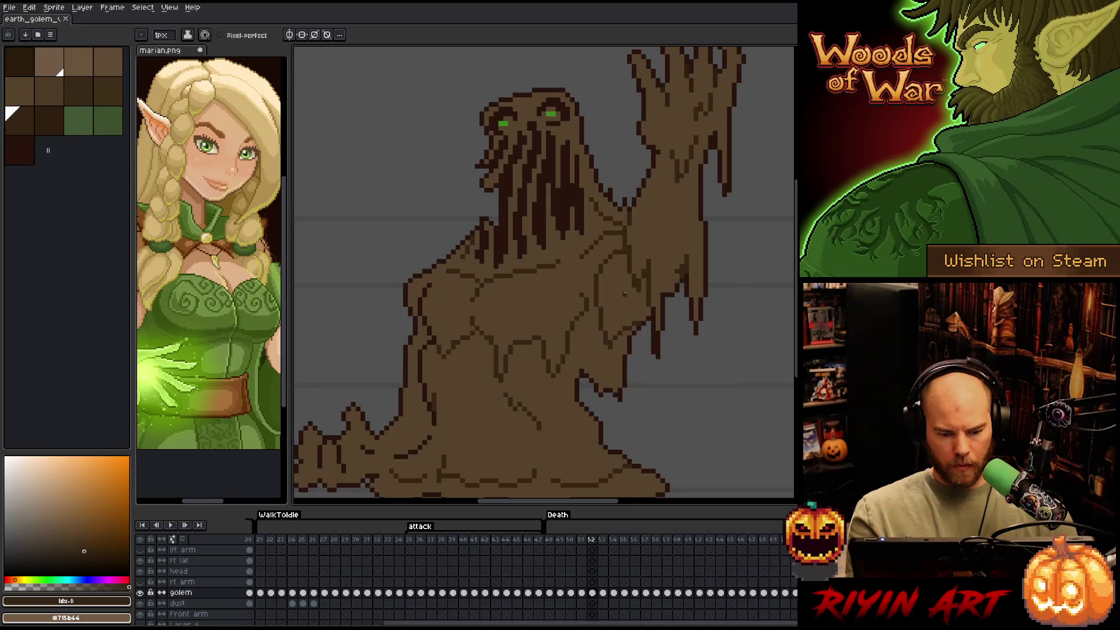
left_click_drag(615, 310, 658, 229)
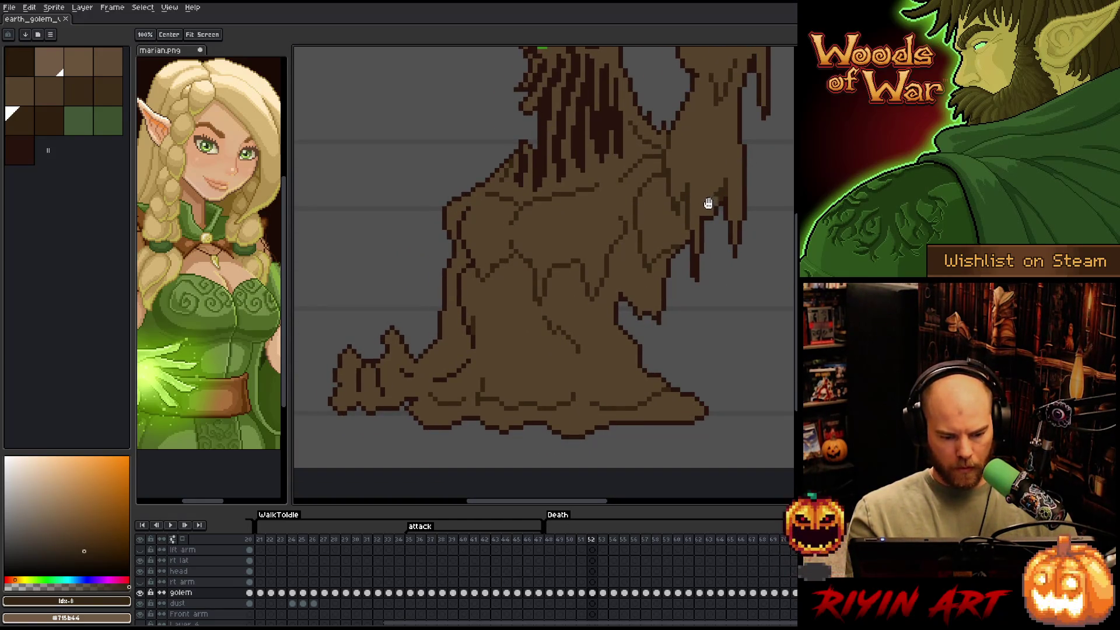
mouse_move(704, 206)
left_mouse_down()
mouse_move(670, 248)
mouse_move(702, 235)
left_mouse_up()
key("bracketright")
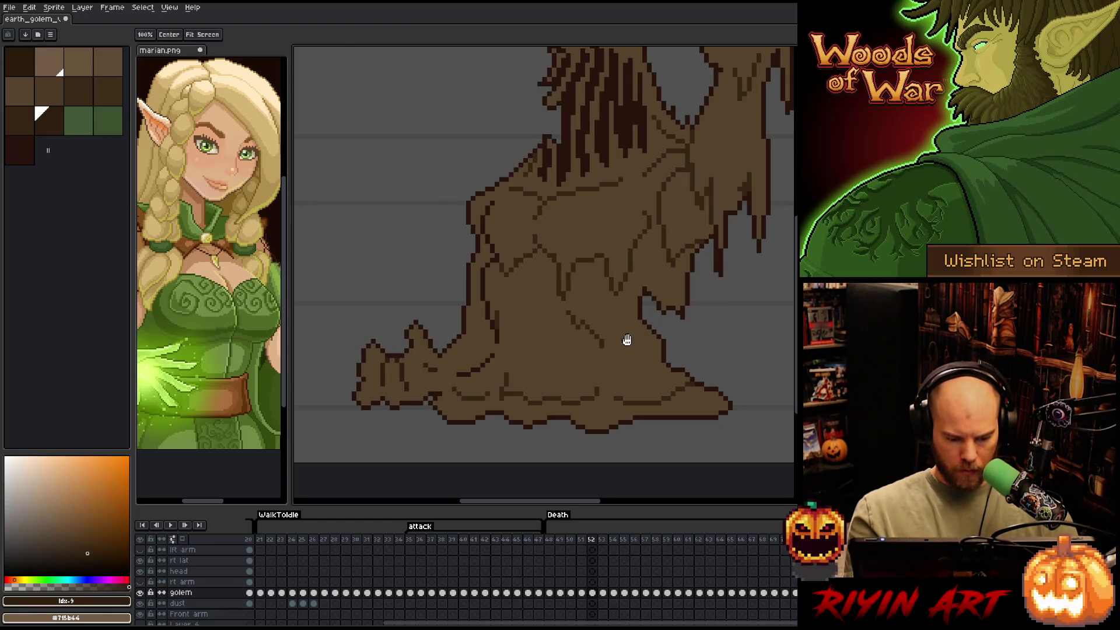
left_click_drag(625, 337, 585, 344)
key("period")
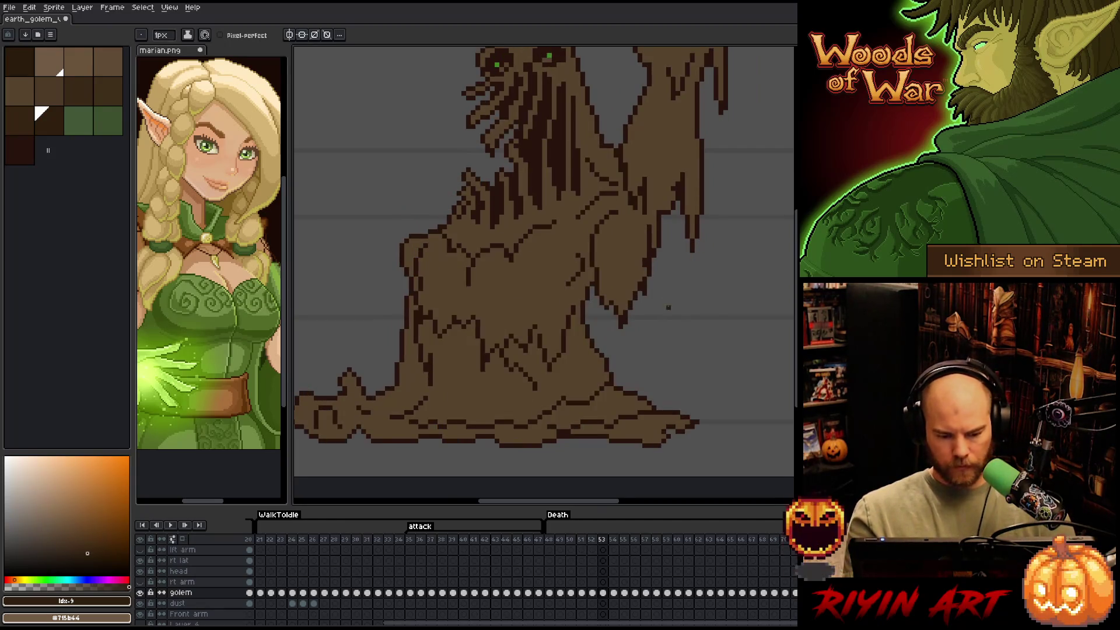
Select the dark brown line pixels by colour and switch to the darker outline colour
key("ctrl+shift+c")
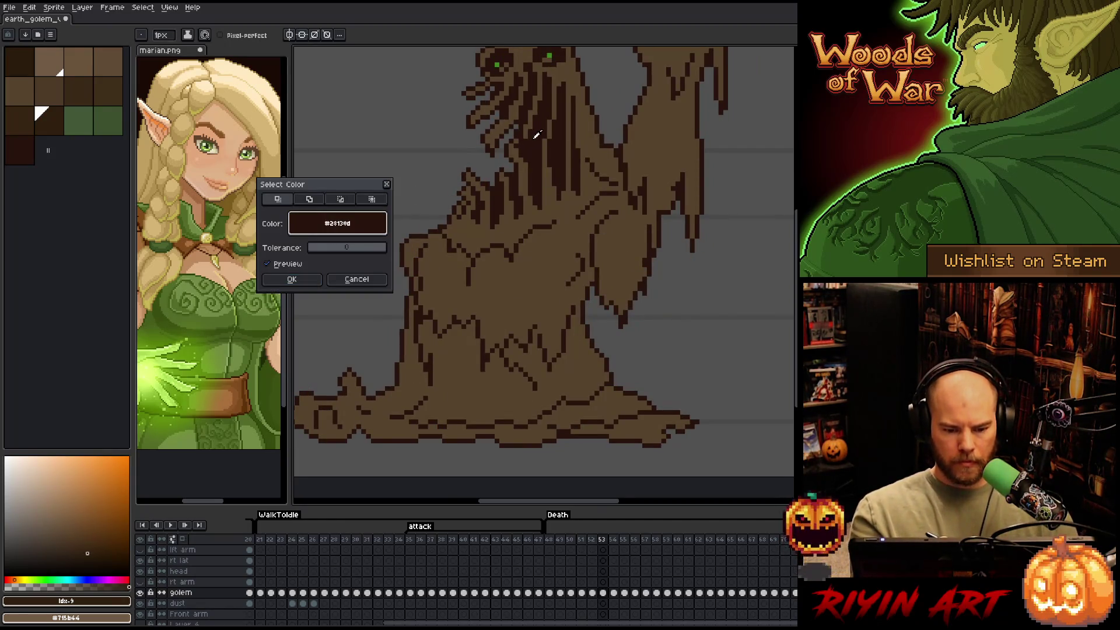
left_click(292, 279)
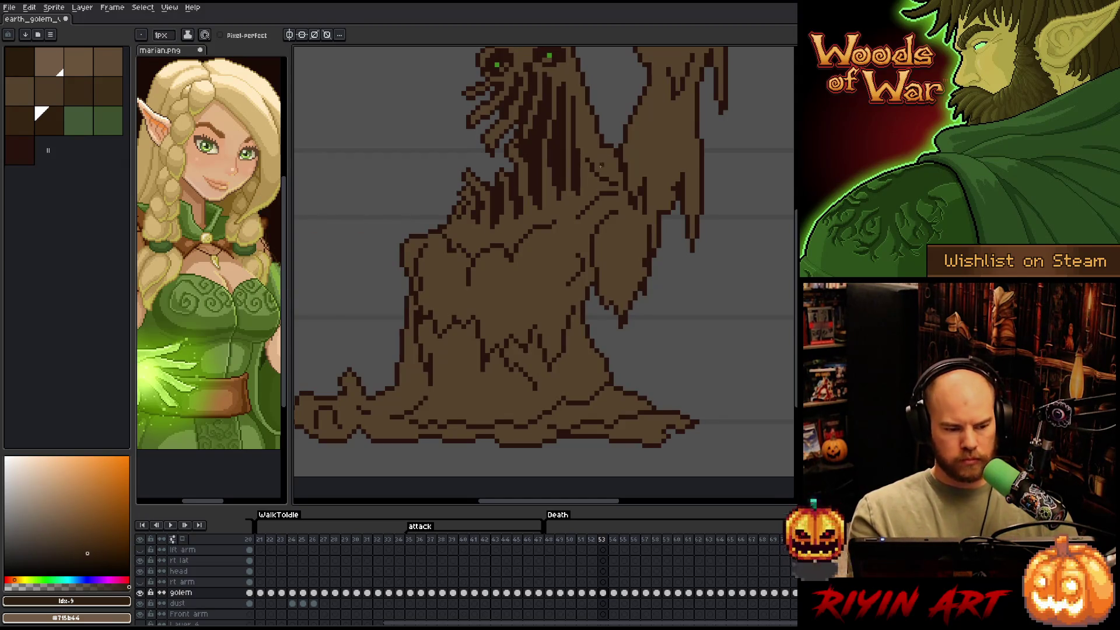
key("bracketleft")
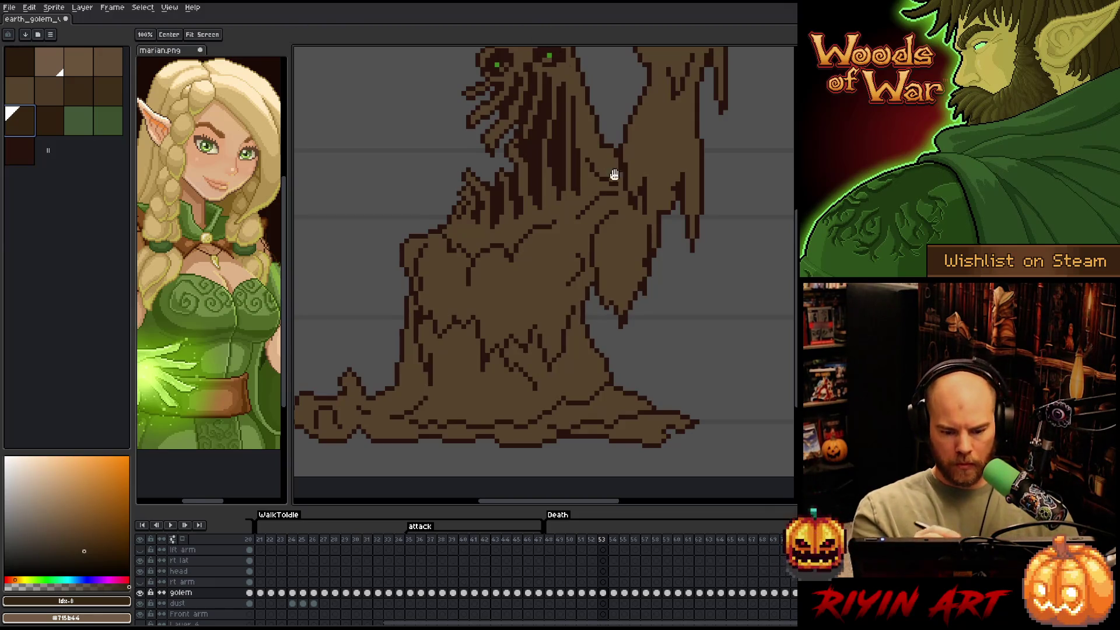
left_click_drag(612, 175, 601, 289)
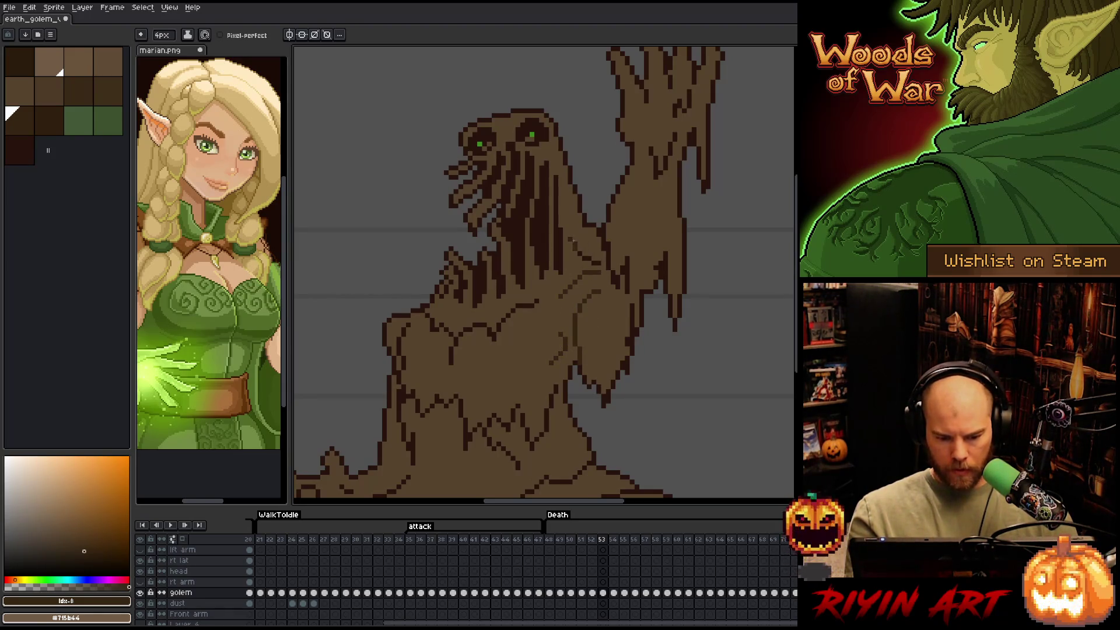
left_click_drag(589, 276, 540, 338)
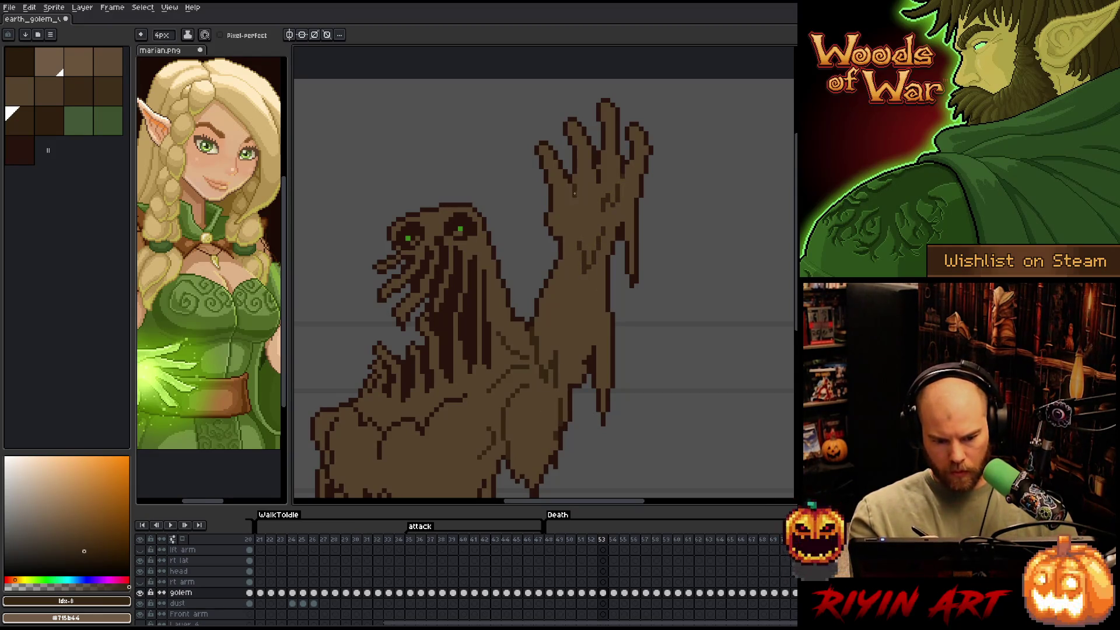
Inspect the muddy base, swapping from a neighbouring brown back to the dark outline colour
left_click(48, 122)
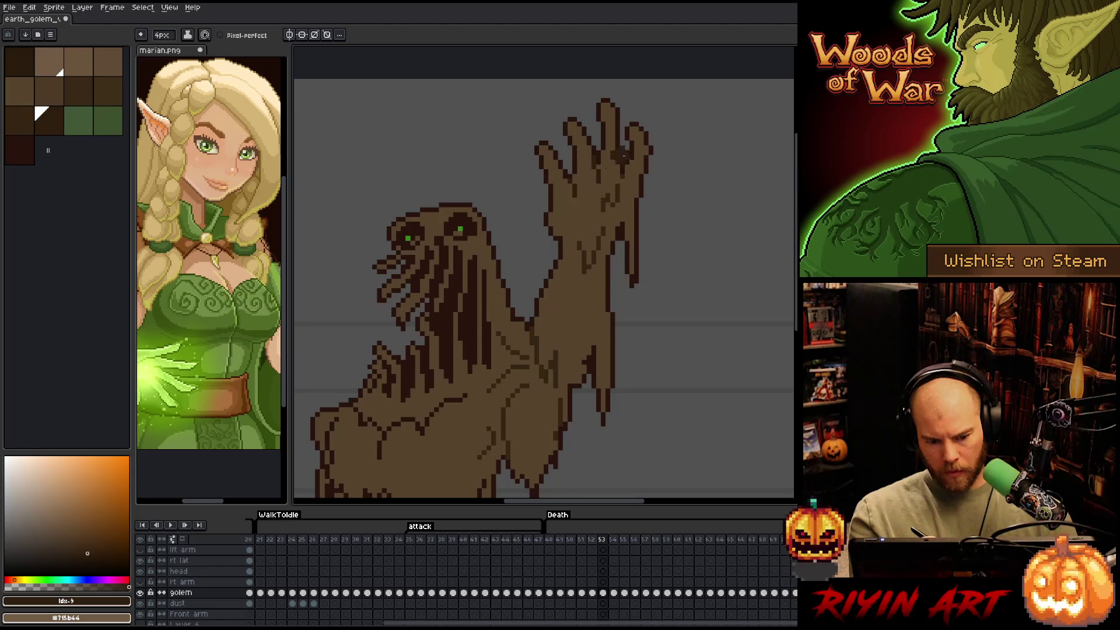
mouse_move(648, 117)
left_mouse_down()
mouse_move(652, 205)
mouse_move(529, 156)
left_mouse_up()
left_click_drag(385, 345, 618, 178)
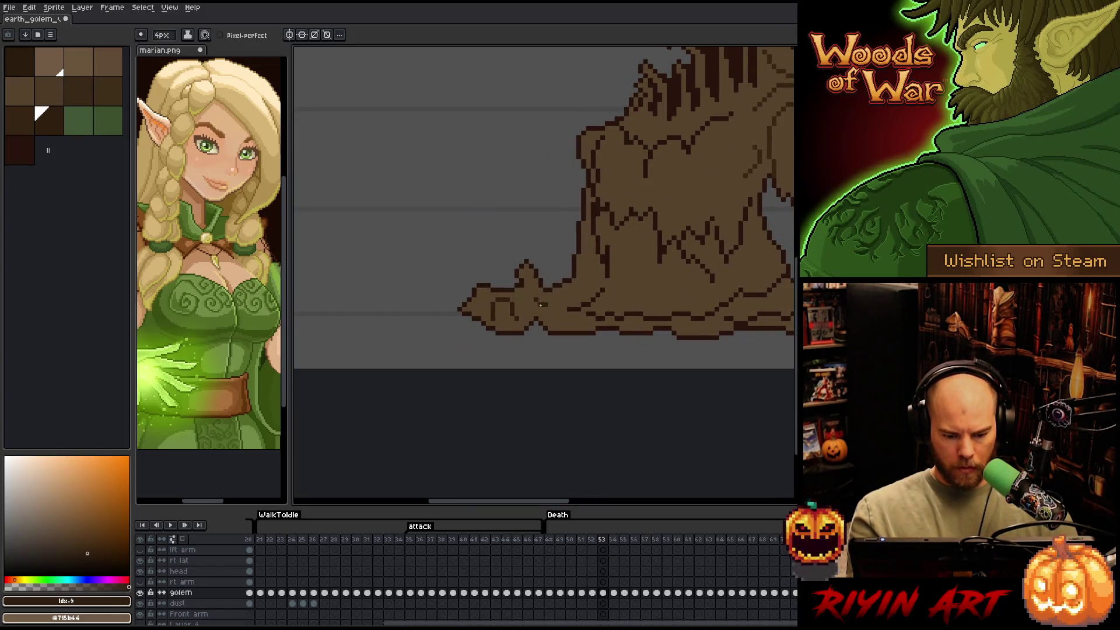
left_click_drag(607, 245, 556, 224)
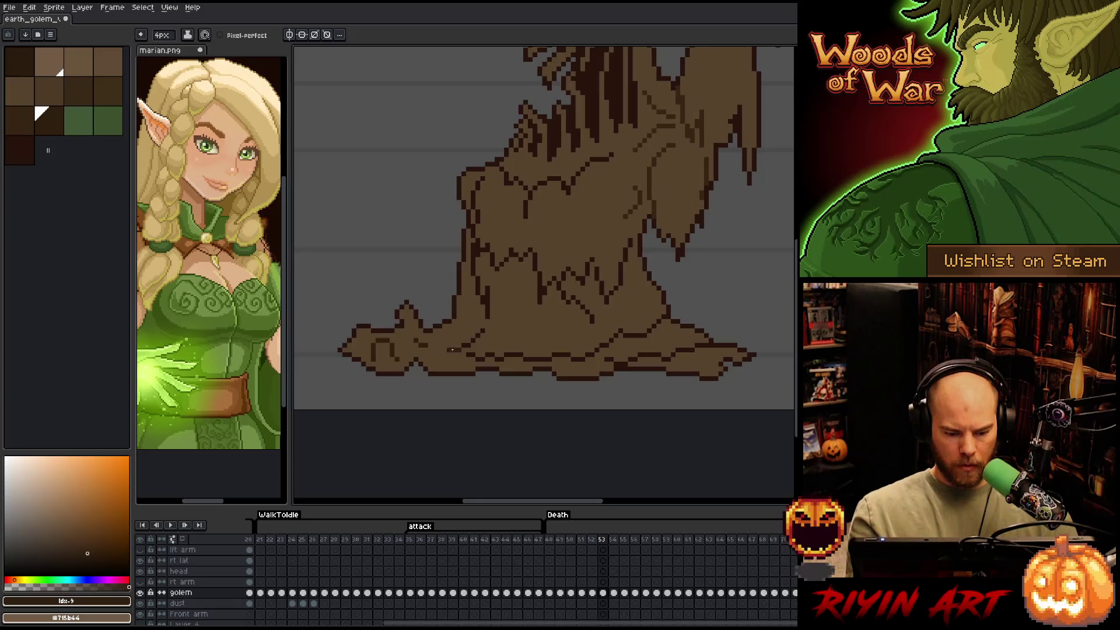
left_click(20, 120)
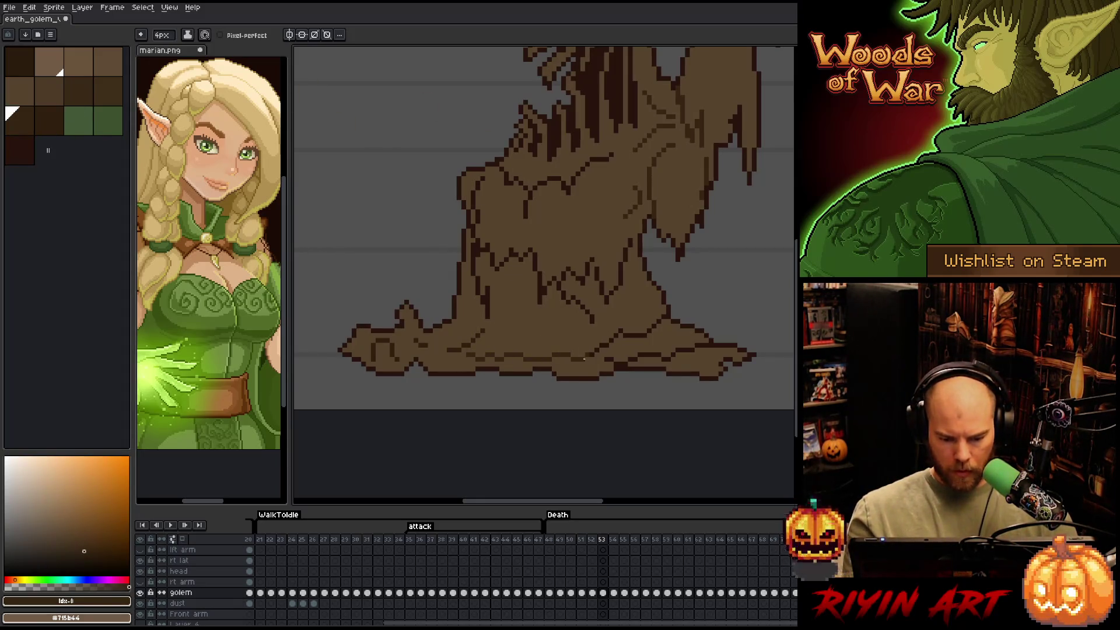
key("space")
left_click_drag(672, 353, 543, 370)
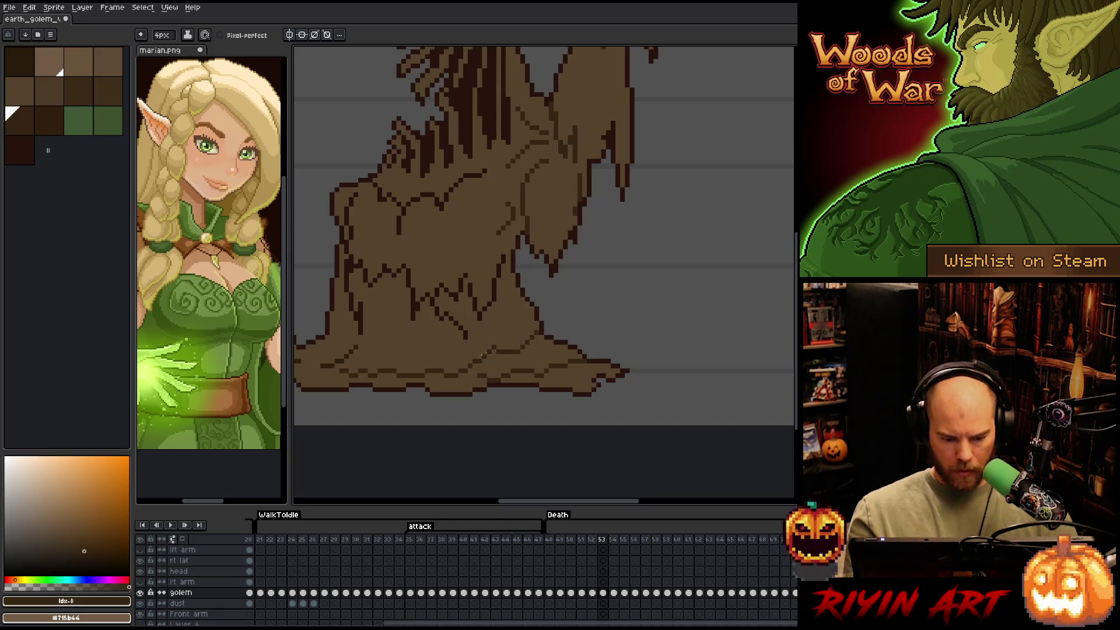
left_click_drag(480, 355, 556, 376)
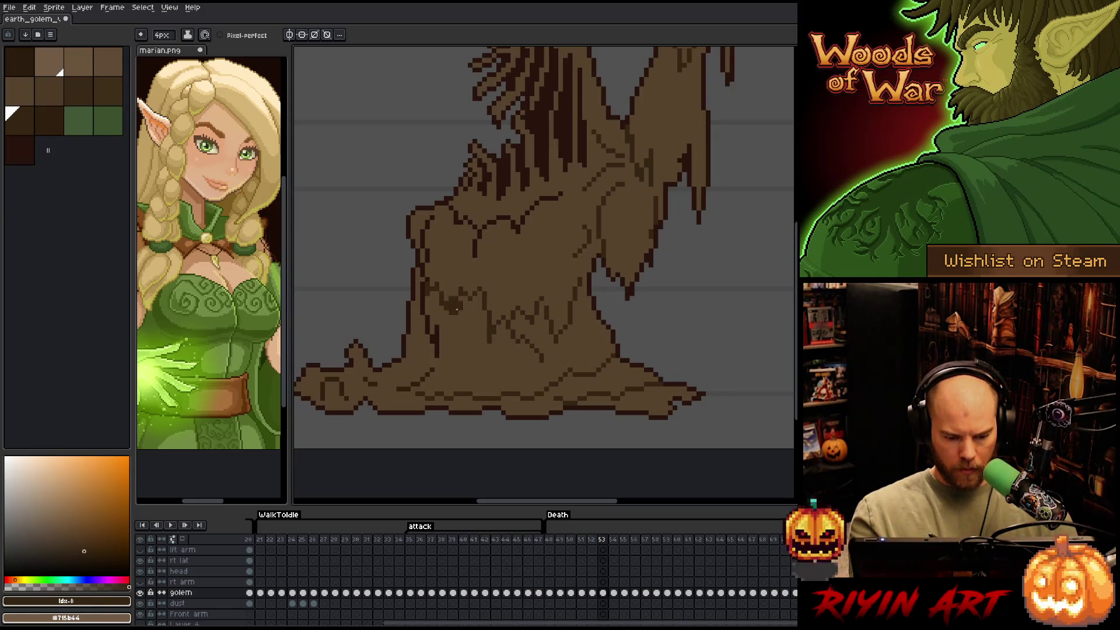
left_click_drag(516, 295, 510, 352)
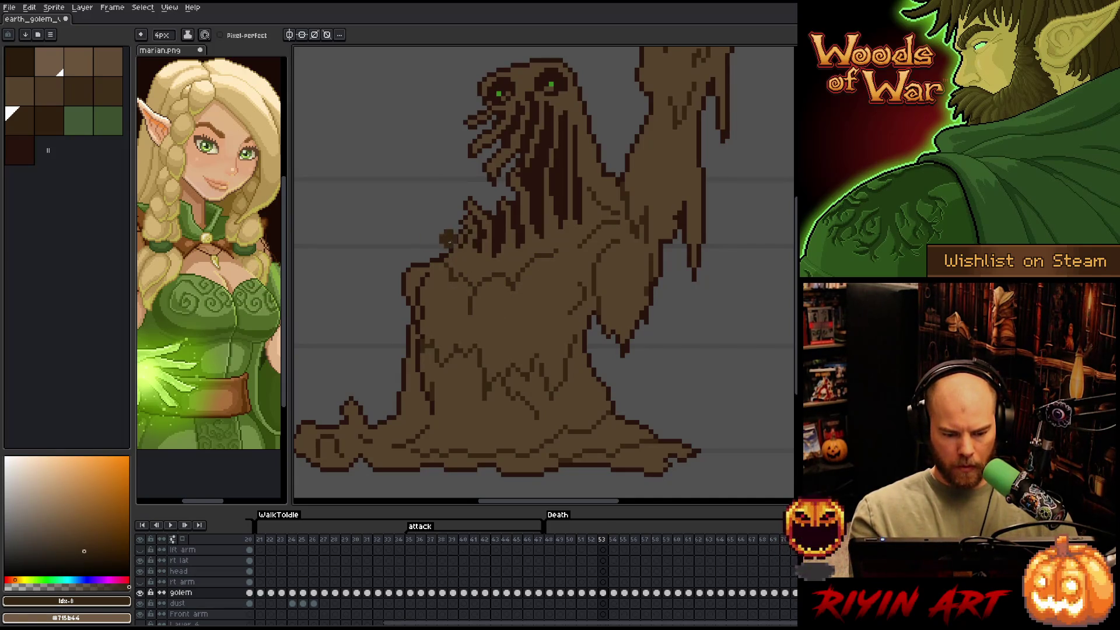
Set the brush size to 1px and step forward to frame 54
left_click(164, 35)
type("1")
key("Return")
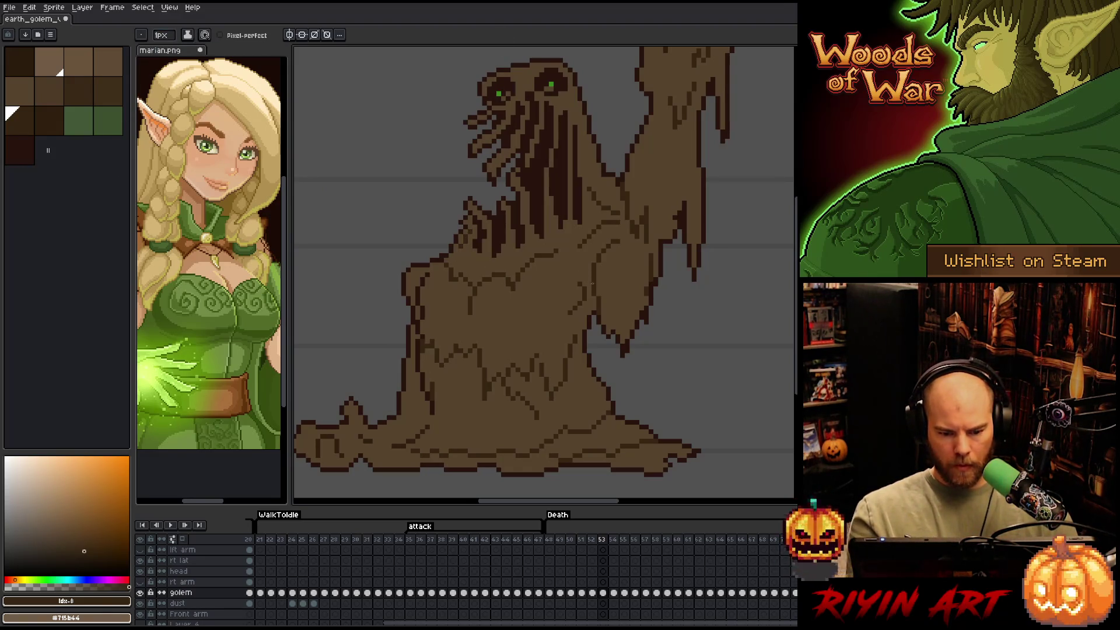
key("space")
mouse_move(605, 274)
left_mouse_down()
mouse_move(663, 267)
mouse_move(577, 336)
mouse_move(632, 250)
left_mouse_up()
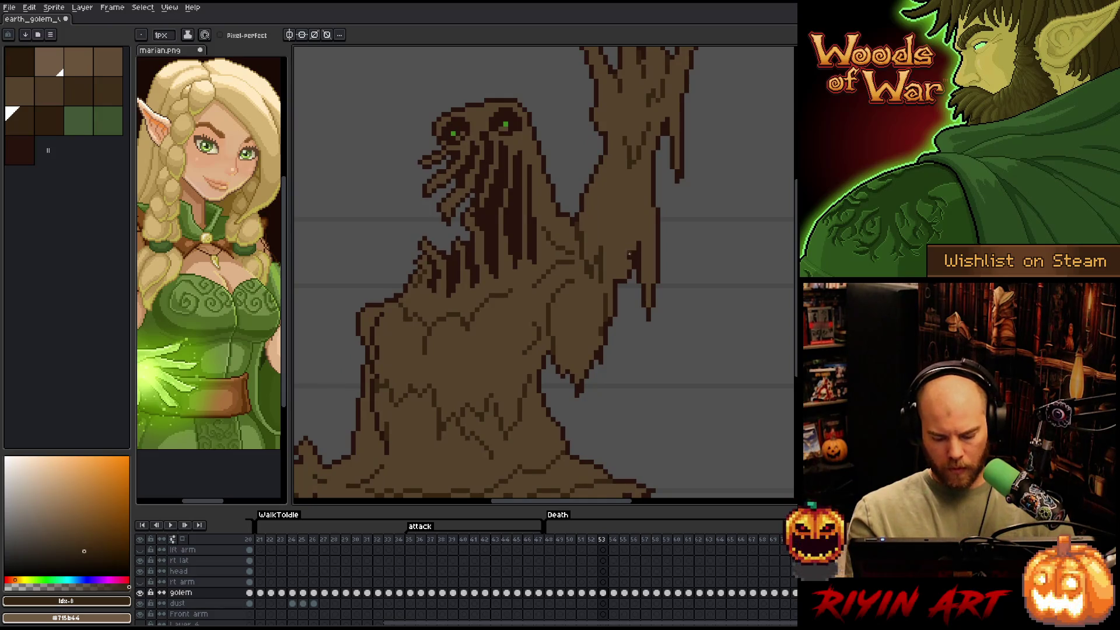
key("period")
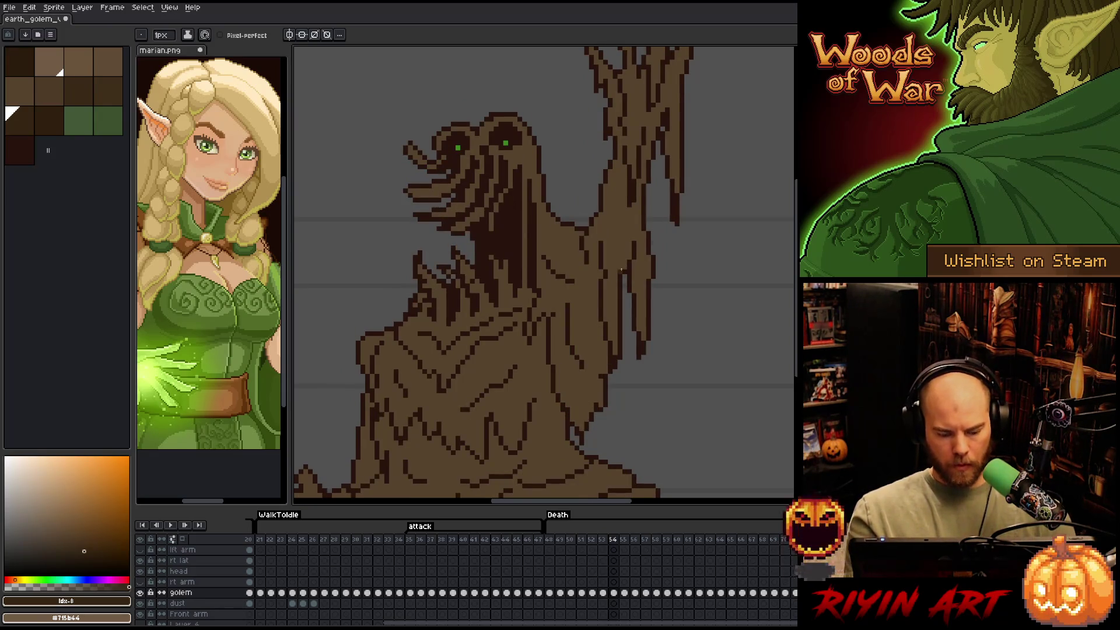
Select all #28130d pixels and look over the golem's body, head and arm
key("shift+c")
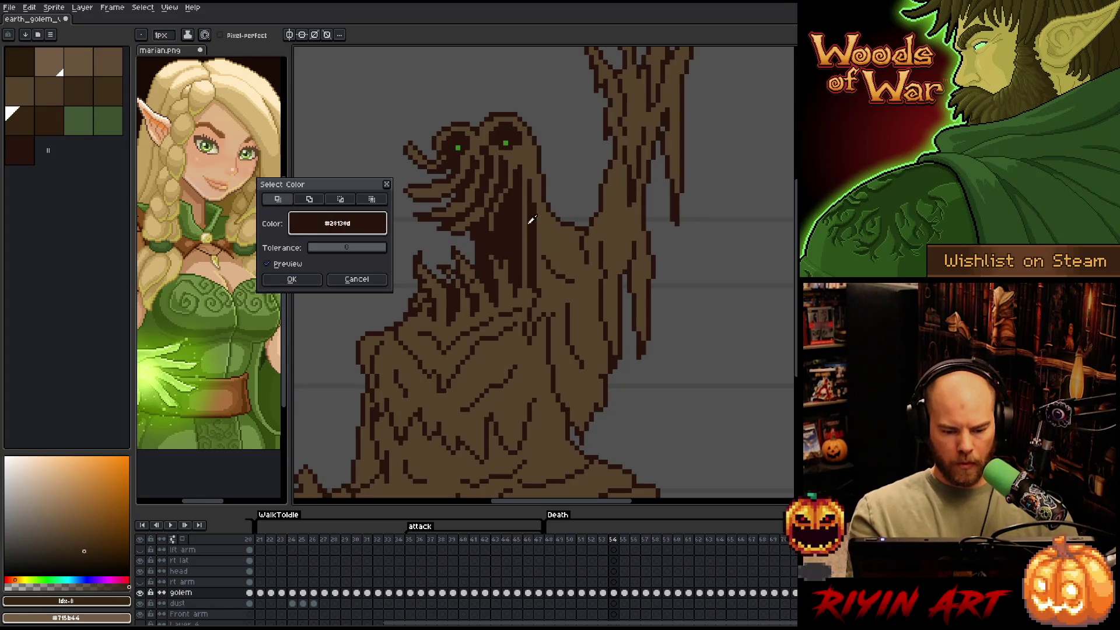
left_click(291, 279)
left_click_drag(582, 350, 647, 265)
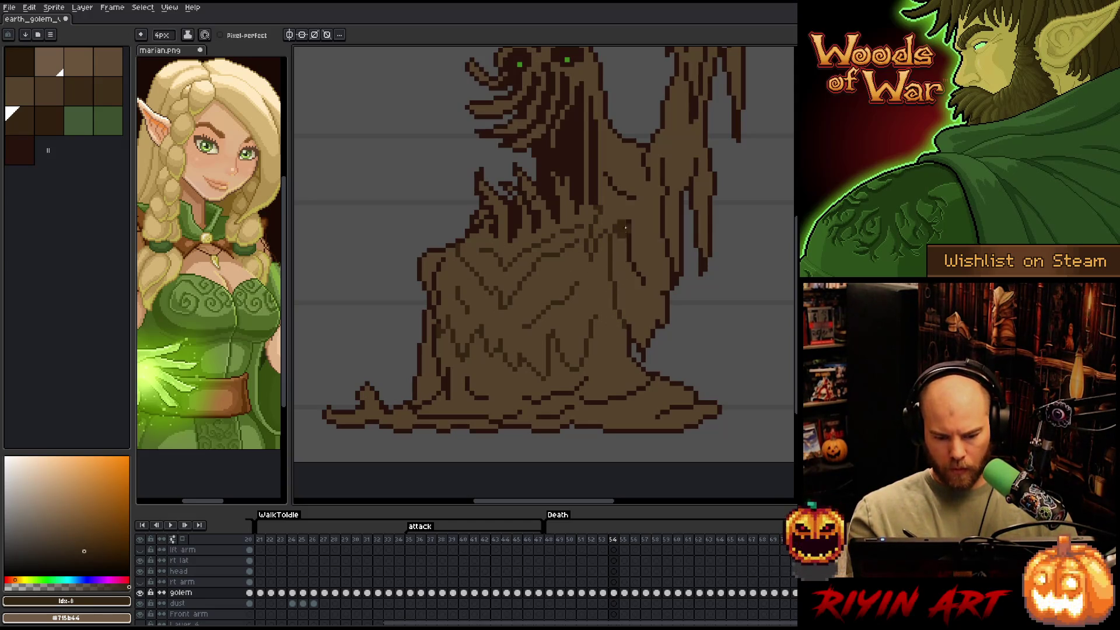
left_click_drag(634, 258, 584, 296)
left_click_drag(568, 252, 571, 282)
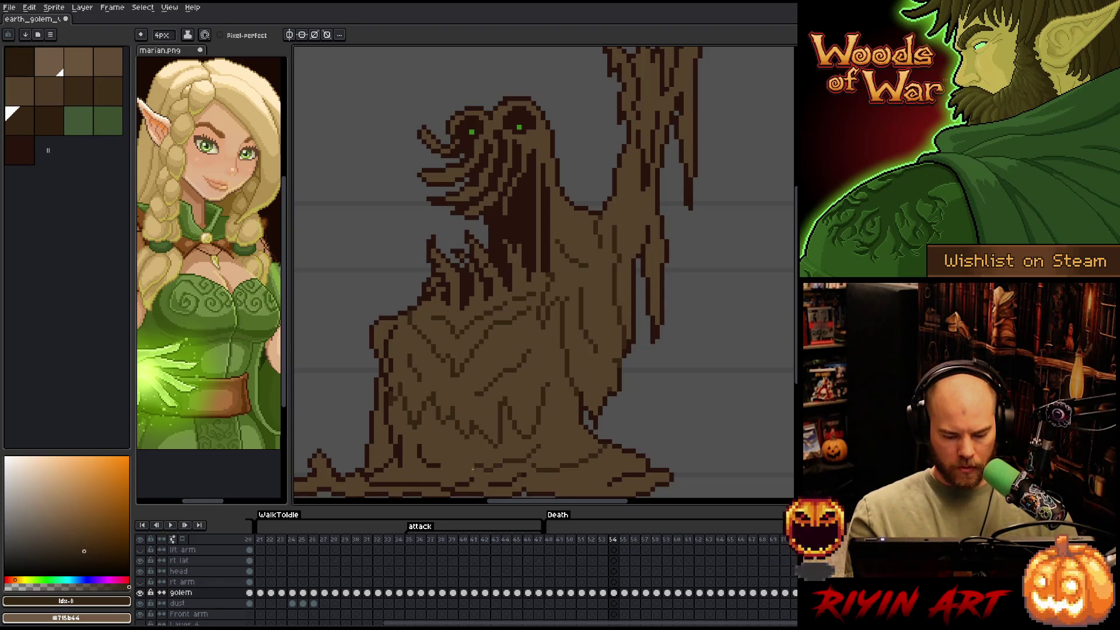
left_click_drag(473, 468, 528, 367)
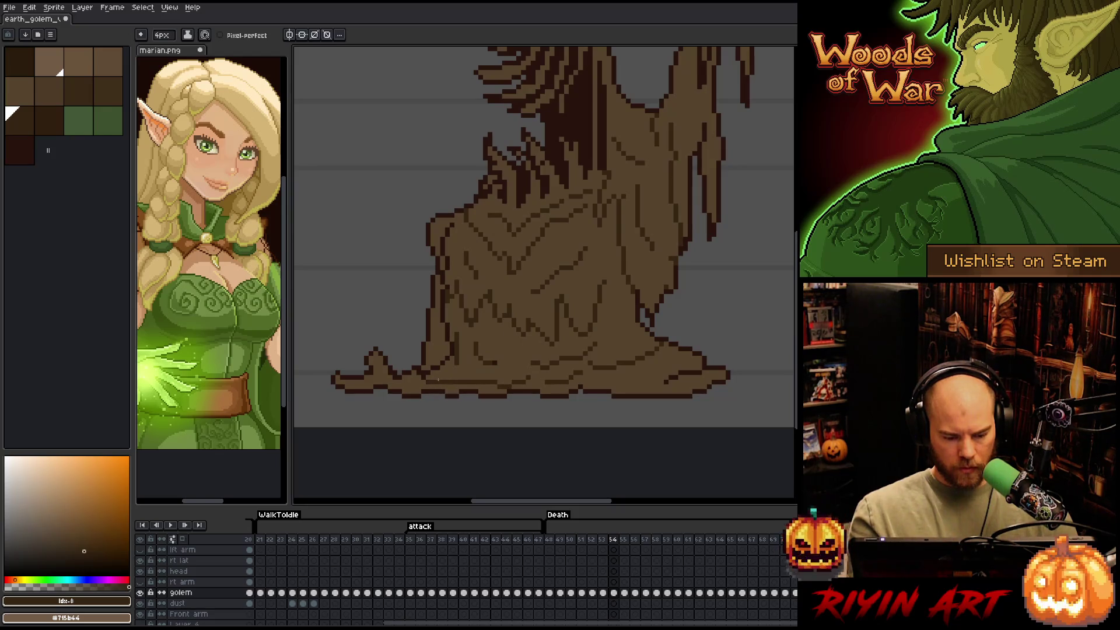
Pick the #352513 brown for recolouring the interior crack lines
key("]")
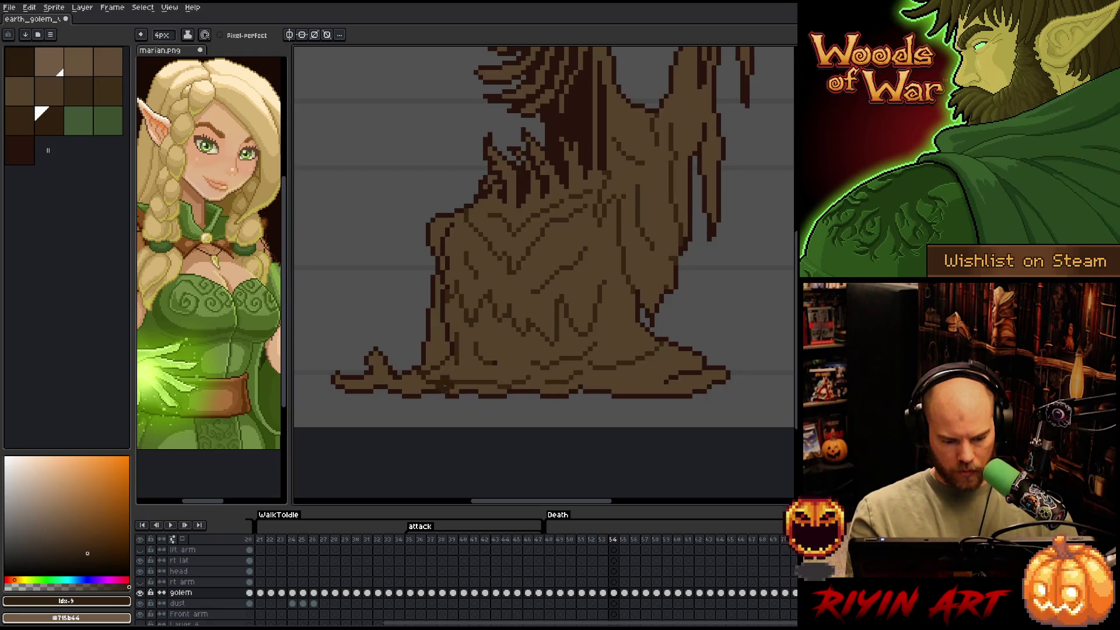
left_click(460, 347, "alt")
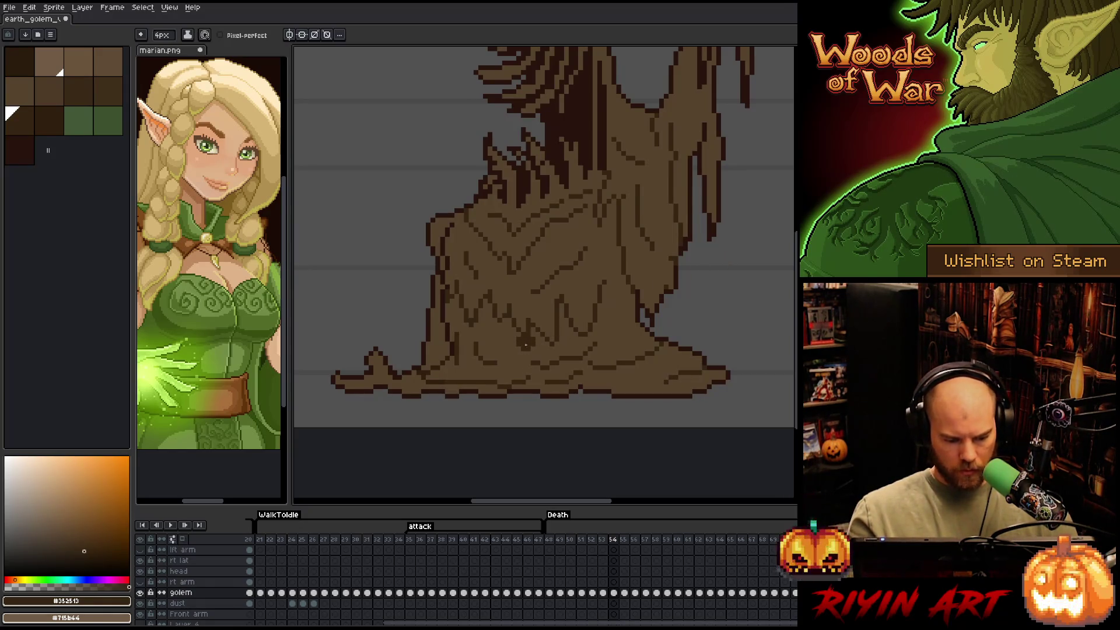
key("space")
mouse_move(573, 339)
left_mouse_down()
mouse_move(509, 372)
mouse_move(508, 387)
left_mouse_up()
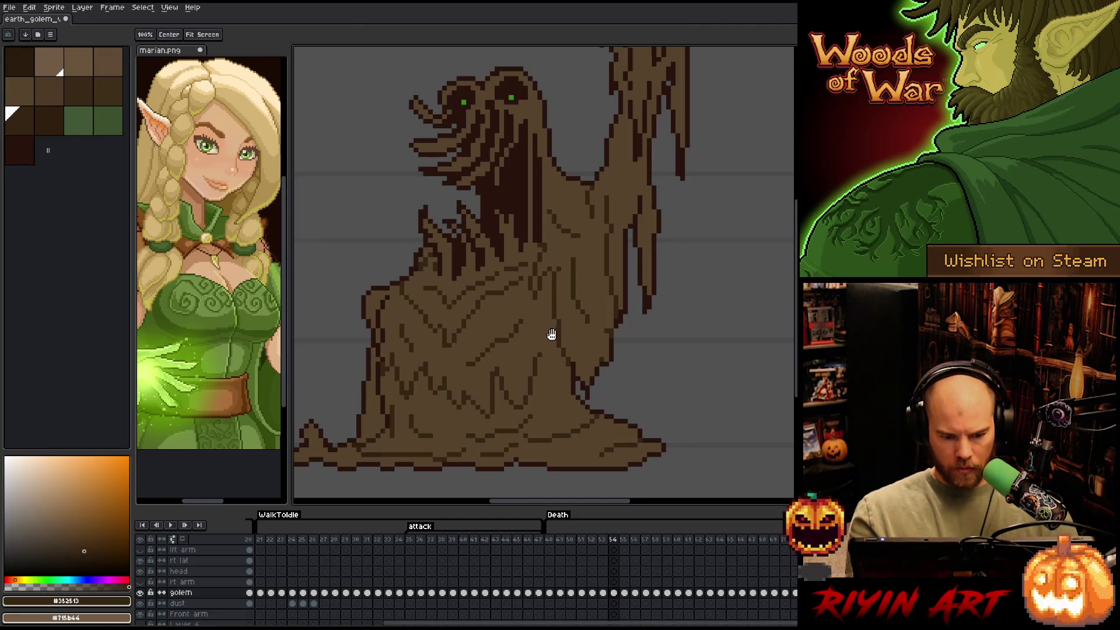
Re-centre the whole golem and return to the 1-pixel pencil
left_click_drag(550, 332, 523, 378)
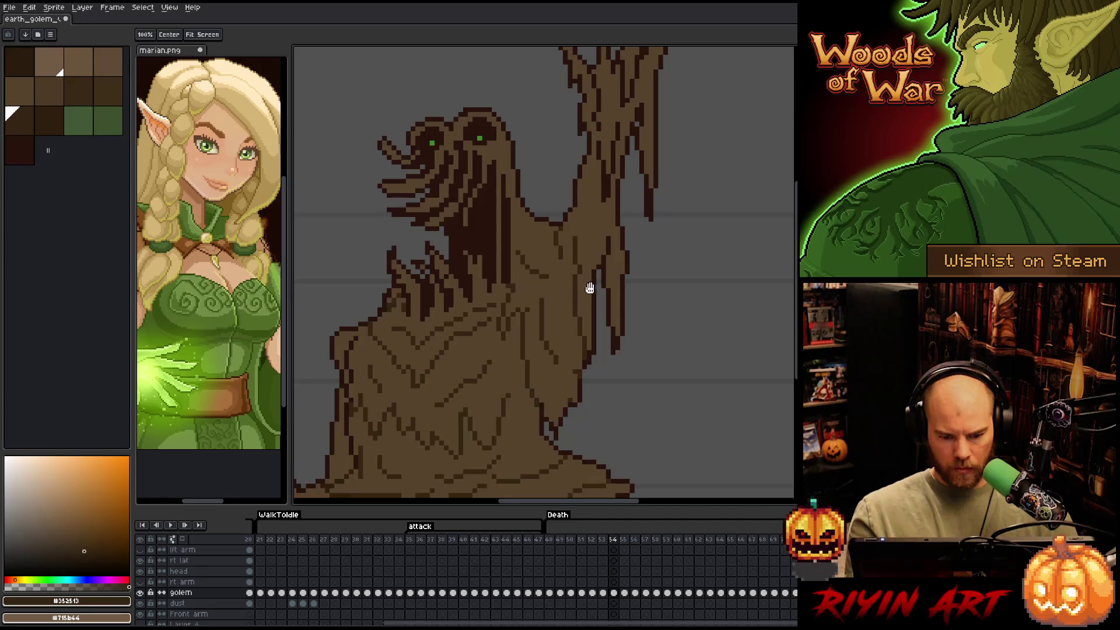
left_click_drag(589, 288, 564, 390)
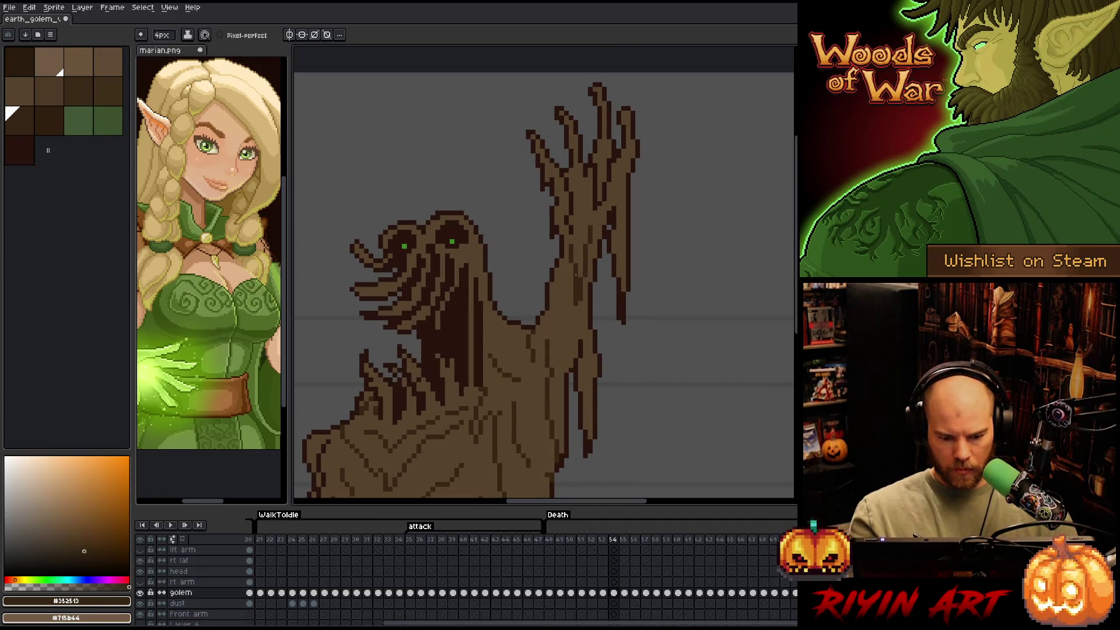
left_click_drag(574, 188, 561, 293)
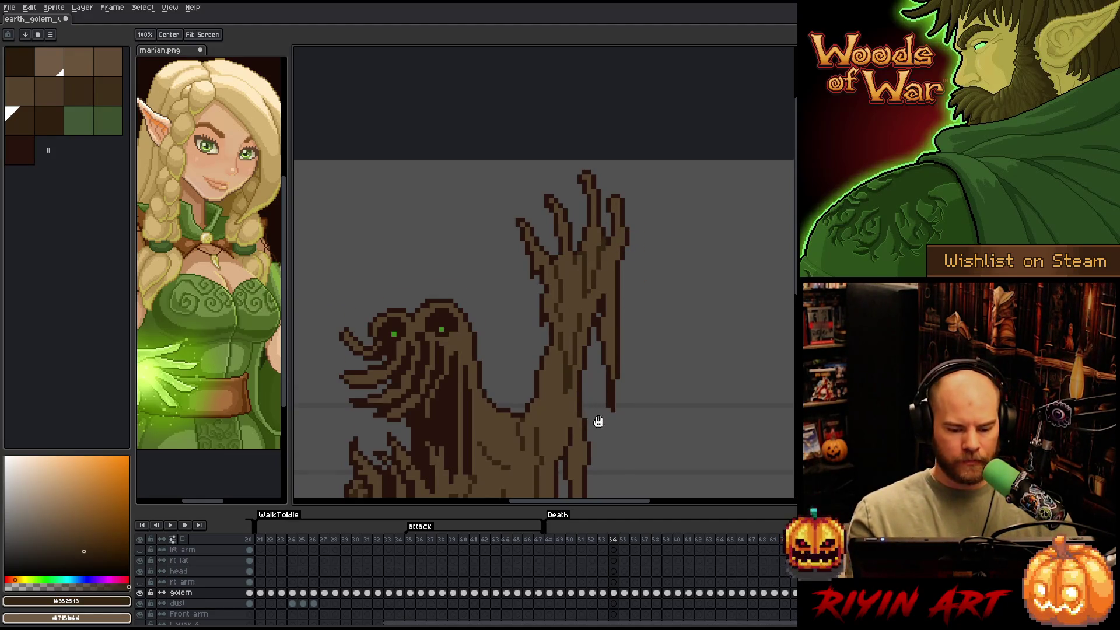
left_click_drag(597, 420, 668, 234)
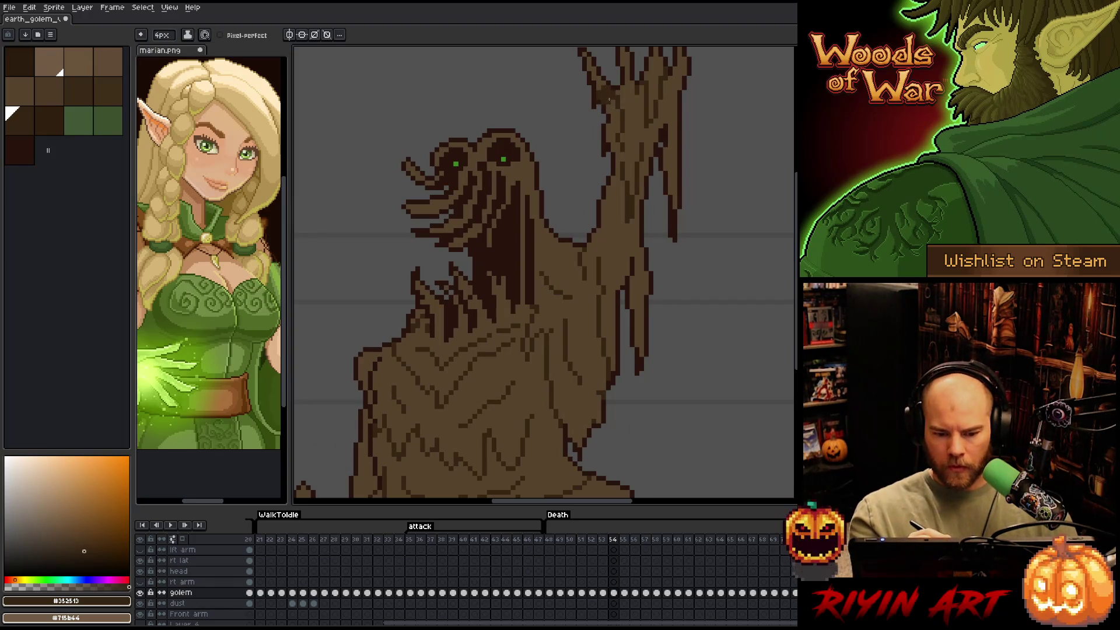
mouse_move(620, 314)
left_mouse_down()
mouse_move(645, 325)
mouse_move(677, 237)
mouse_move(624, 274)
left_mouse_up()
key("b")
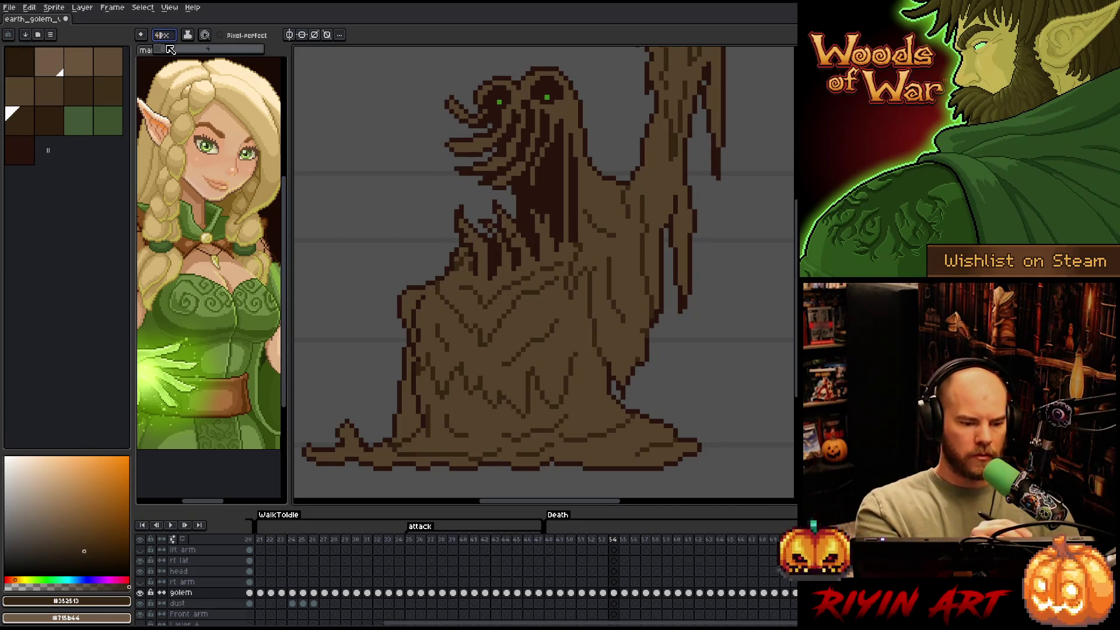
key("v")
key("b")
Sample #57442c and #28130d from the artwork, save the file, and return to frame 53
left_click(513, 236, "alt")
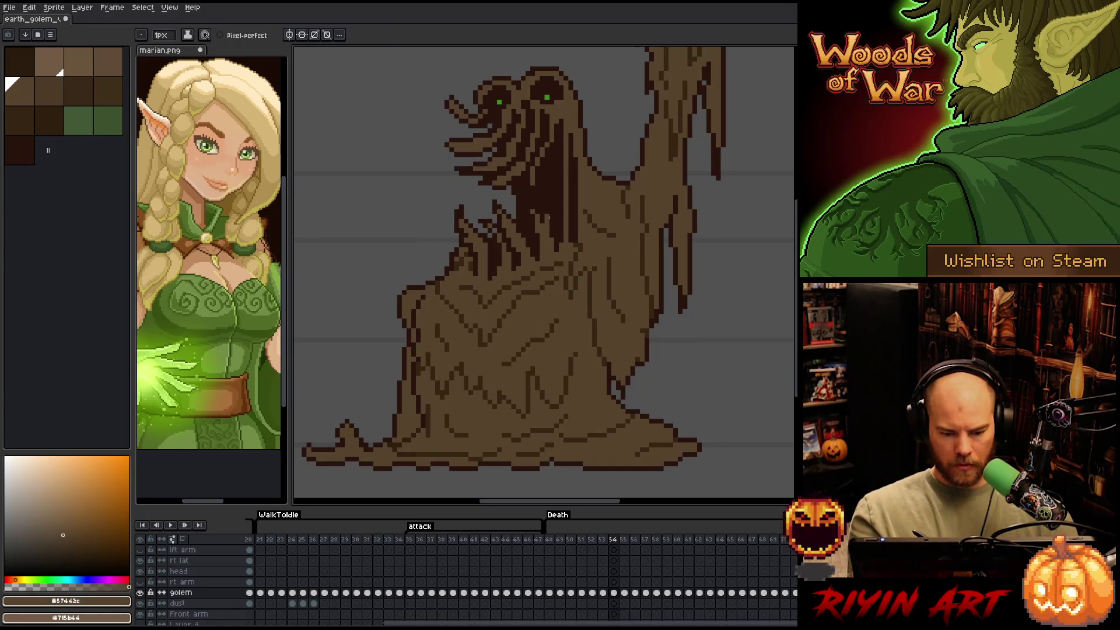
left_click(551, 207, "alt")
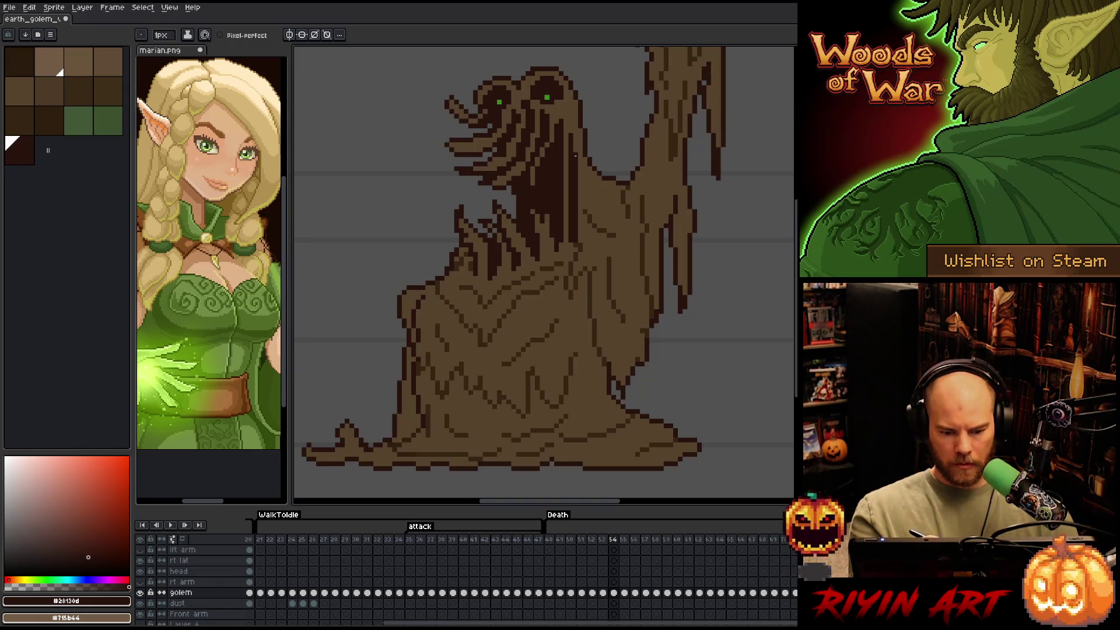
key("ctrl+s")
key("comma")
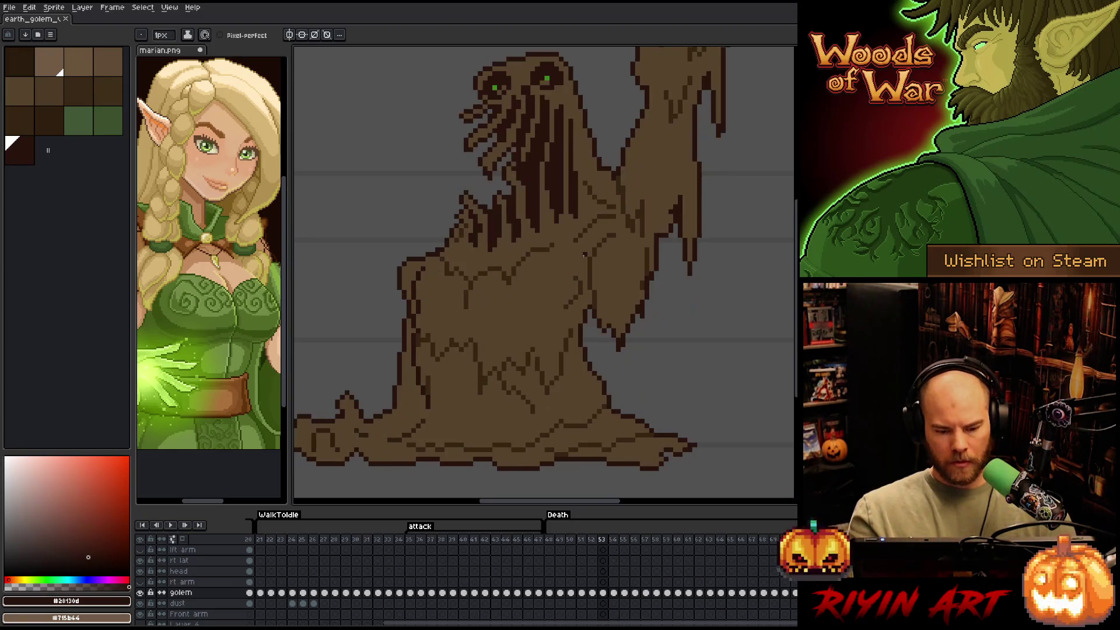
On frame 55, select the #28130d outline pixels and set a 4px brush with body brown
key("period")
key("period")
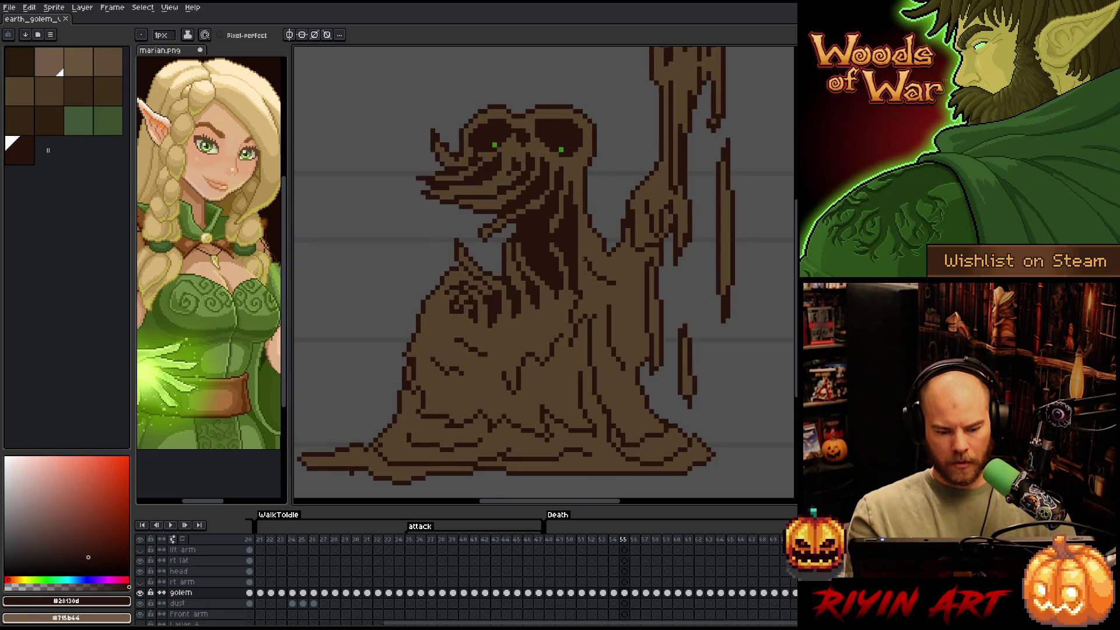
key("comma")
key("period")
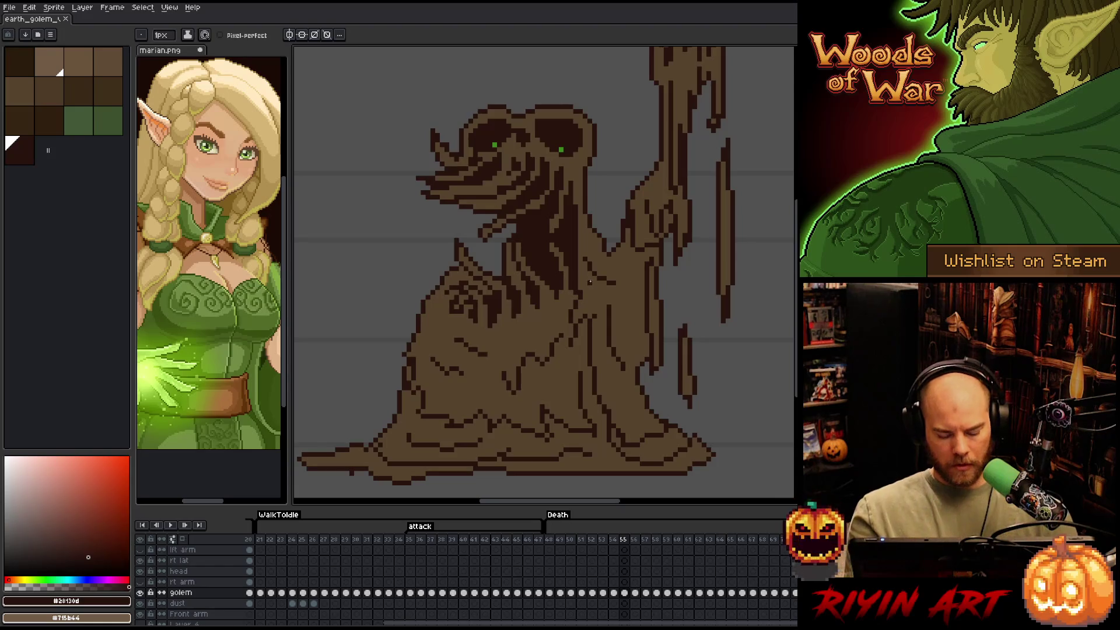
key("shift+c")
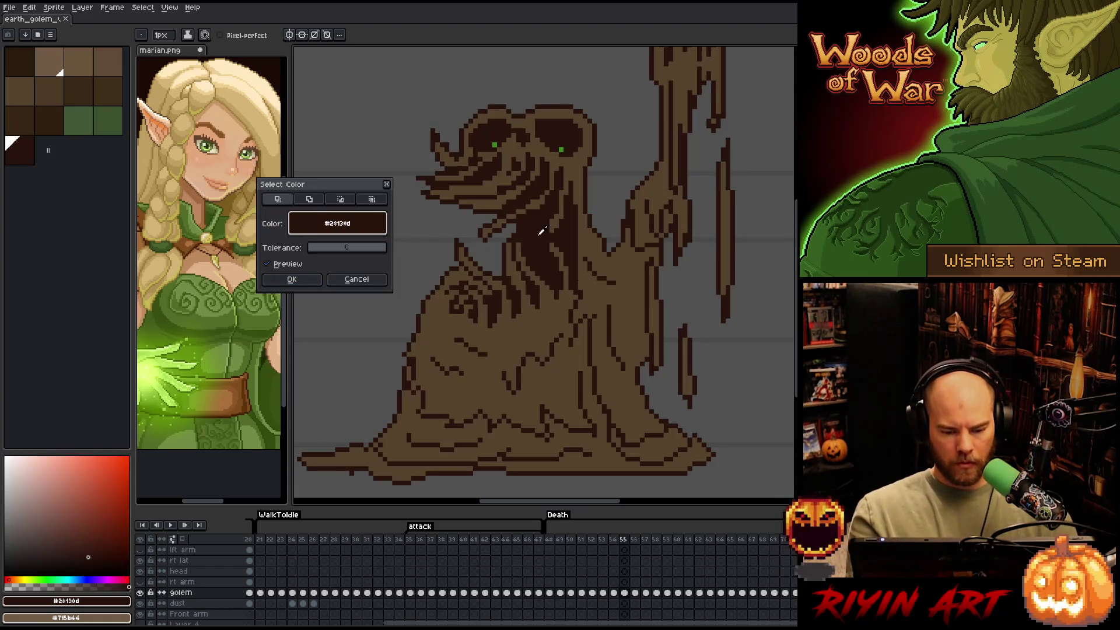
left_click(292, 279)
left_click(26, 125)
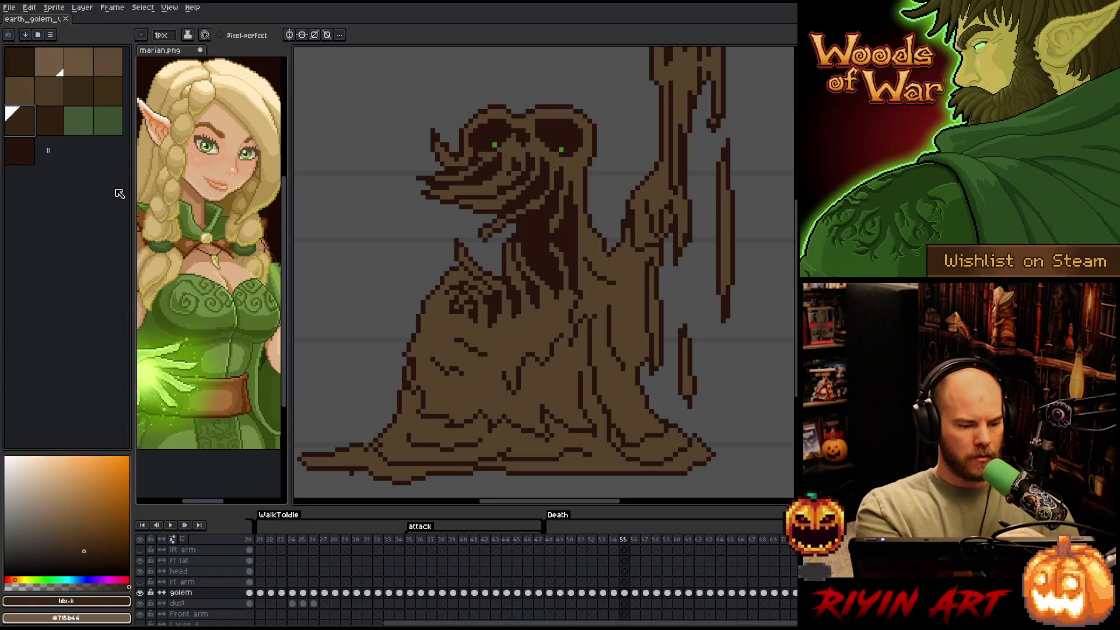
left_click(163, 35)
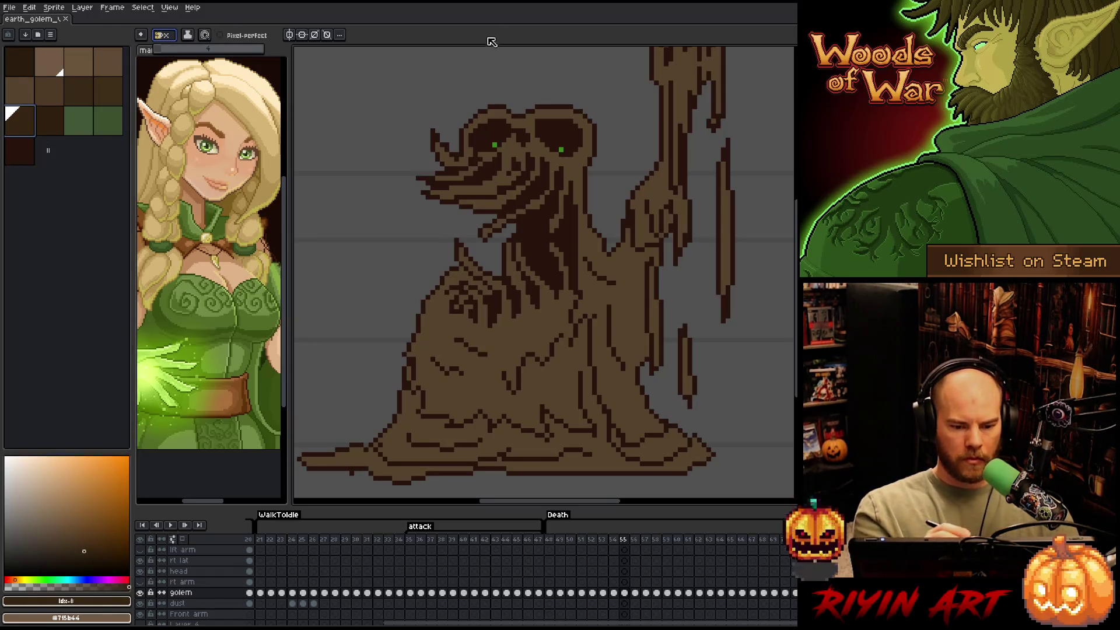
type("4")
key("Return")
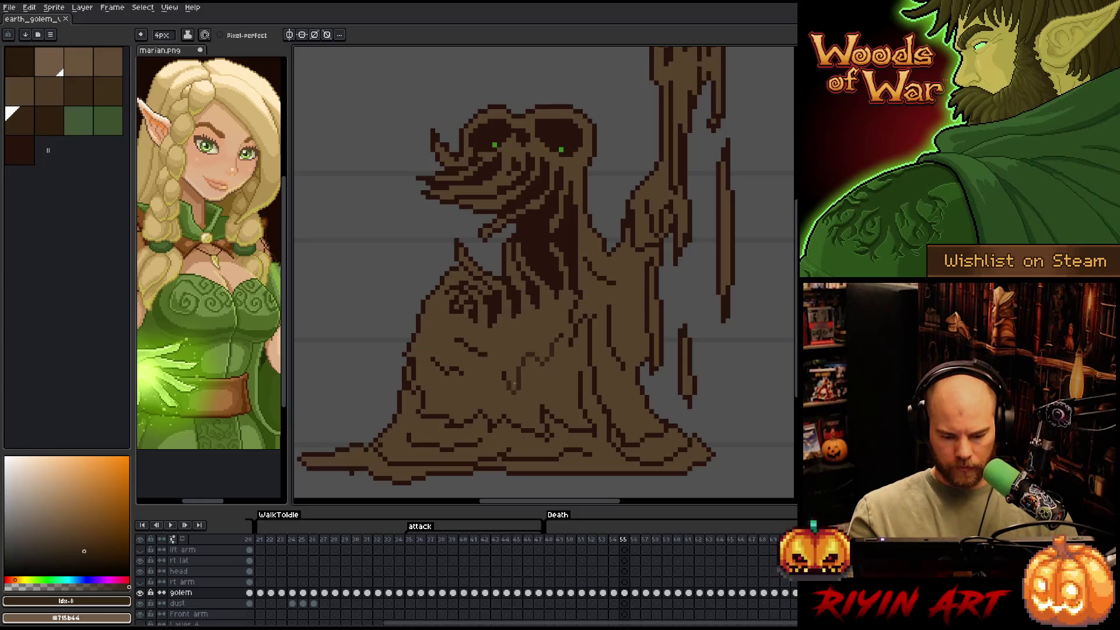
right_click(539, 284)
key("Escape")
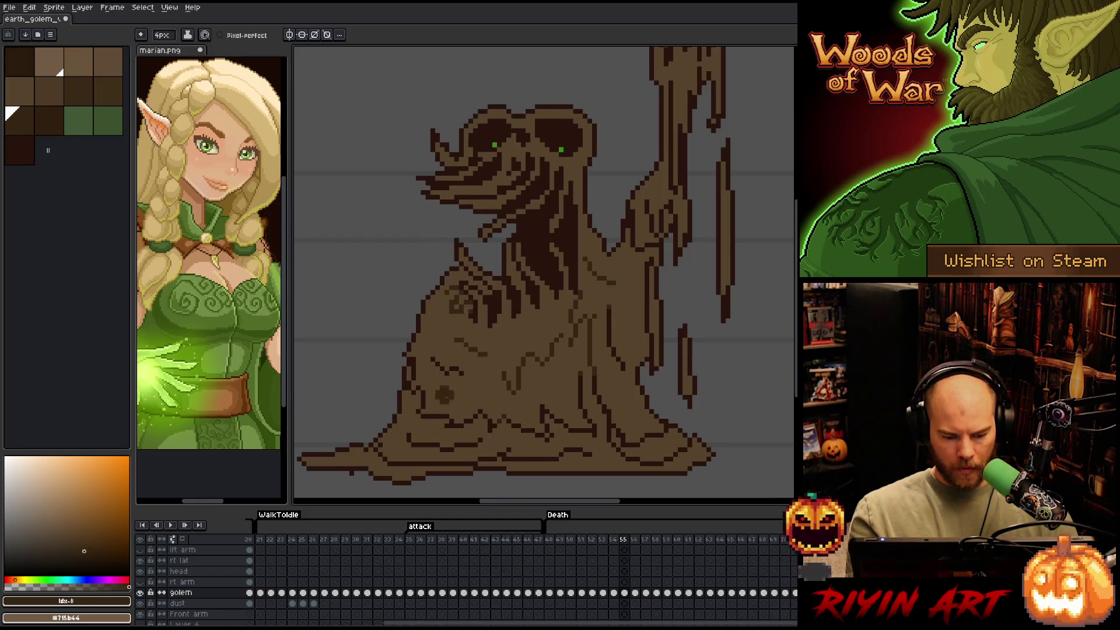
Inspect the collapsing golem up to the raised hand and sample #352513 from the artwork
left_click_drag(465, 307, 512, 259)
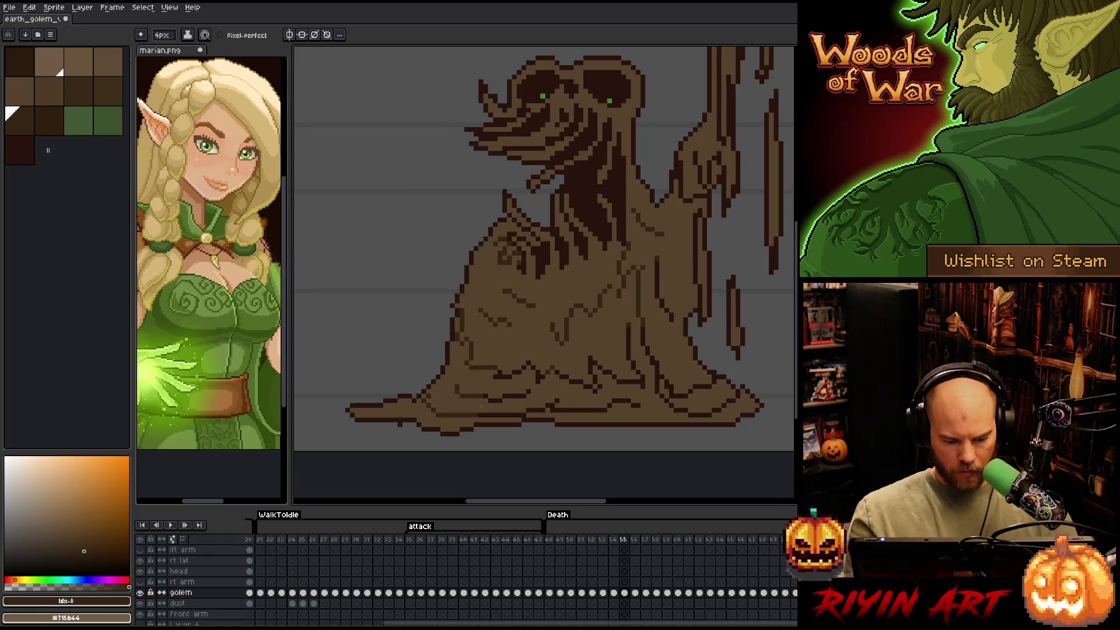
key("b")
key("e")
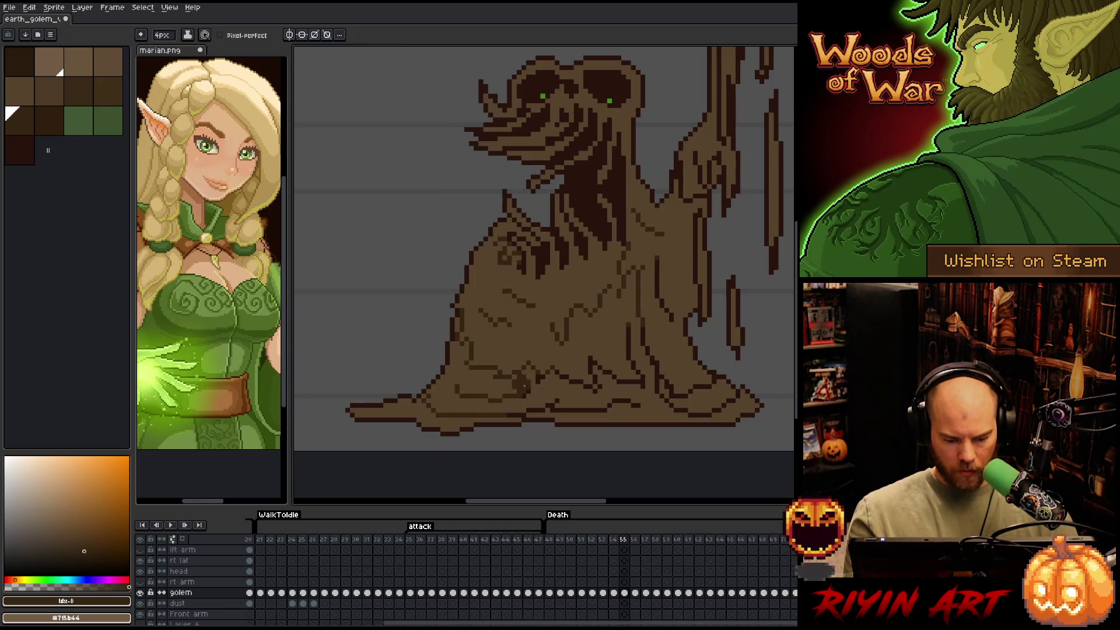
left_click_drag(569, 349, 500, 343)
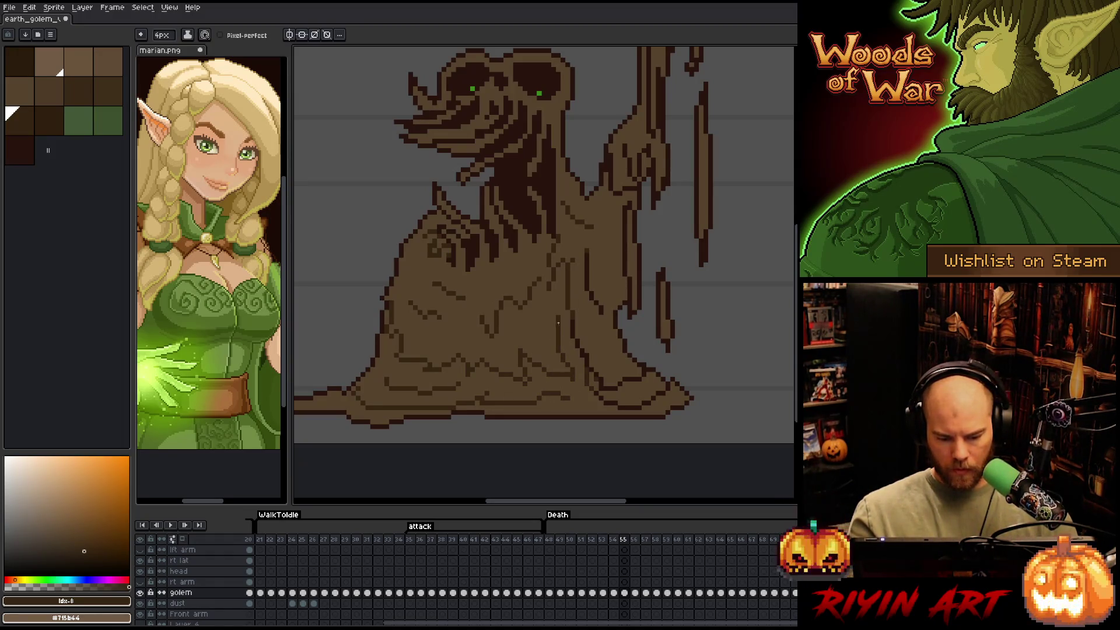
left_click_drag(559, 322, 503, 324)
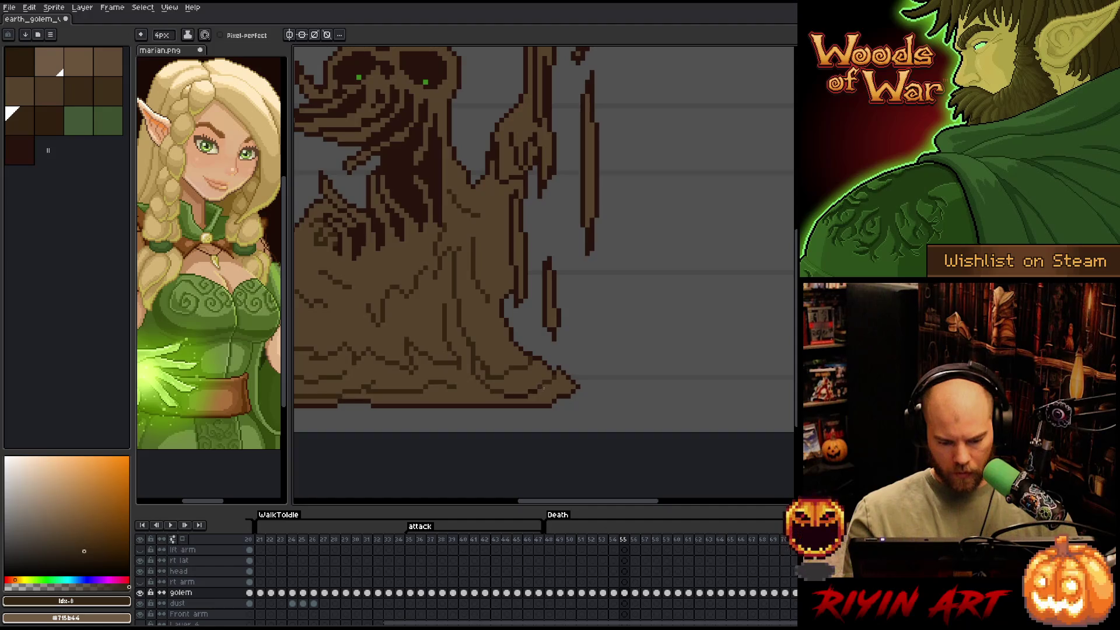
left_click_drag(582, 353, 607, 437)
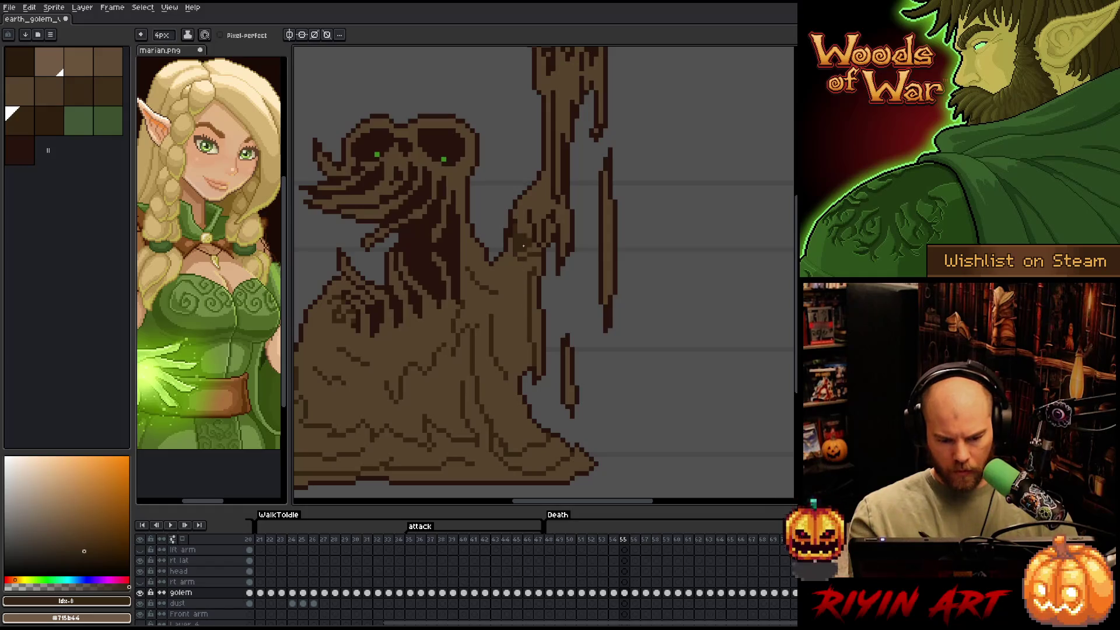
left_click_drag(516, 290, 482, 362)
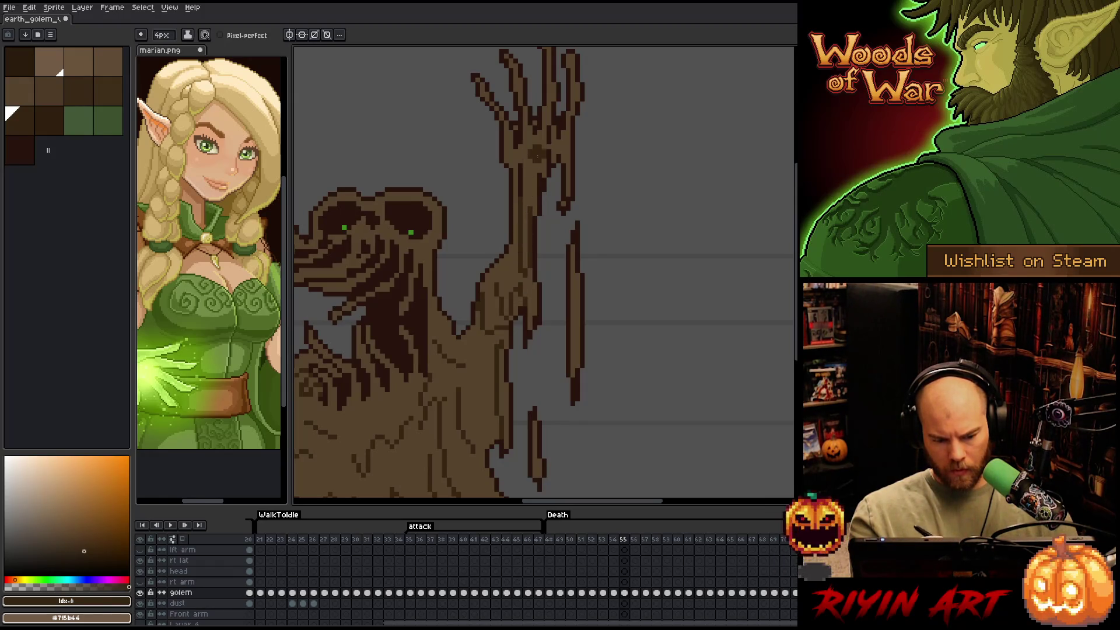
left_click_drag(534, 191, 481, 278)
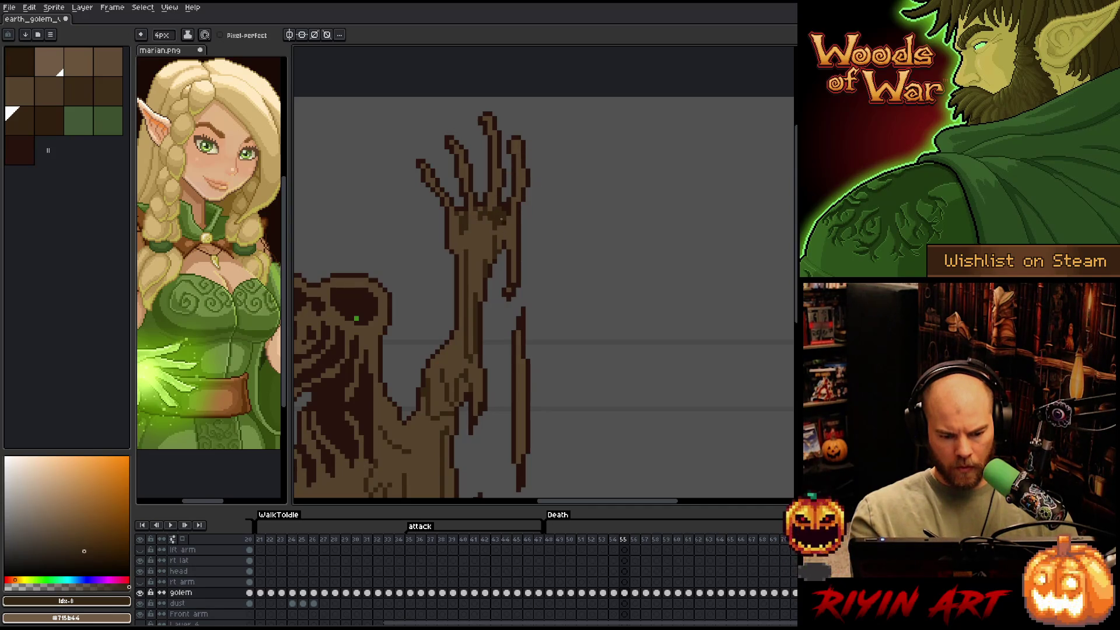
left_click_drag(520, 180, 540, 151)
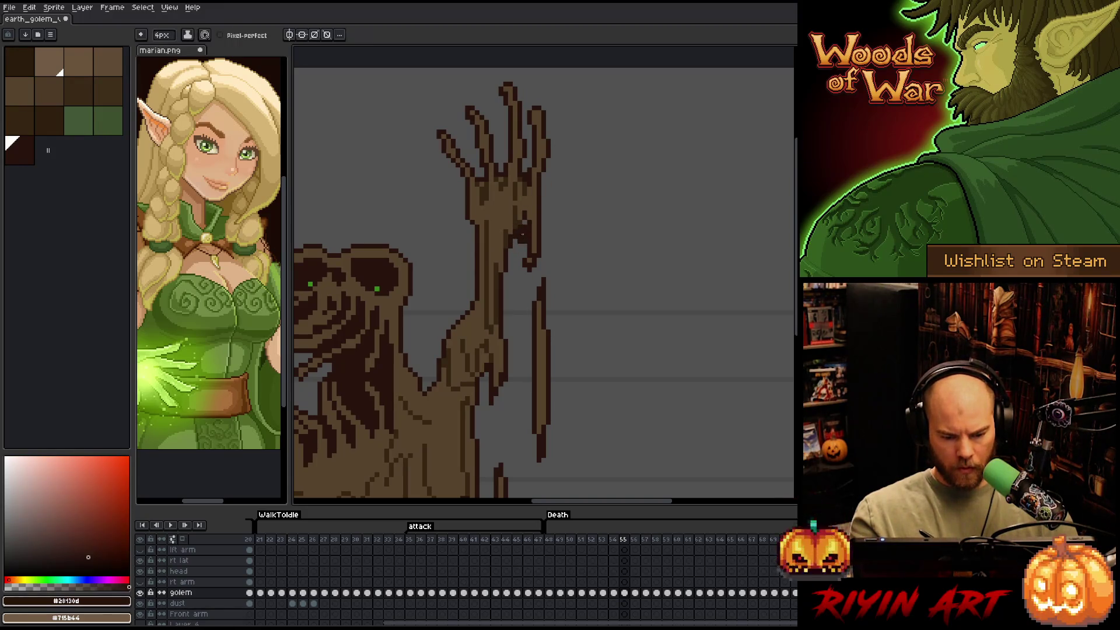
left_click(521, 206, "alt")
left_click_drag(560, 231, 702, 111)
left_click_drag(654, 188, 688, 155)
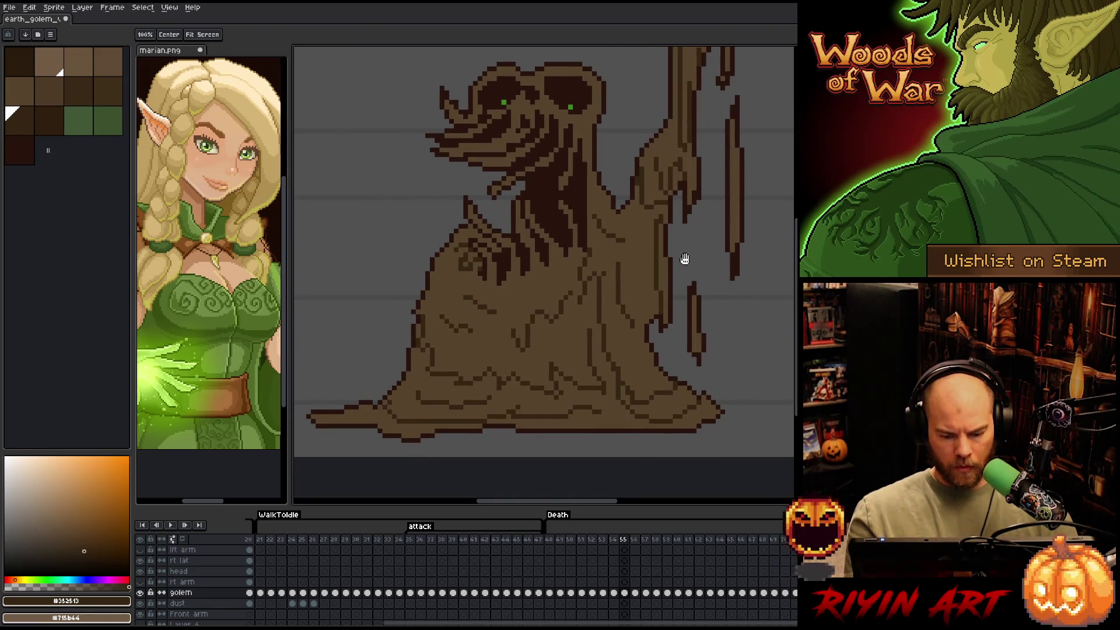
On frame 56, select the #28130d outline pixels and lighten the lower-right fold to #352513
key("period")
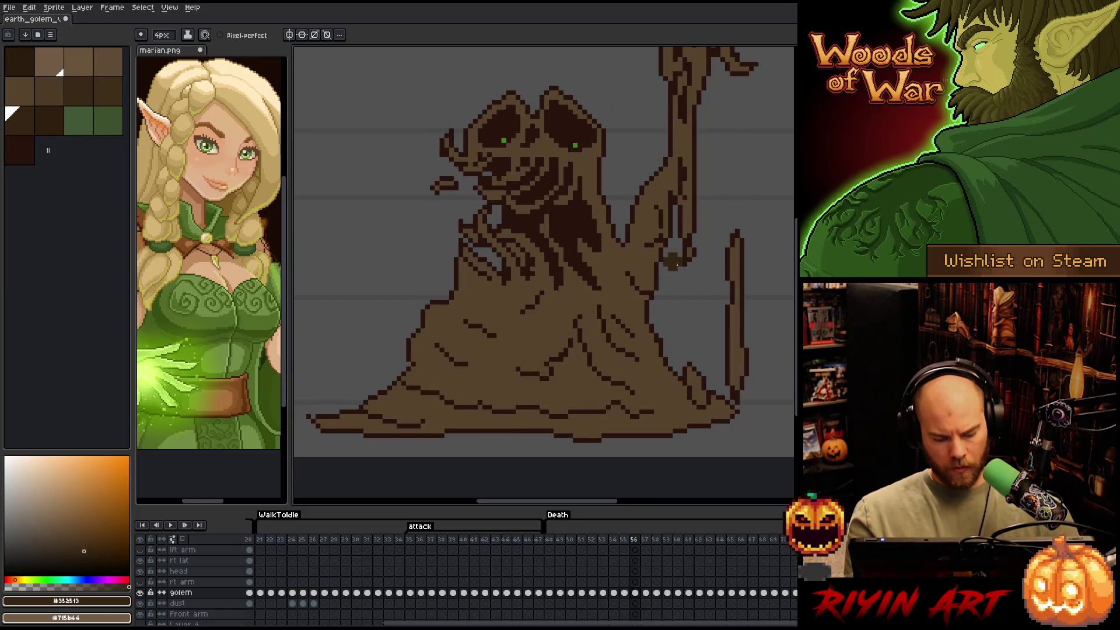
key("ctrl+shift+c")
left_click(546, 134)
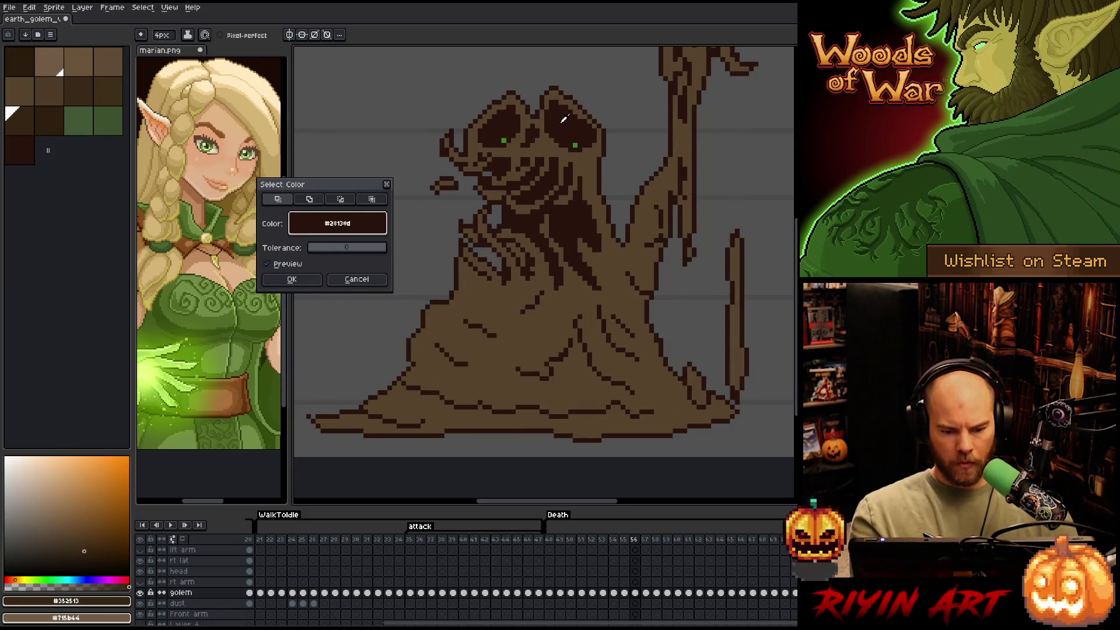
left_click(294, 282)
right_click(514, 251)
key("Escape")
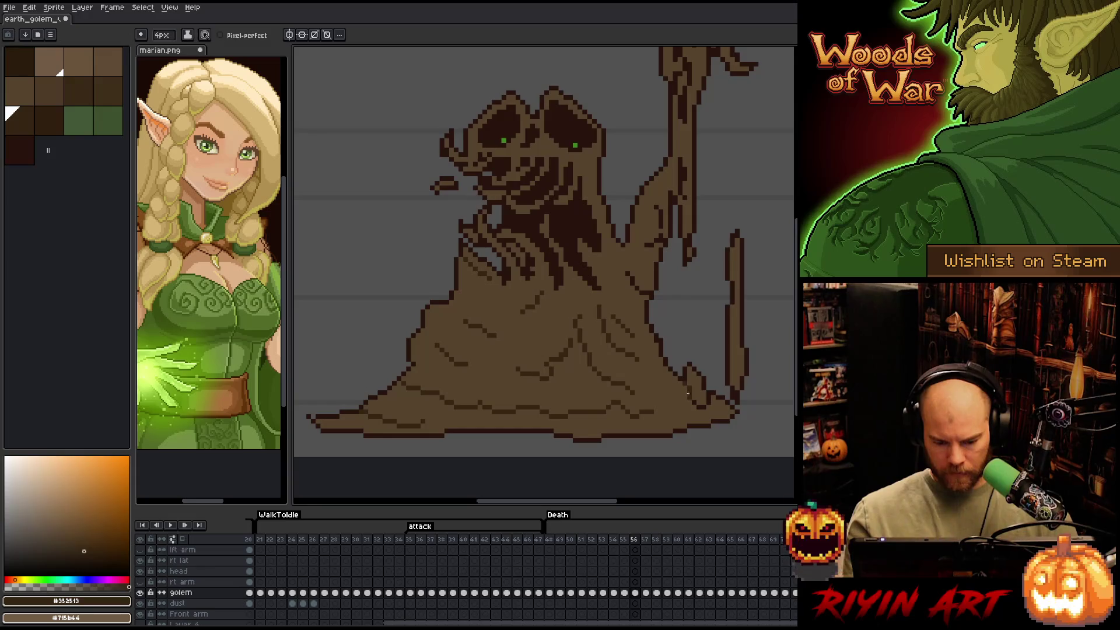
left_click_drag(695, 391, 702, 410)
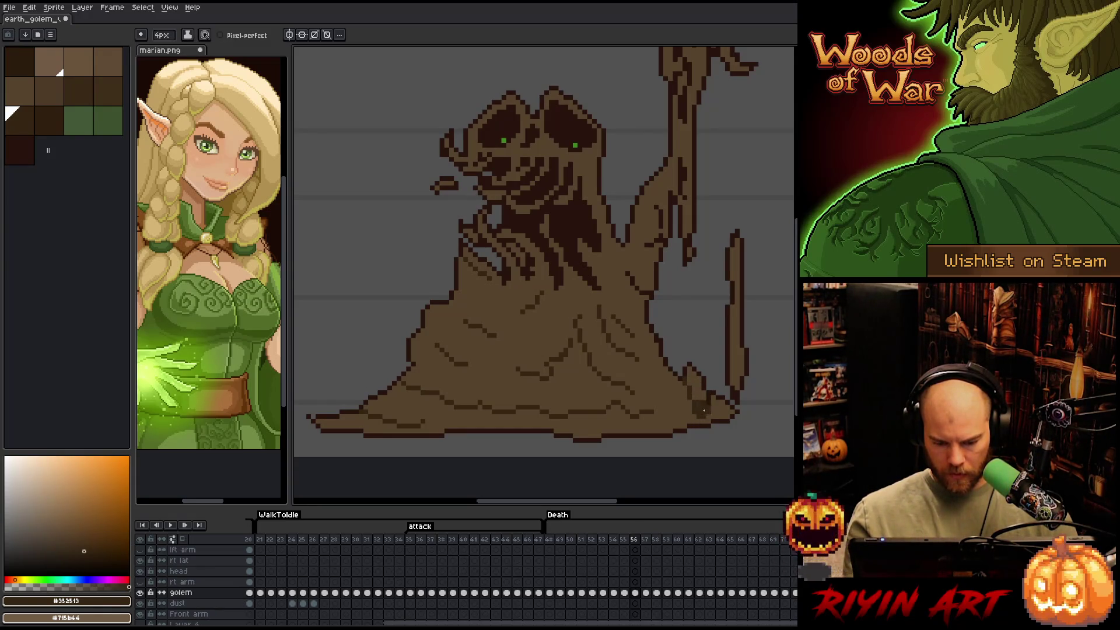
Pan up to the golem's raised hand and compare it with the neighbouring frame
mouse_move(763, 266)
left_mouse_down()
mouse_move(642, 425)
mouse_move(580, 366)
left_mouse_up()
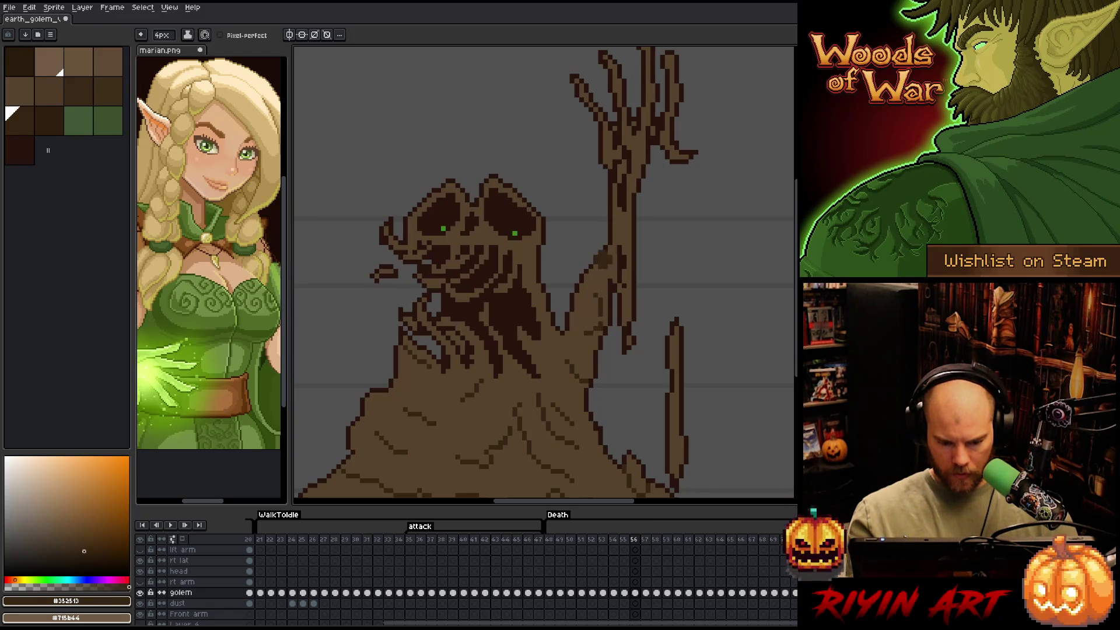
key("space")
left_click_drag(628, 201, 621, 277)
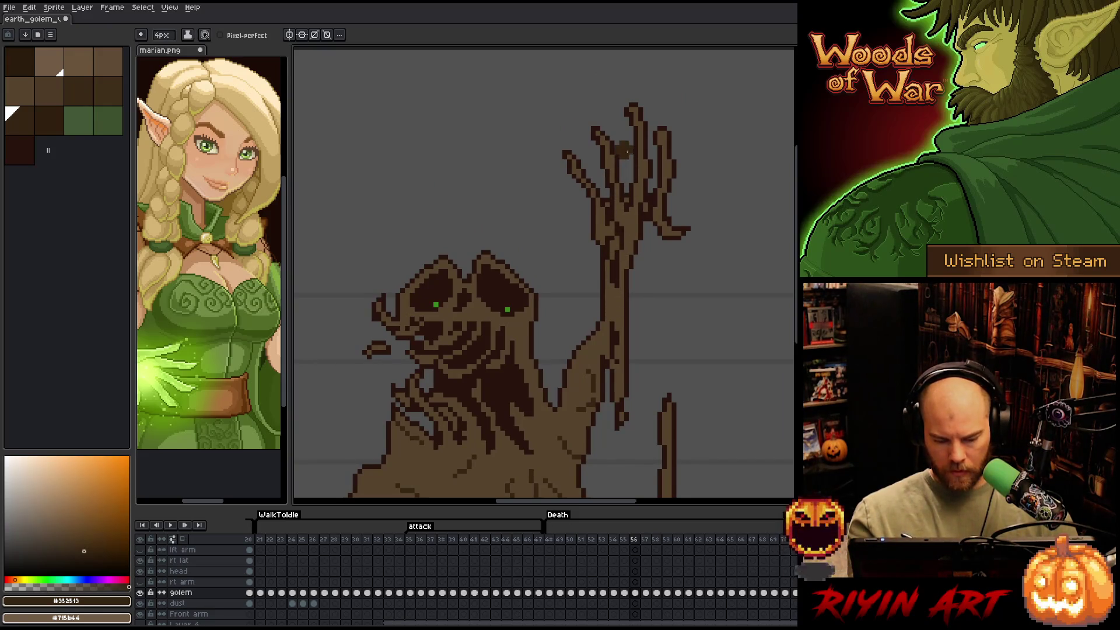
key("Left")
key("Right")
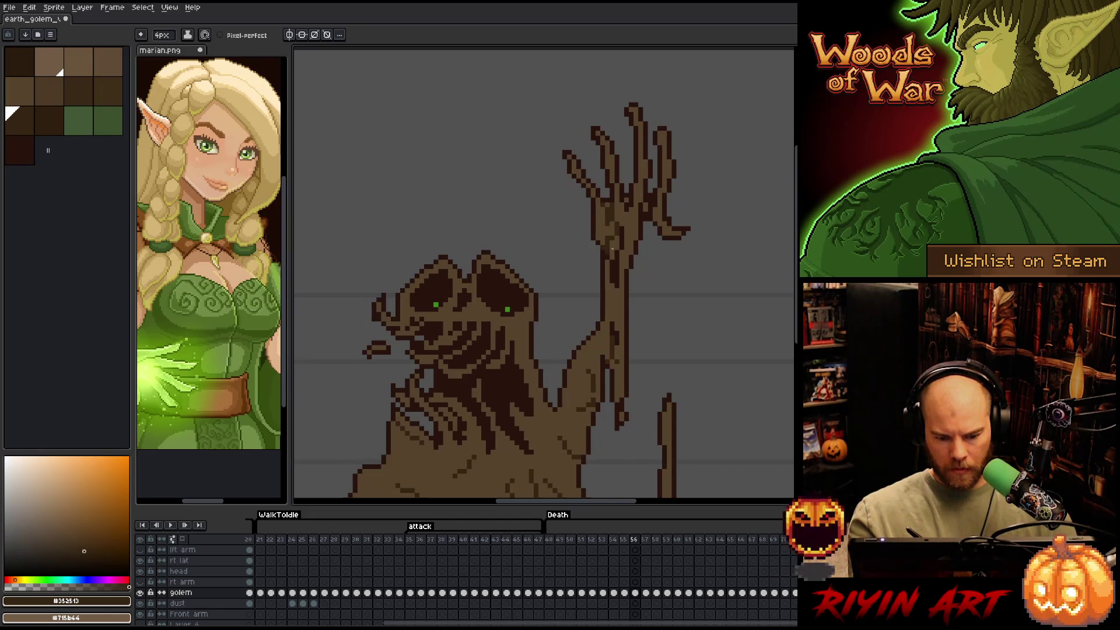
left_click(162, 35)
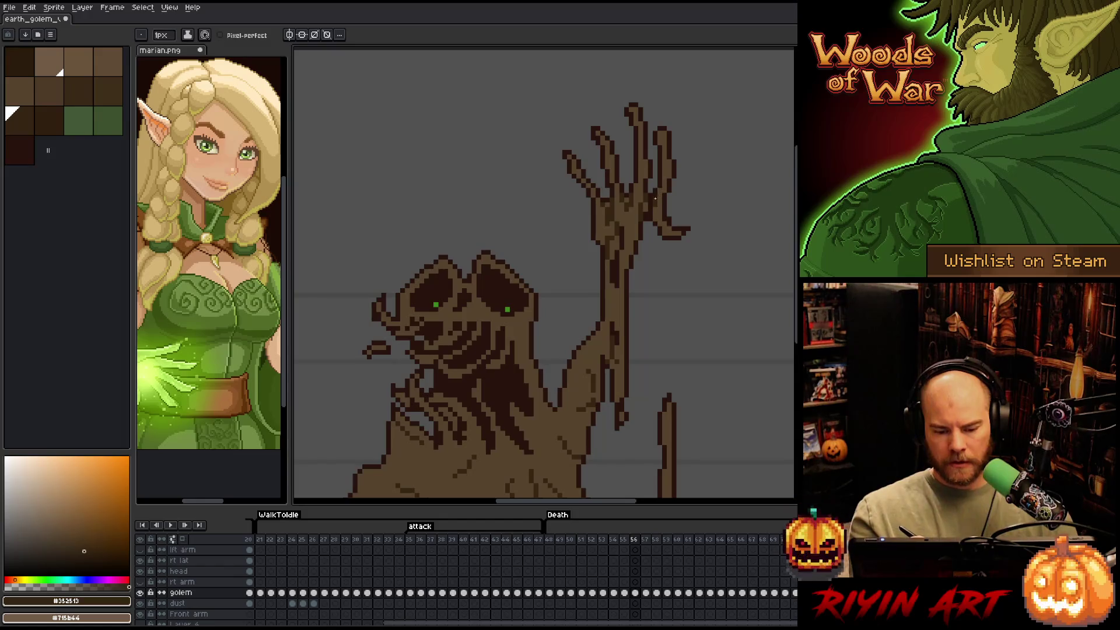
Reframe the whole golem with the pencil ready, then advance to frame 57
mouse_move(702, 138)
left_mouse_down()
mouse_move(703, 158)
mouse_move(738, 123)
left_mouse_up()
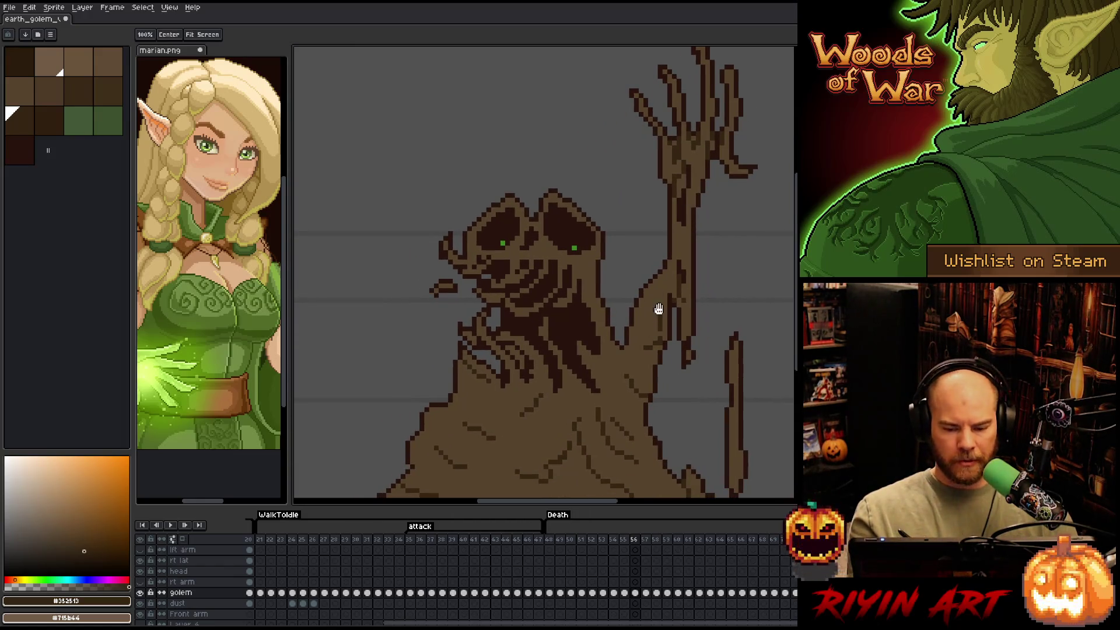
key("space")
left_click_drag(686, 306, 708, 193)
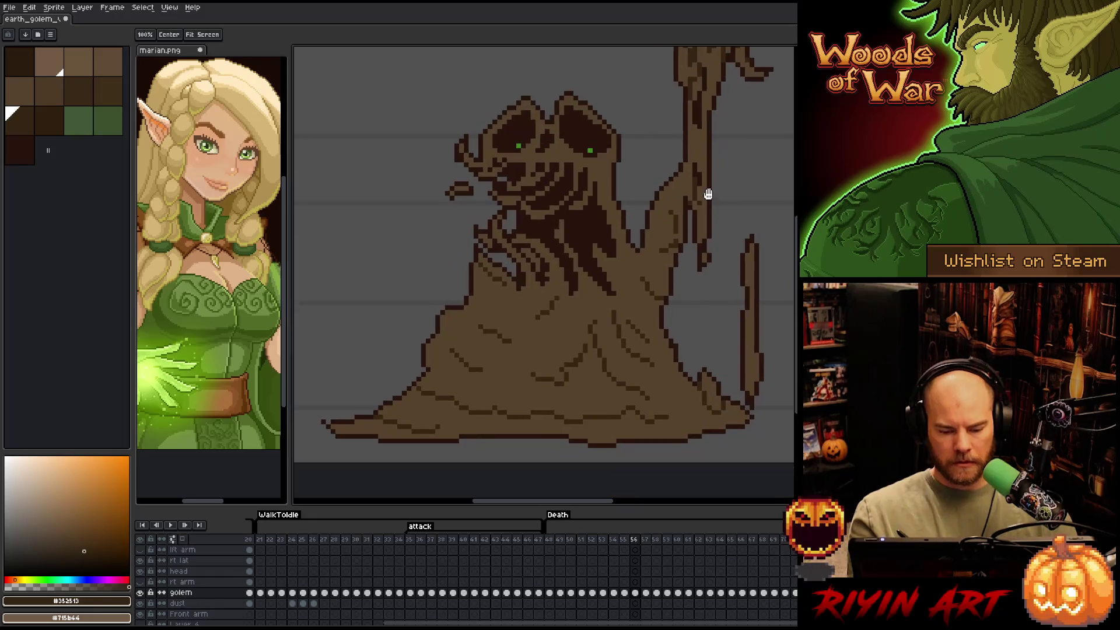
left_click_drag(721, 183, 693, 222)
key("b")
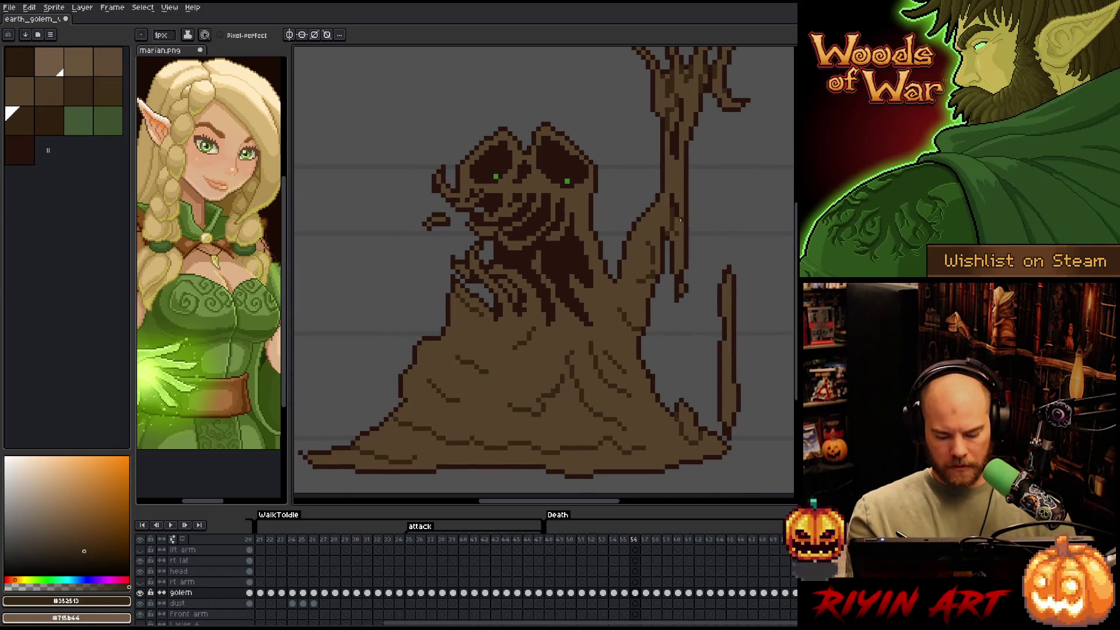
key("period")
On frame 57, select all #28130d dark outline pixels and pan toward the golem's head
key("shift+c")
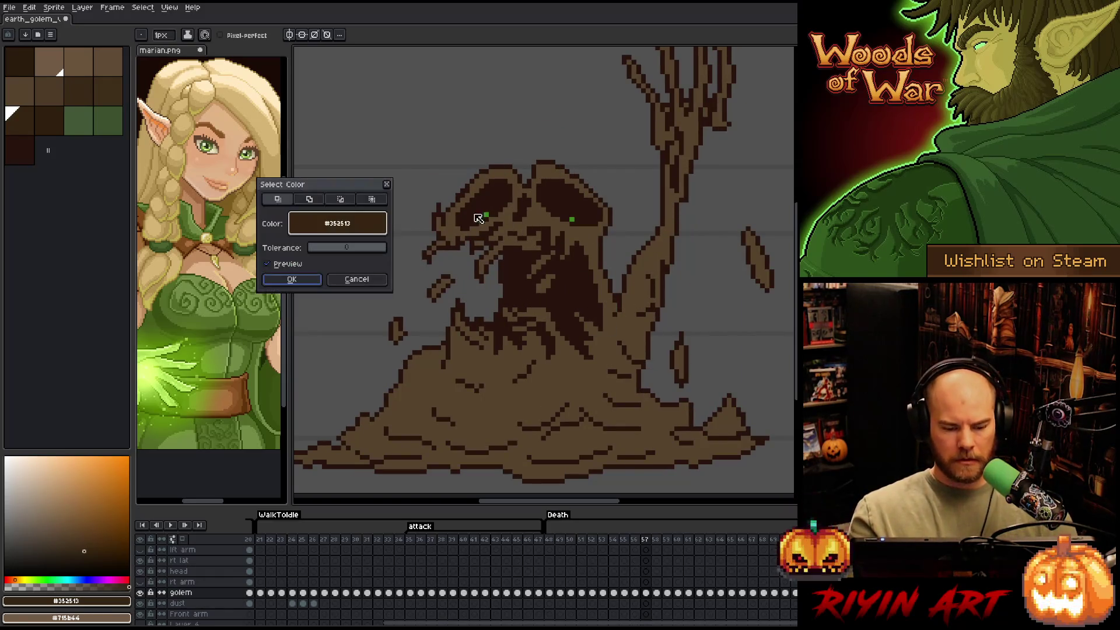
left_click(535, 185)
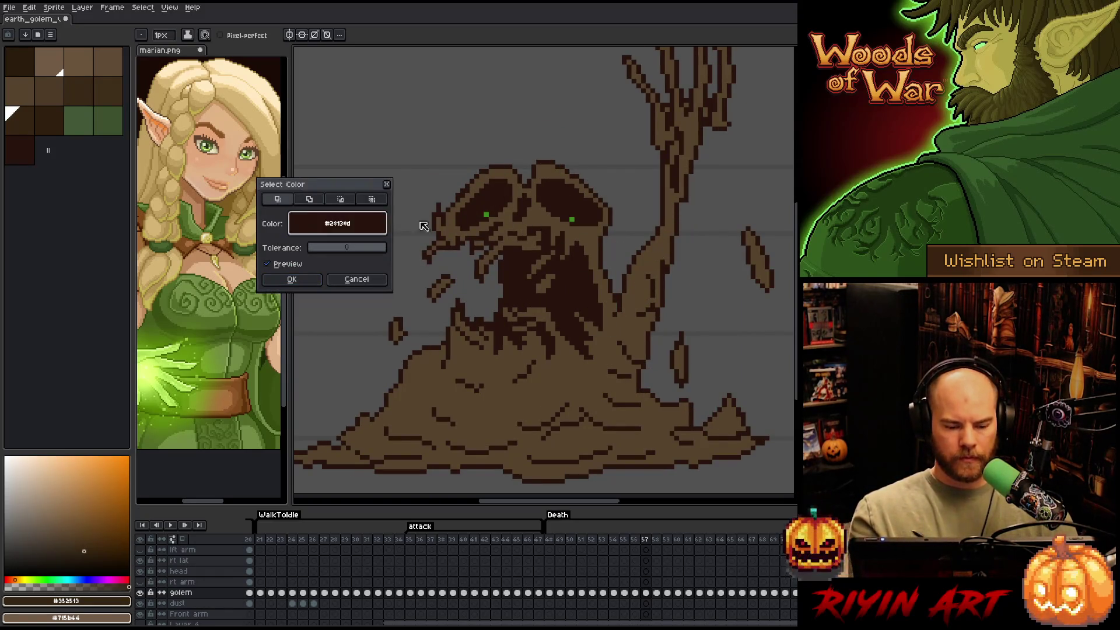
left_click(292, 279)
scroll(540, 309, "down", 2)
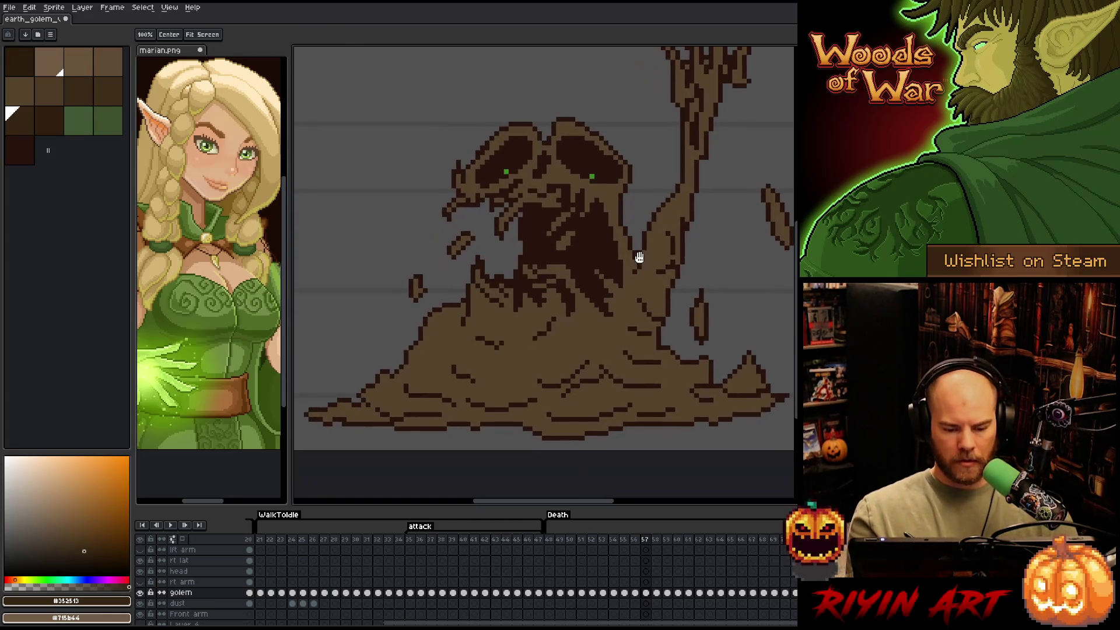
left_click(161, 35)
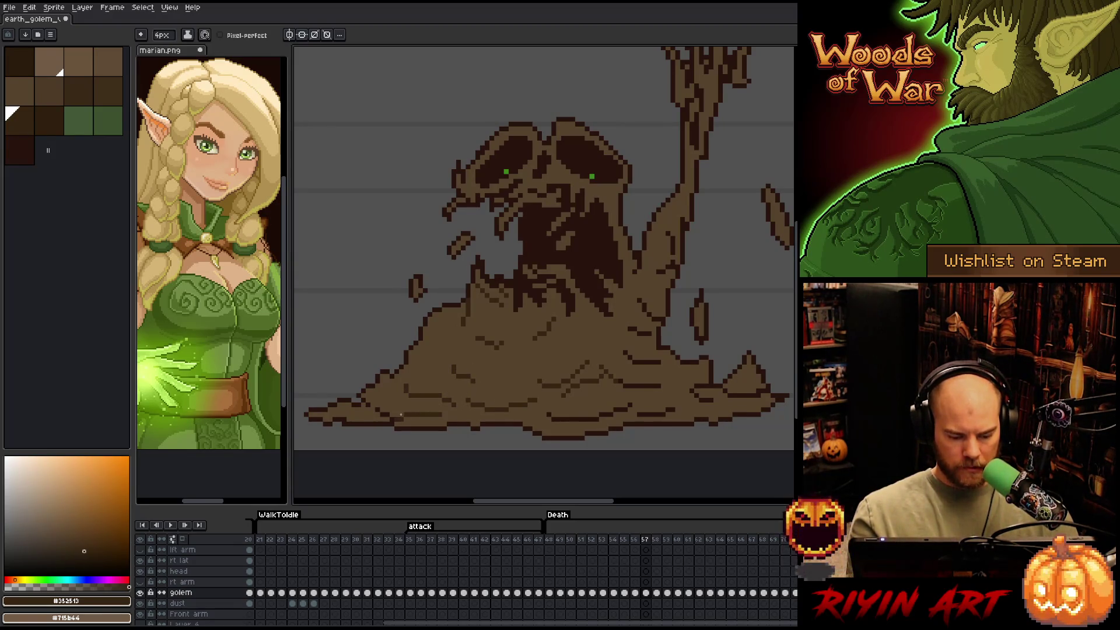
left_click_drag(380, 406, 367, 392)
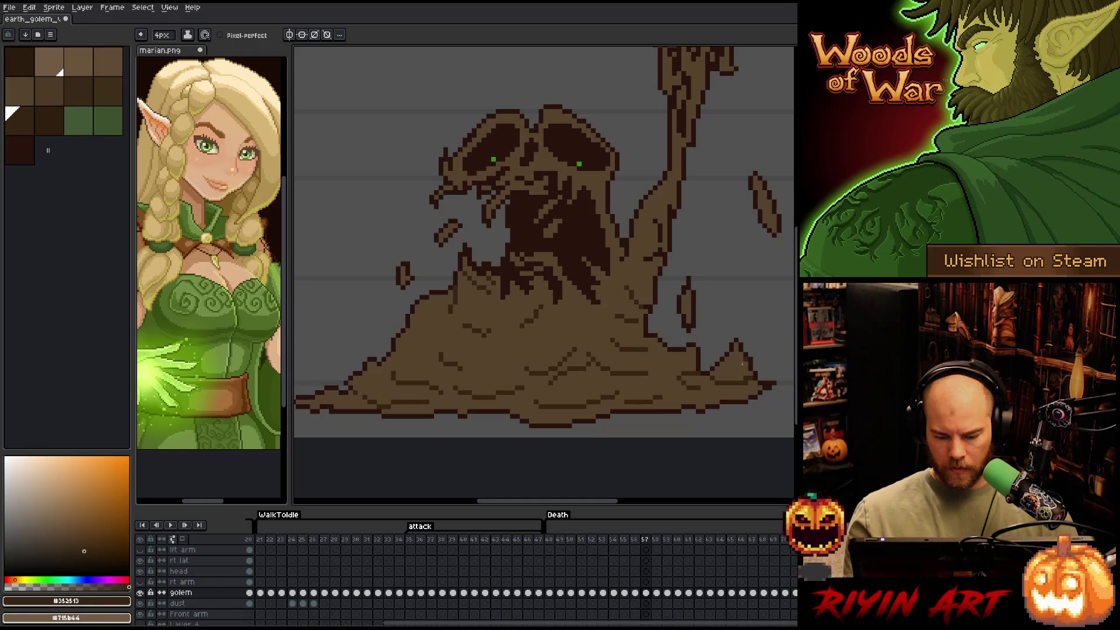
left_click_drag(741, 364, 677, 439)
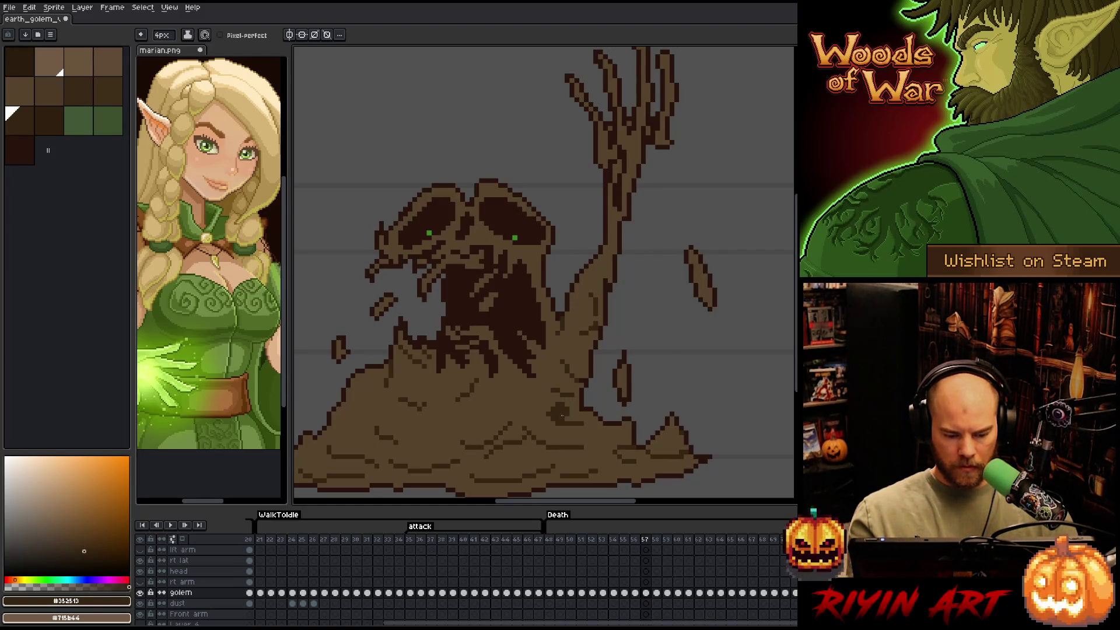
scroll(562, 416, "up", 5)
Paint 1px dark brown detail on the golem's wrist, comparing against frame 56
key("comma")
key("period")
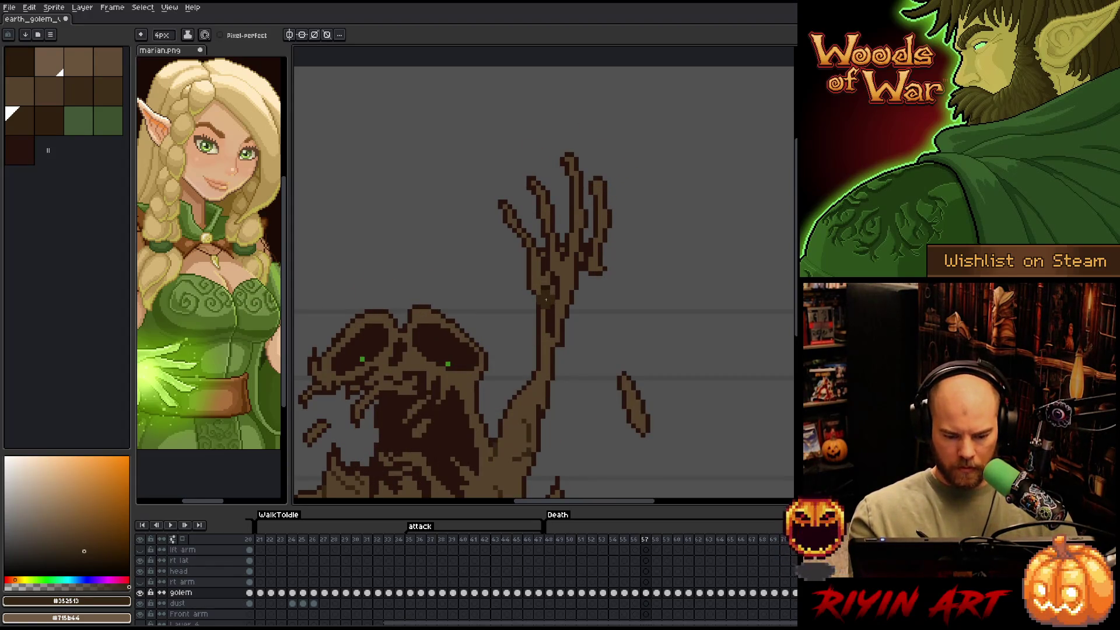
key("minus")
key("minus")
key("minus")
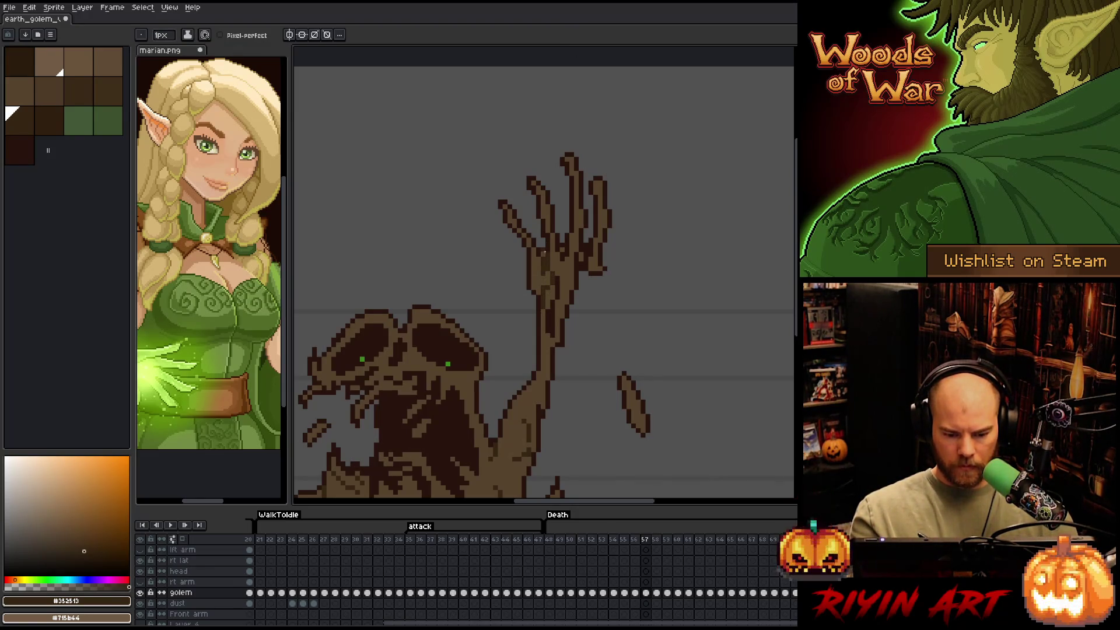
left_click_drag(541, 251, 547, 274)
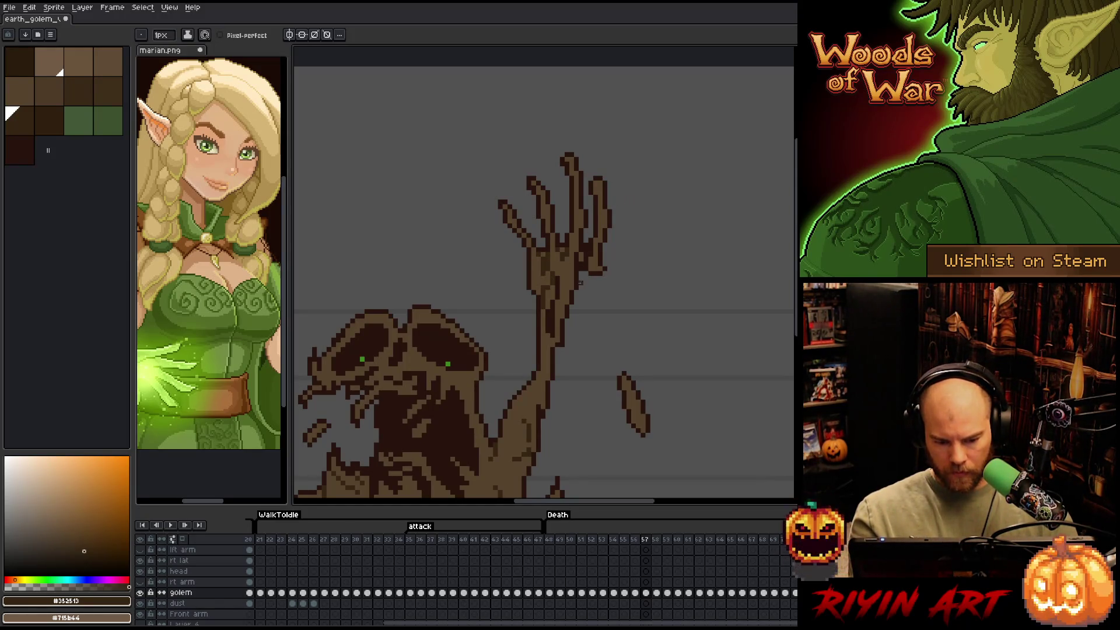
key("Left")
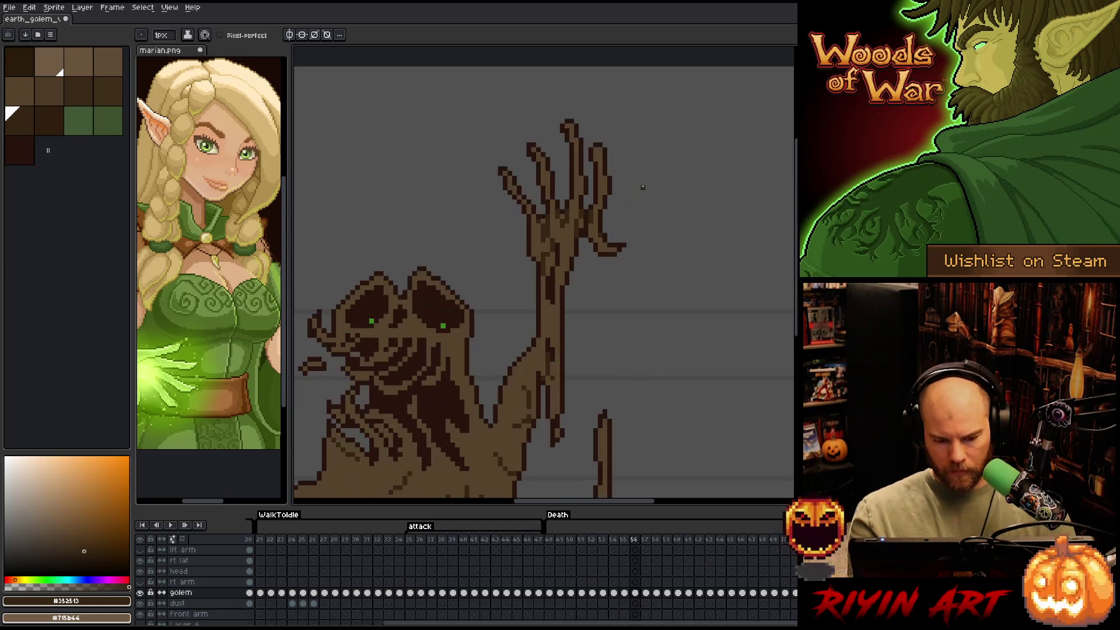
key("Right")
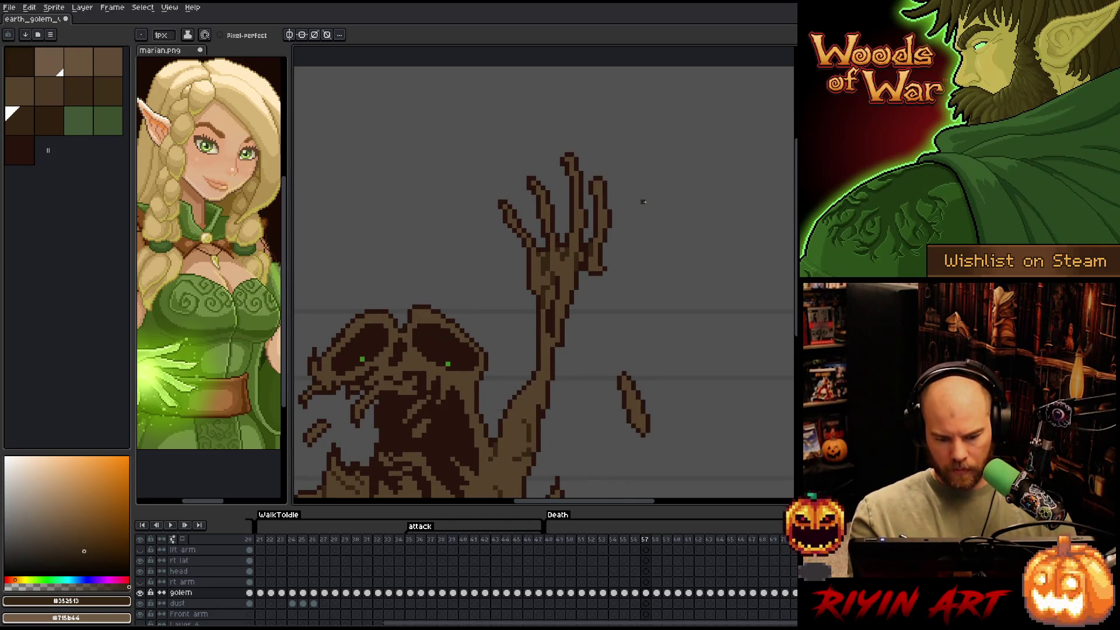
key("Left")
key("Right")
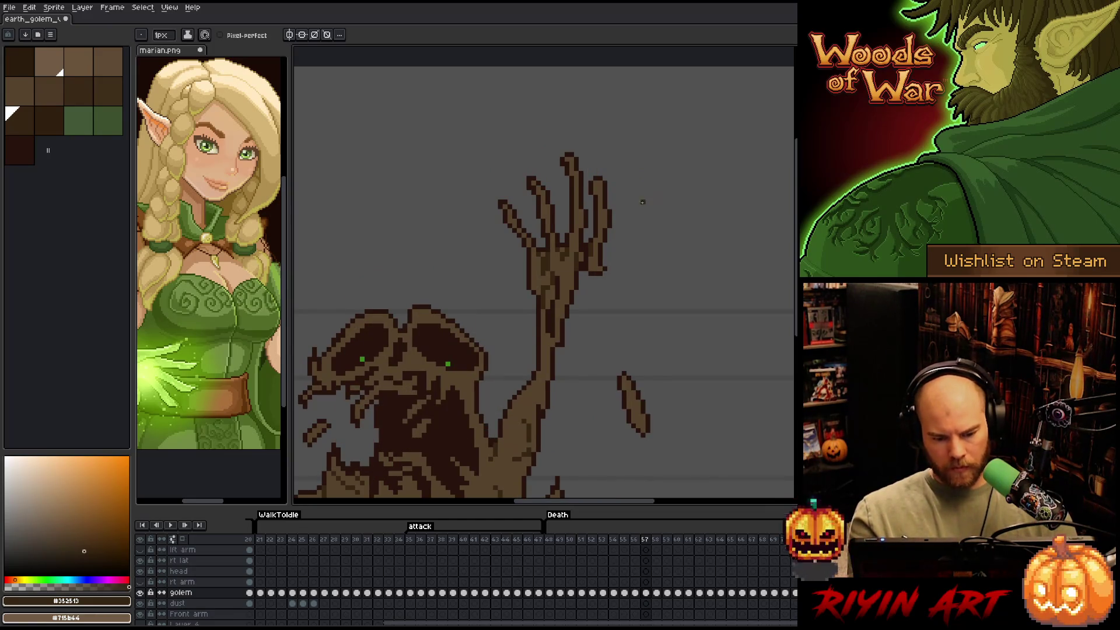
Pan to the puddle base, save the animation, and advance to frame 58
key("space")
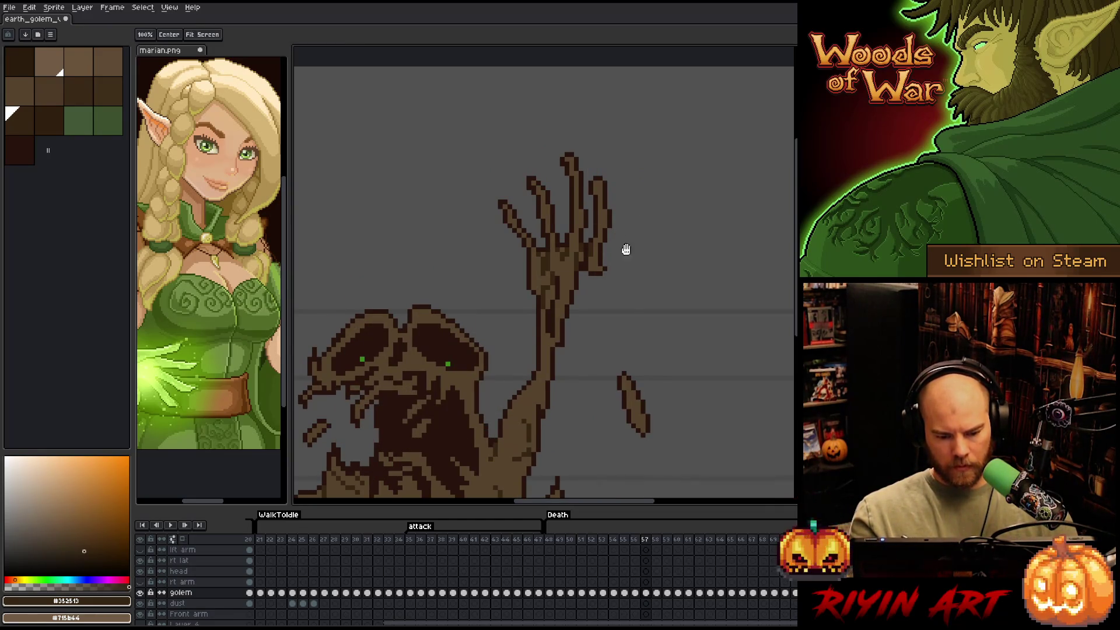
left_click_drag(629, 280, 715, 132)
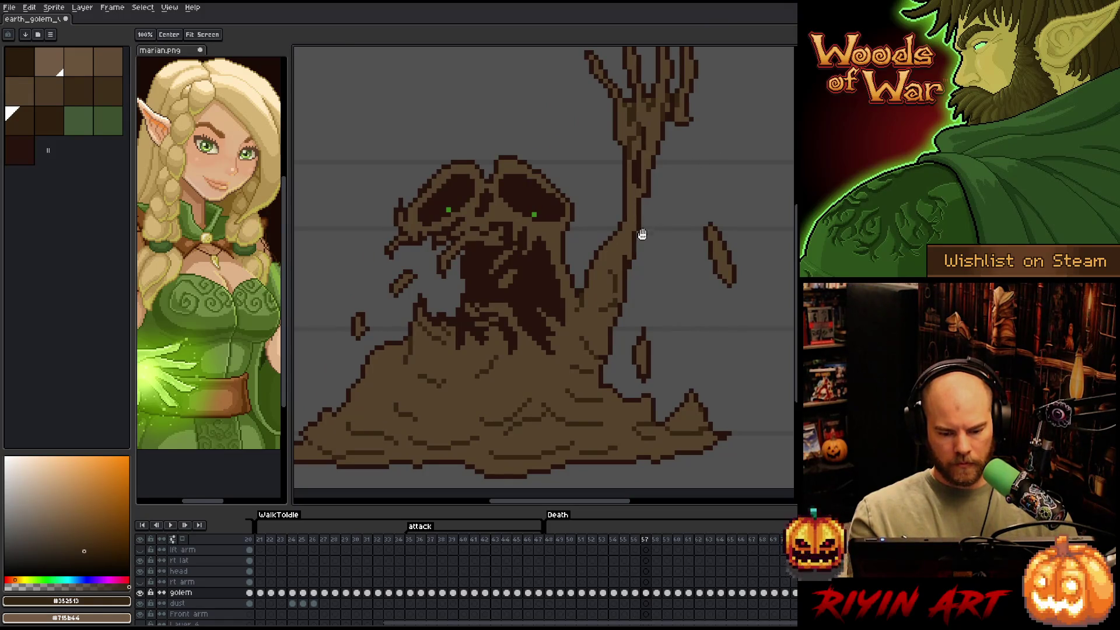
key("space")
left_click_drag(658, 263, 687, 243)
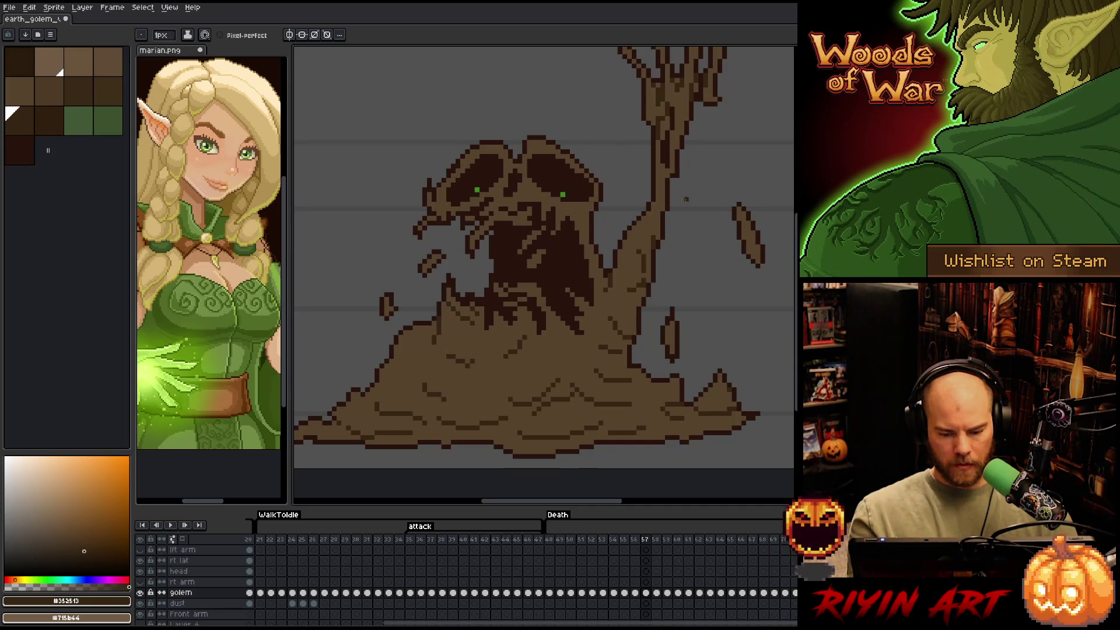
key("ctrl+s")
key("period")
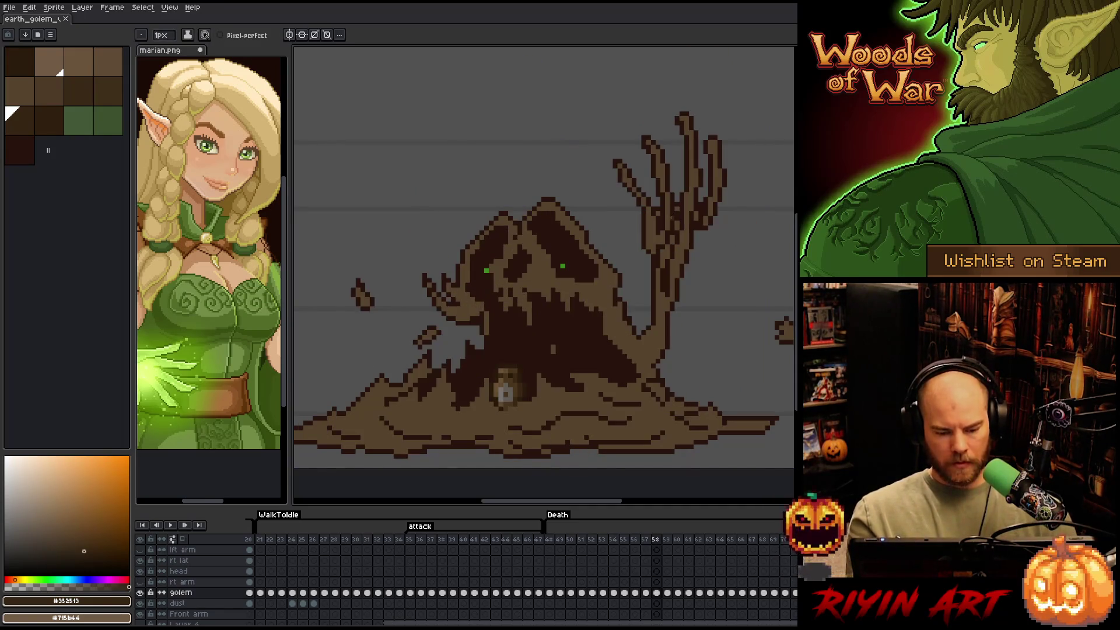
On frame 58, select the darkest brown pixels and set the pencil to 4px
key("shift+c")
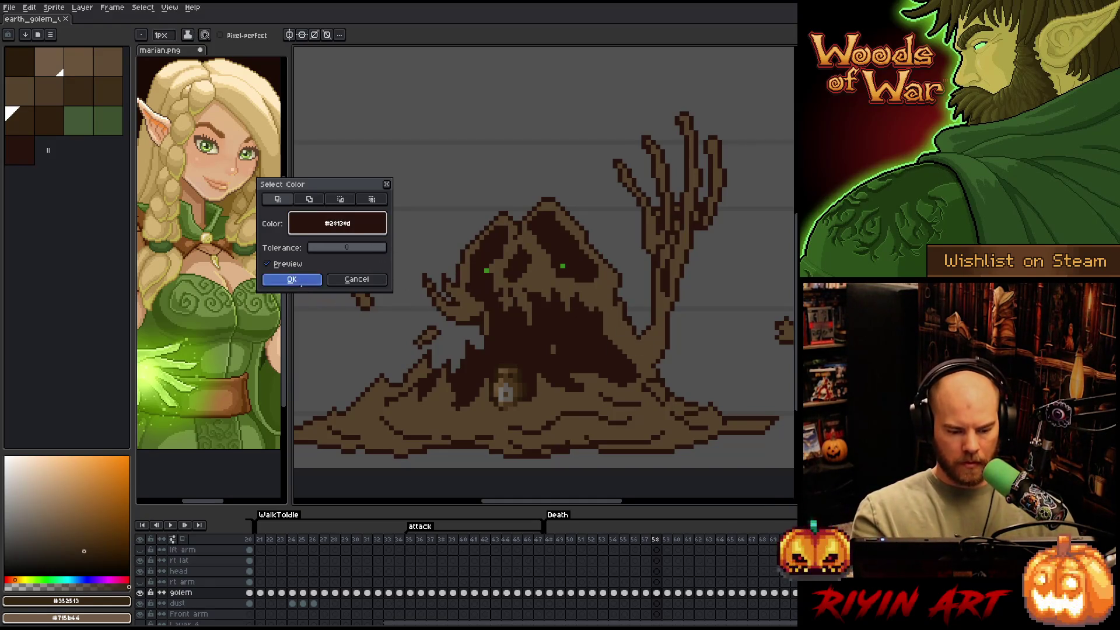
left_click(292, 278)
mouse_move(526, 336)
left_mouse_down()
mouse_move(546, 251)
mouse_move(571, 257)
left_mouse_up()
key("b")
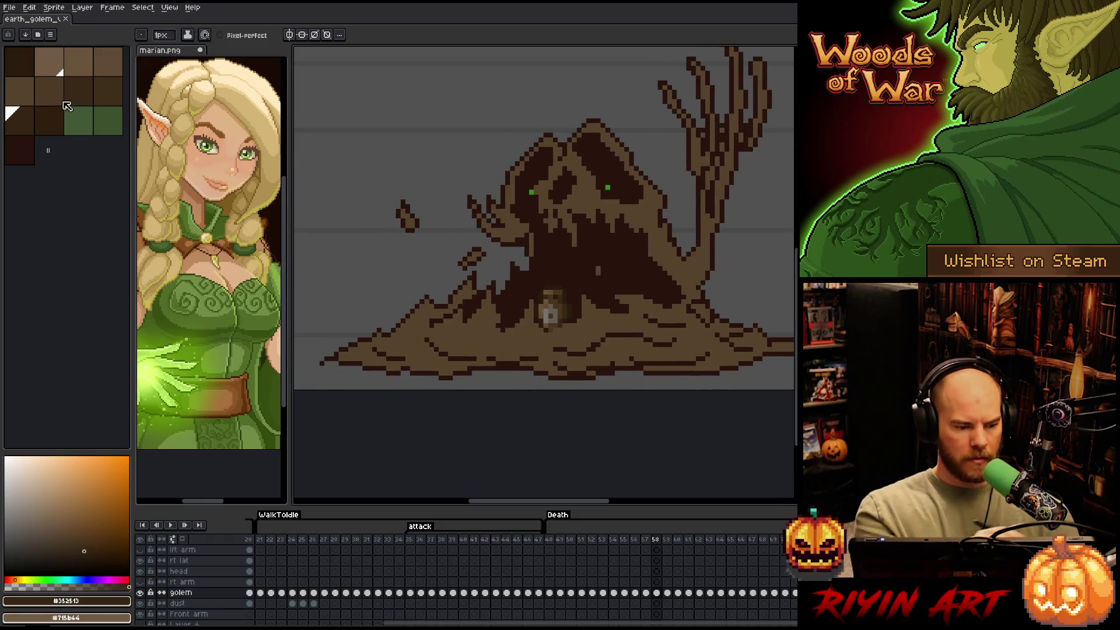
left_click(163, 35)
type("4")
key("Return")
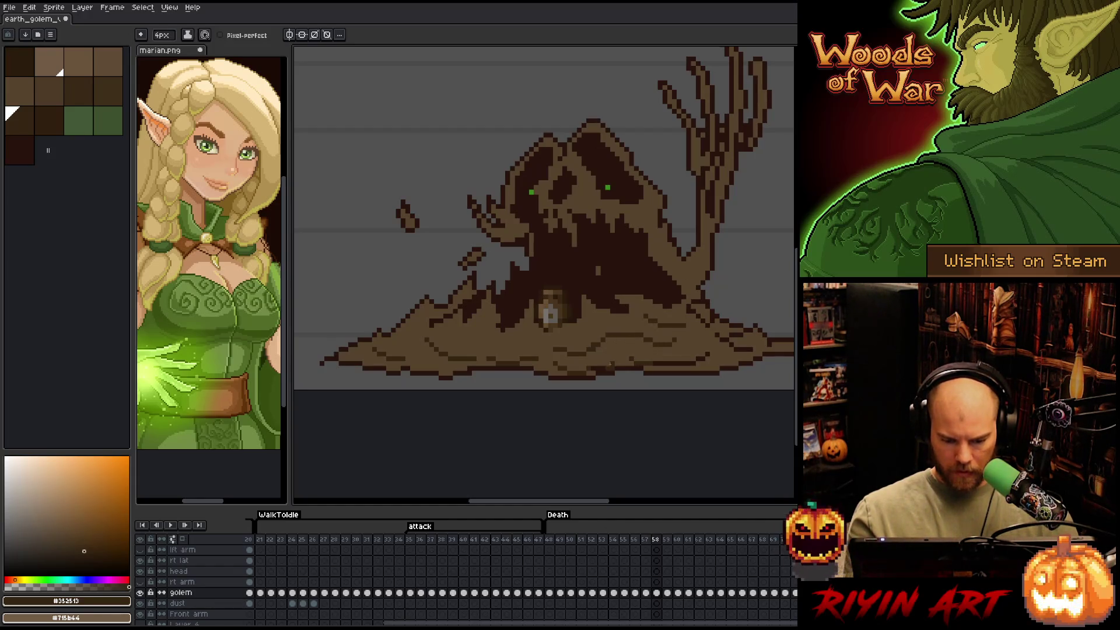
Pan around the golem's left side and glance at frame 59 for comparison
left_click_drag(703, 381, 535, 397)
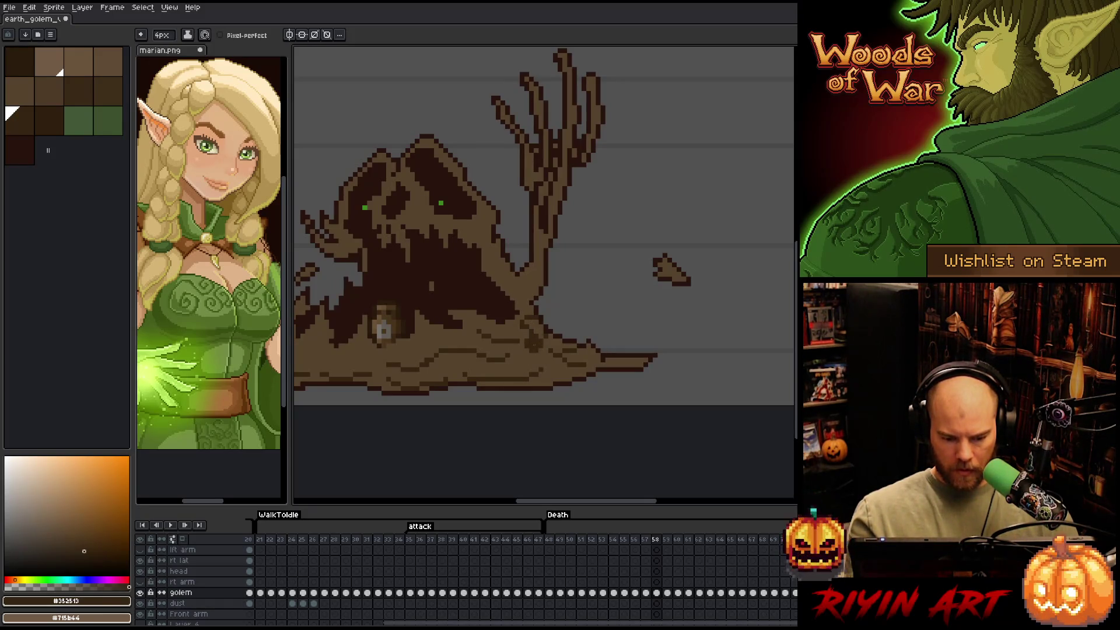
key("space")
left_click_drag(569, 208, 583, 257)
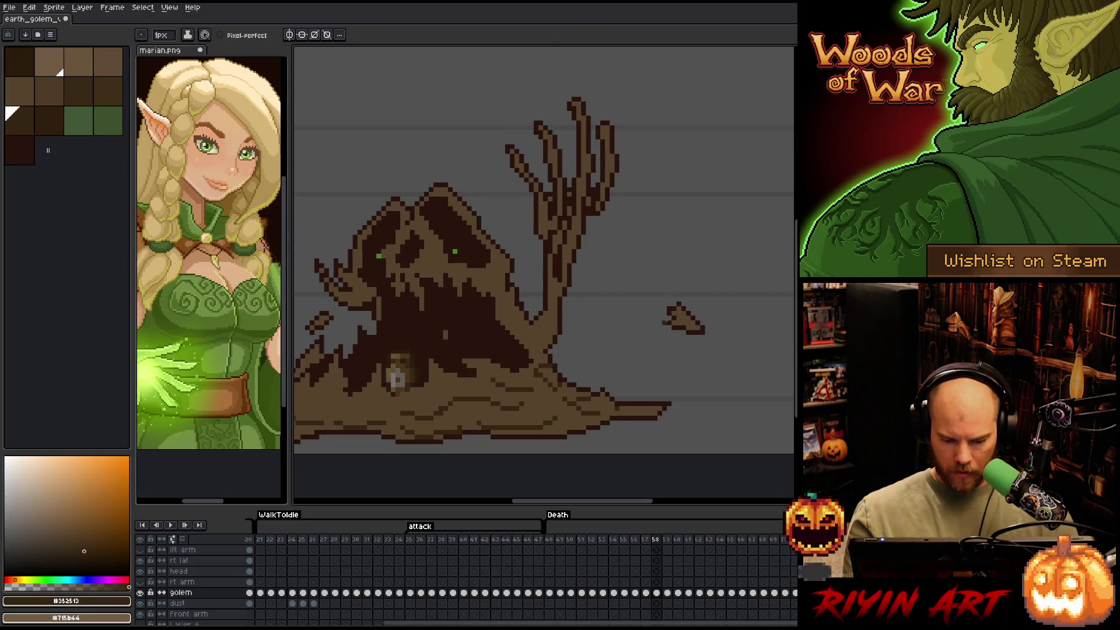
left_click_drag(645, 392, 645, 430)
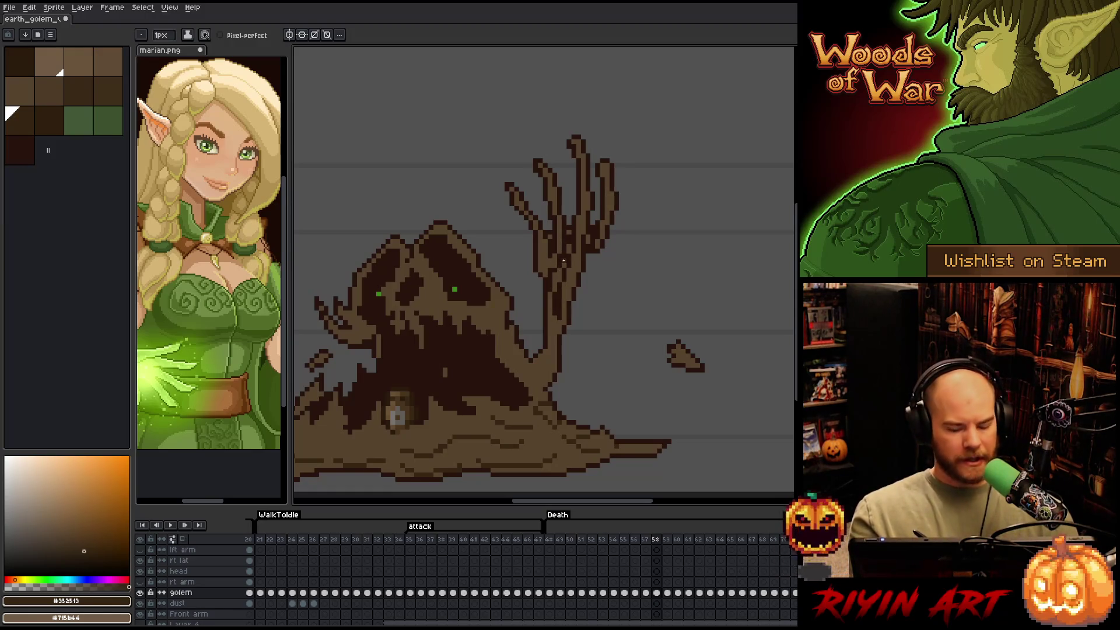
key("Right")
key("Left")
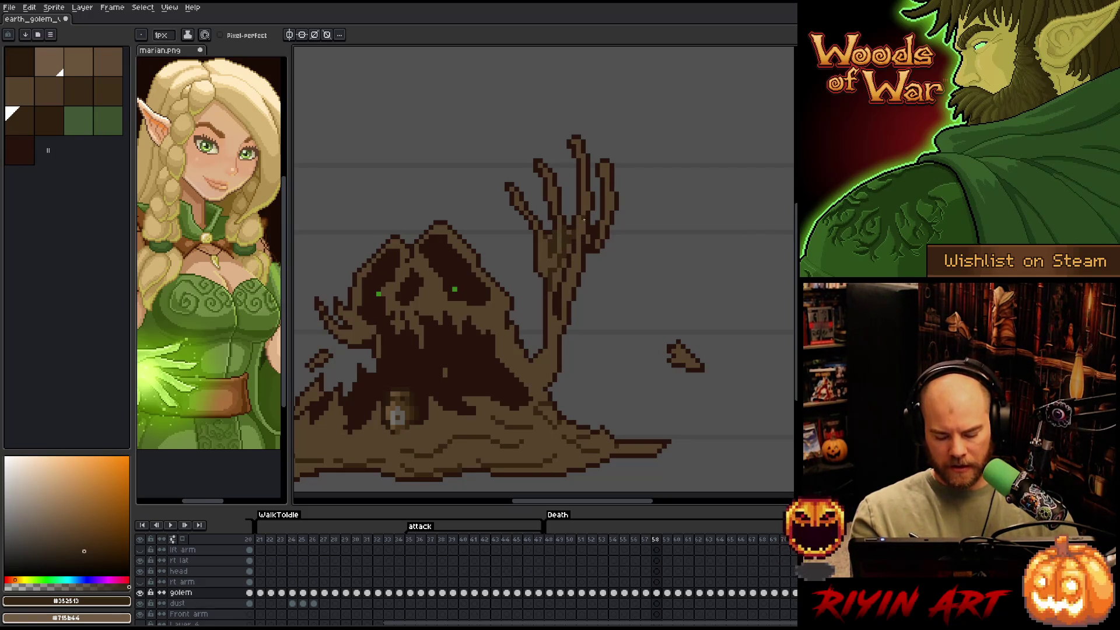
Flip repeatedly between frames 57 and 58 to compare poses, then advance to frame 59
key("comma")
key("period")
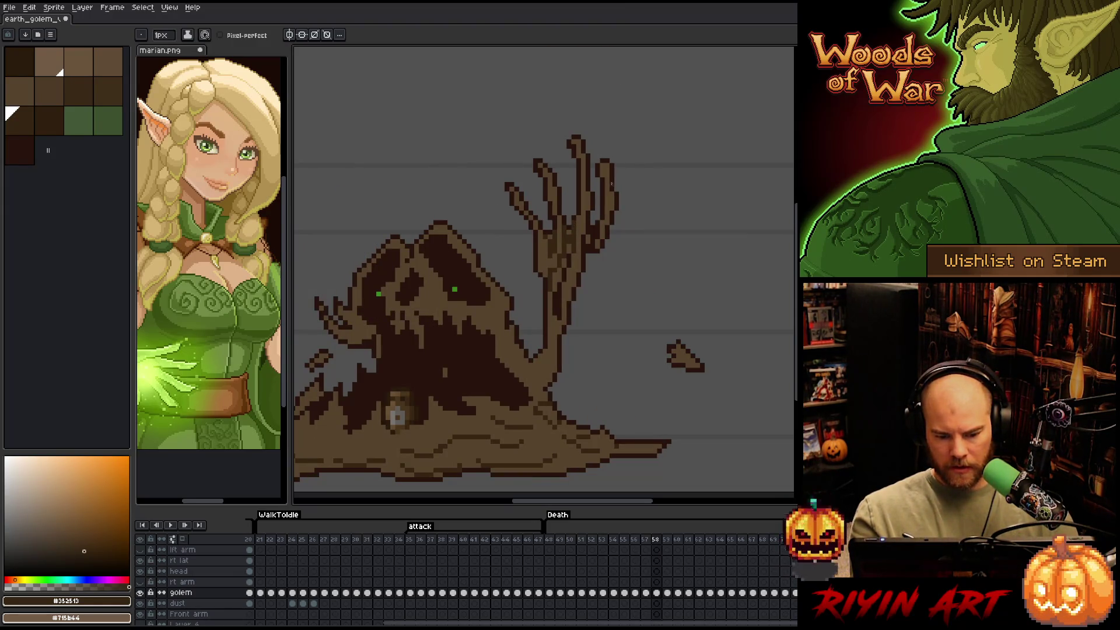
key("comma")
key("period")
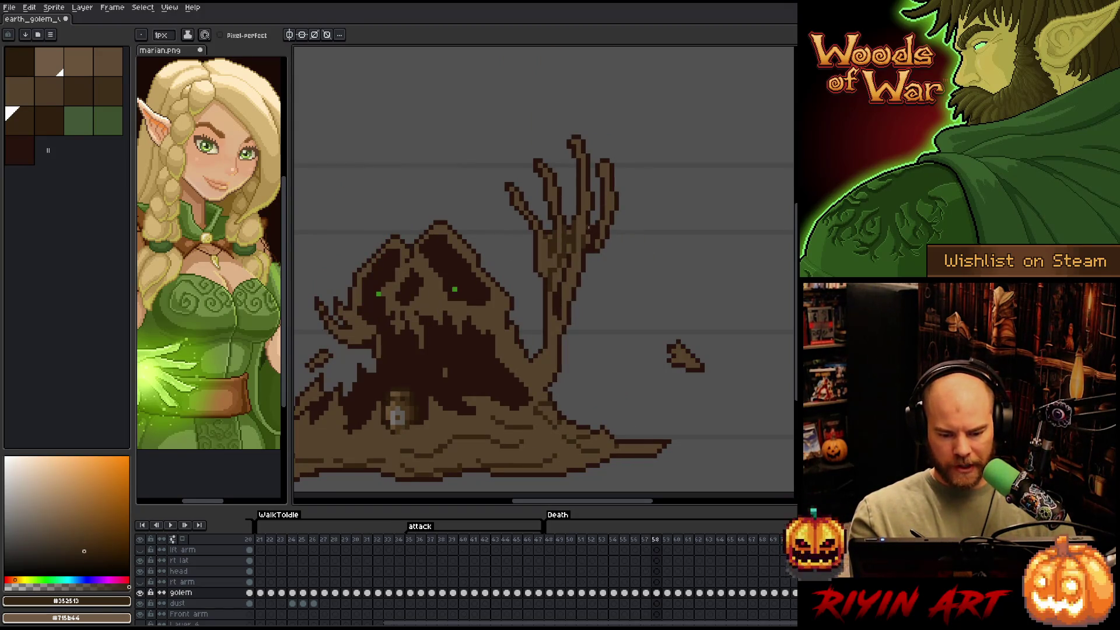
key("comma")
key("period")
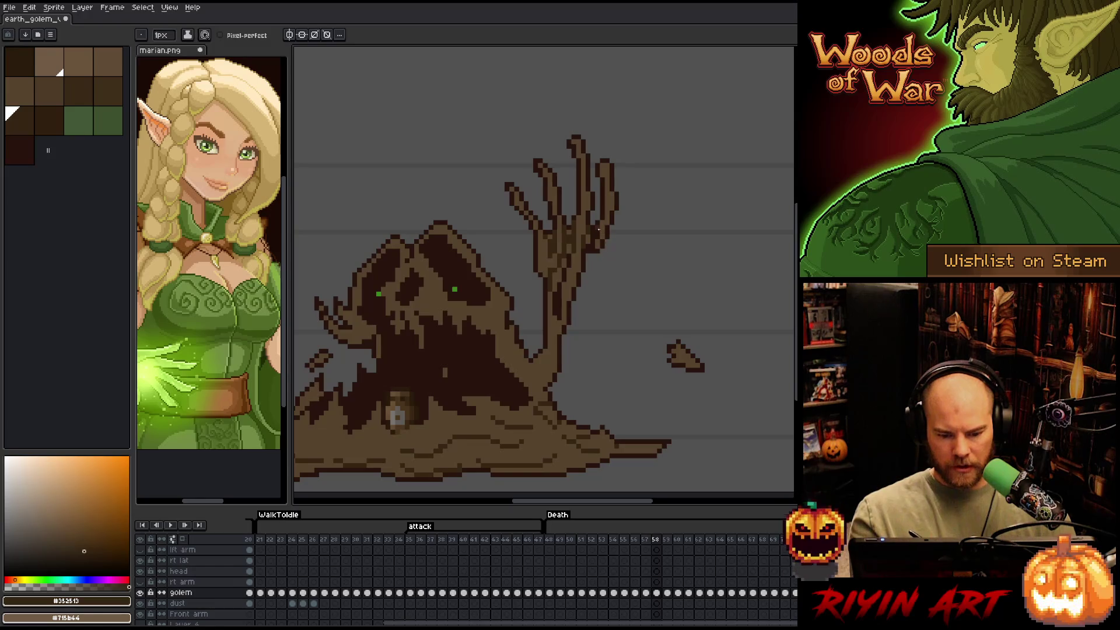
key("comma")
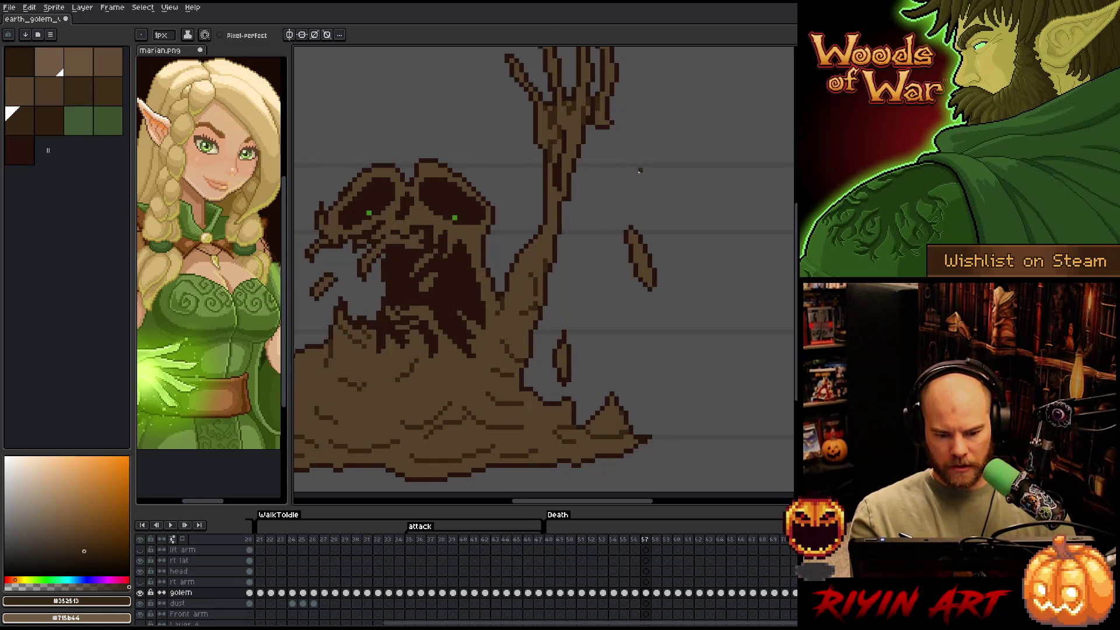
key("period")
key("comma")
key("period")
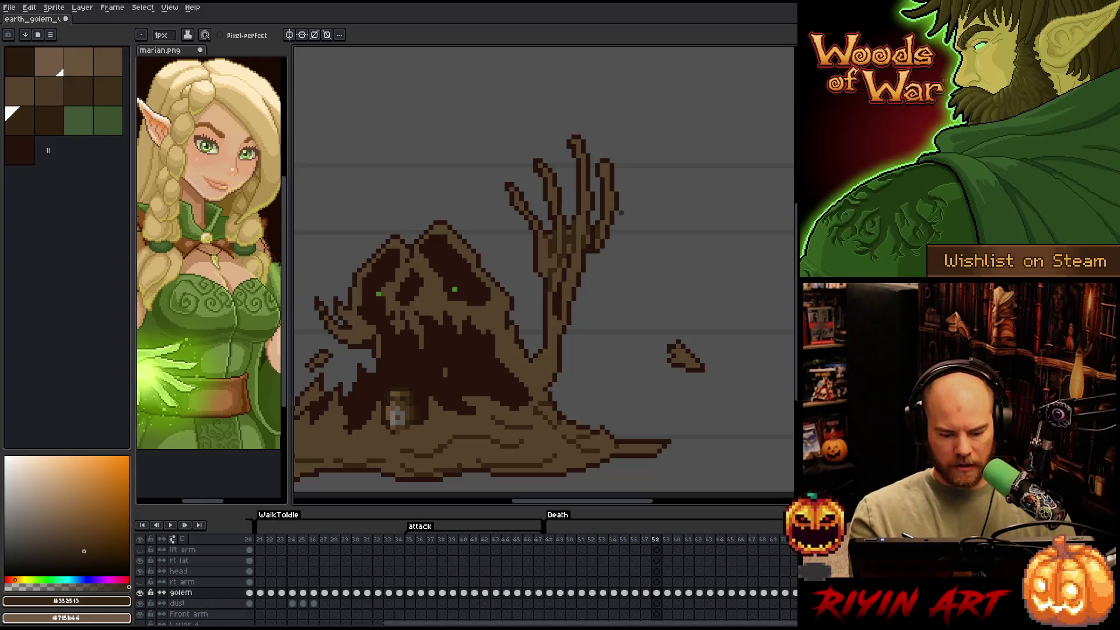
left_click_drag(600, 333, 663, 257)
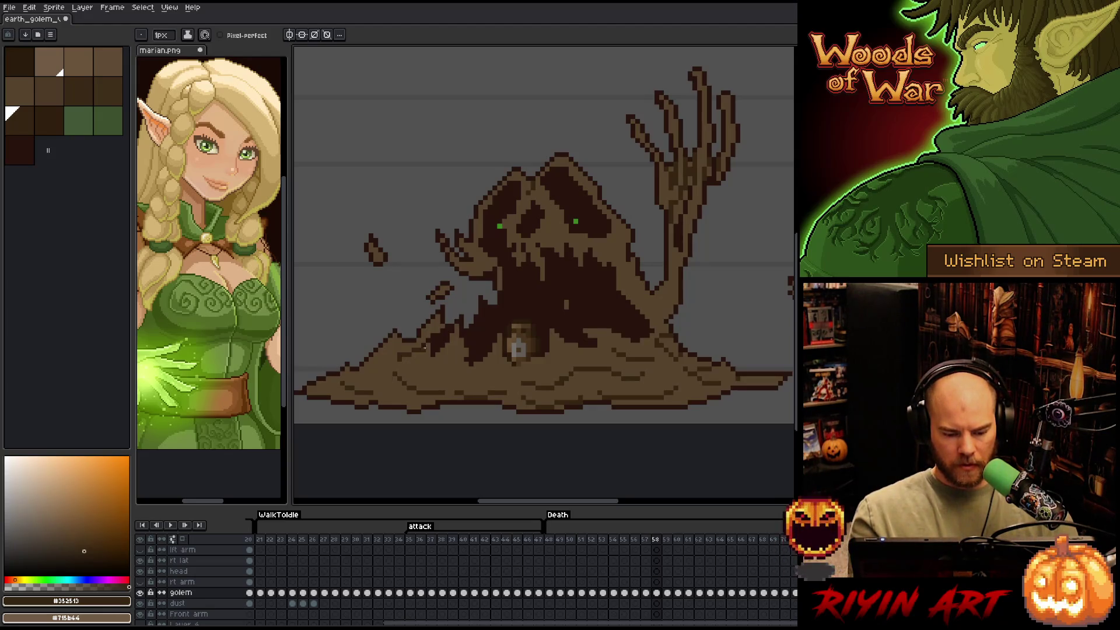
mouse_move(618, 261)
left_mouse_down()
mouse_move(680, 240)
mouse_move(670, 280)
mouse_move(642, 266)
left_mouse_up()
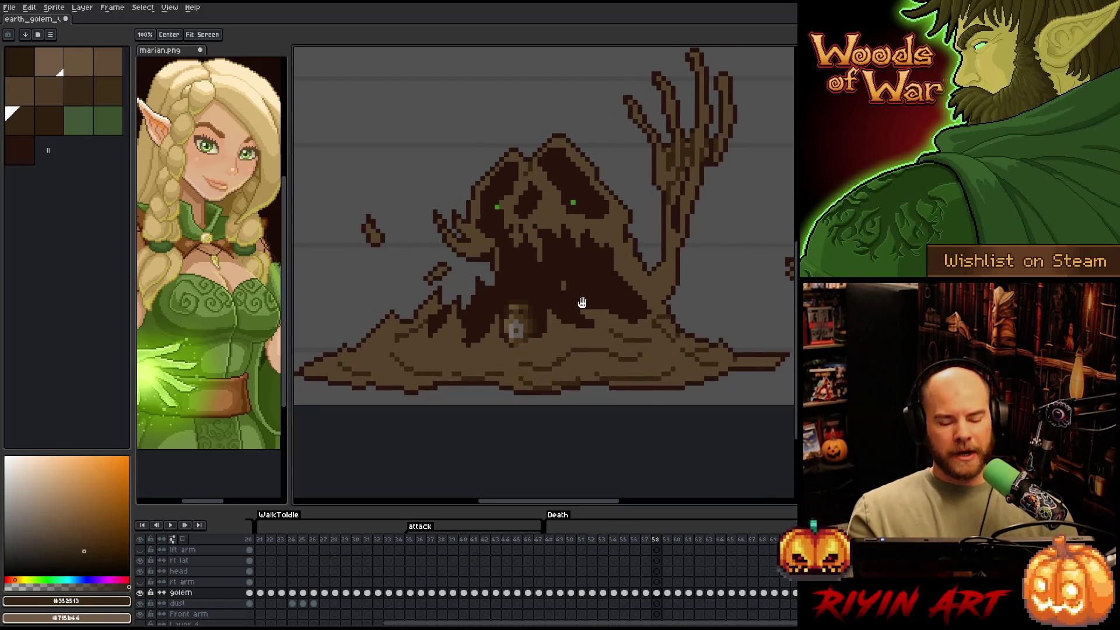
key("b")
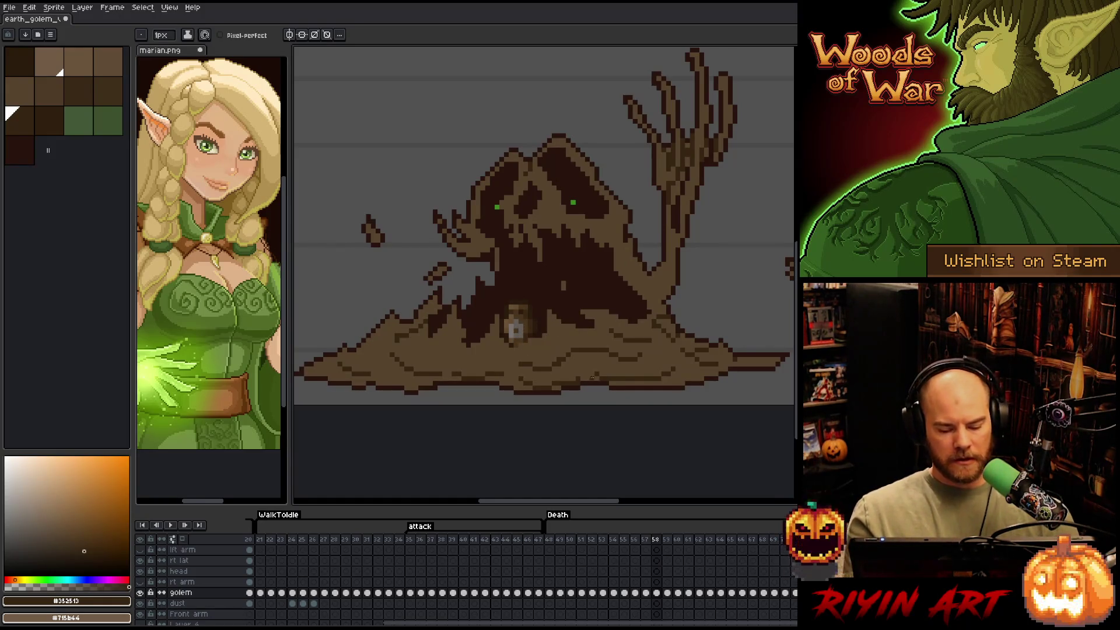
key("period")
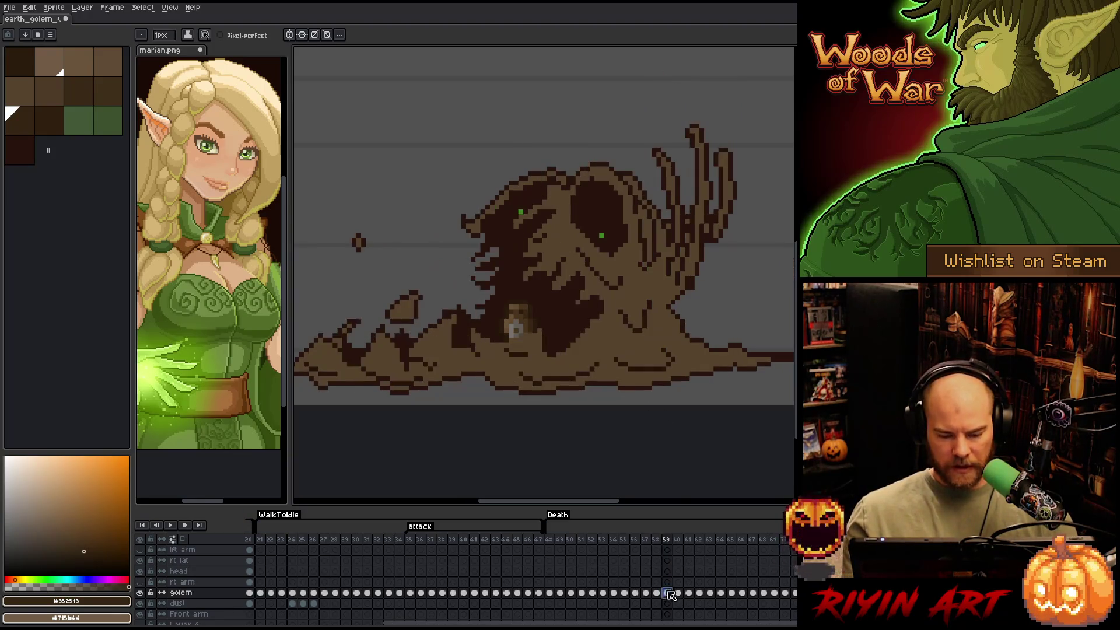
Select the darkest brown on frame 59 and dab 4px paint onto the lower-left muddy base
key("shift+c")
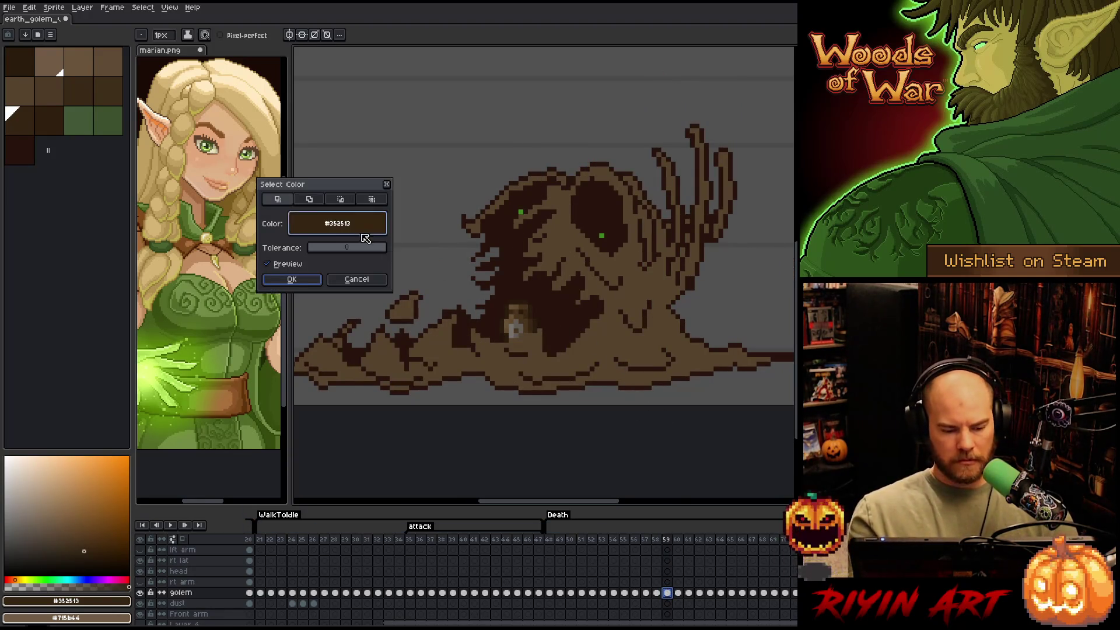
left_click(292, 279)
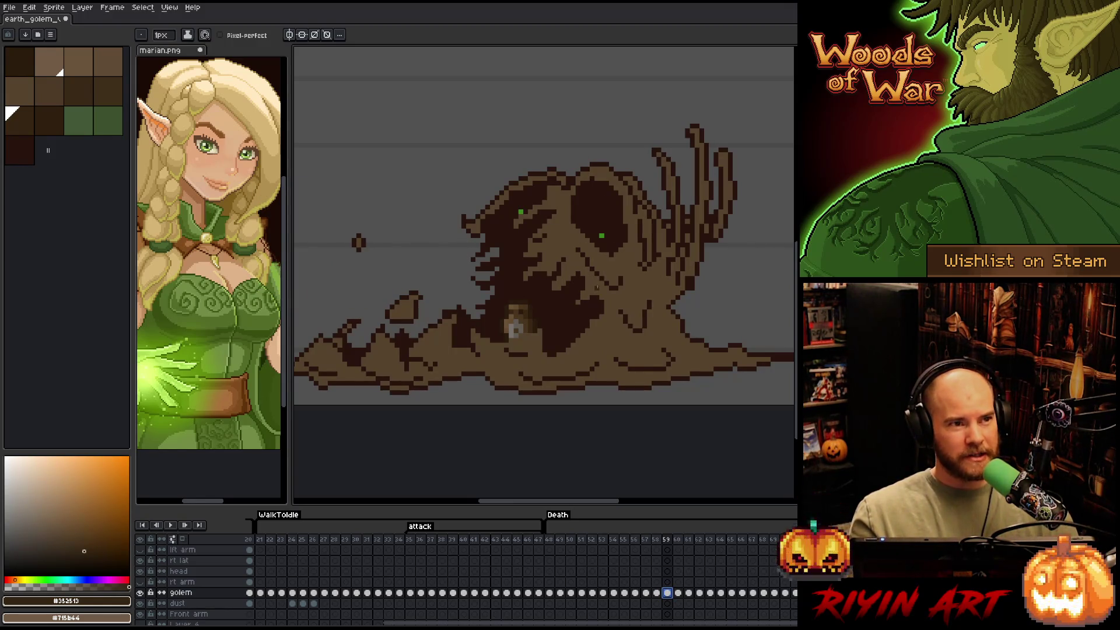
left_click_drag(613, 282, 627, 277)
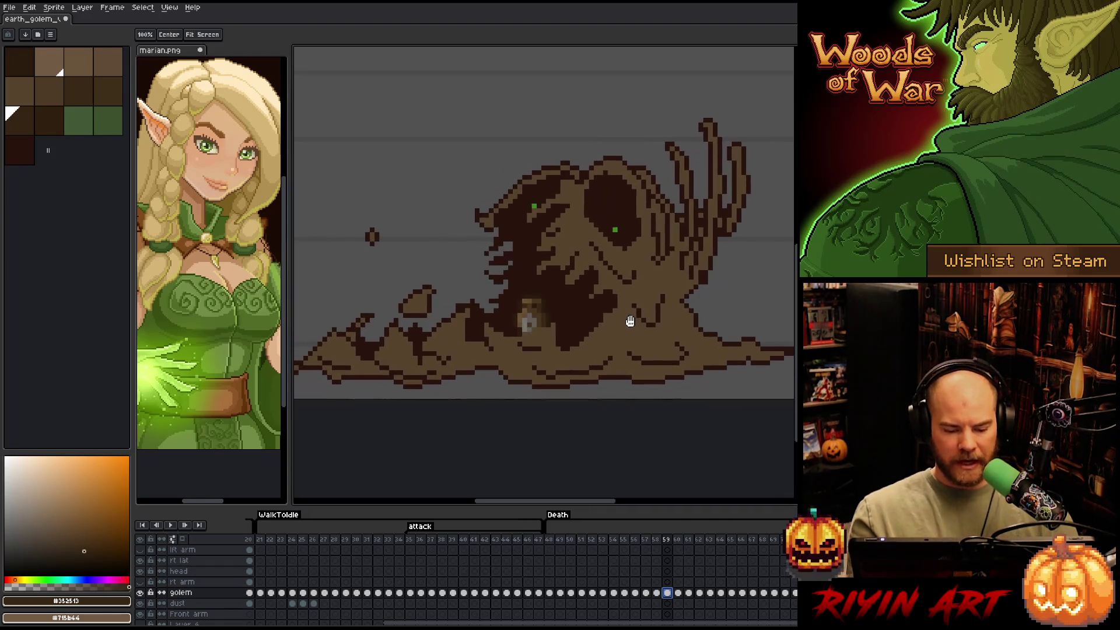
left_click(163, 37)
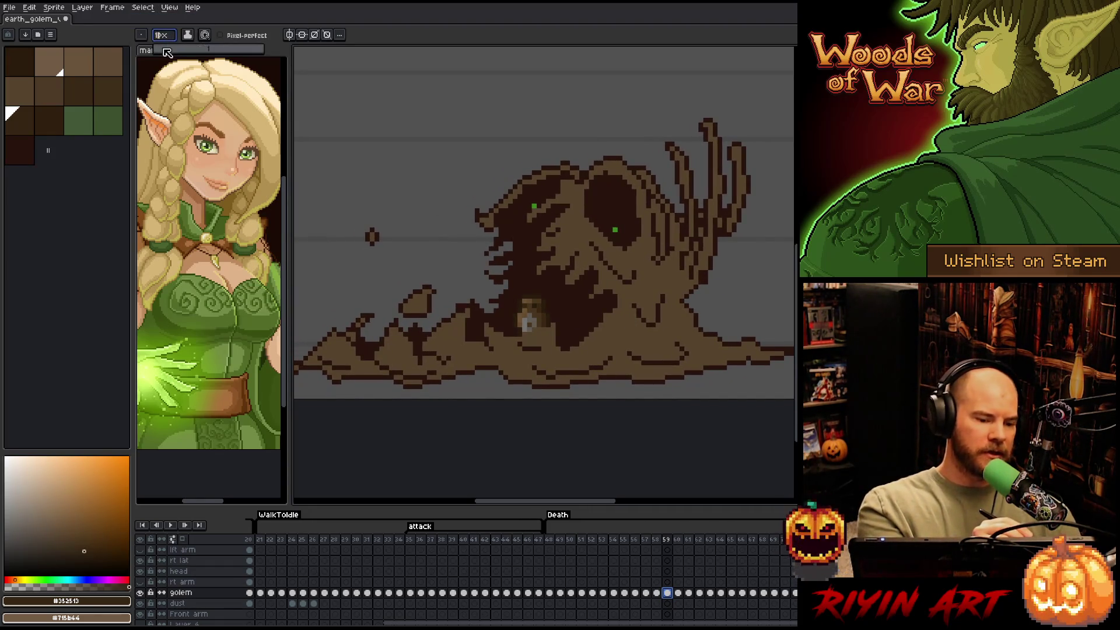
type("3")
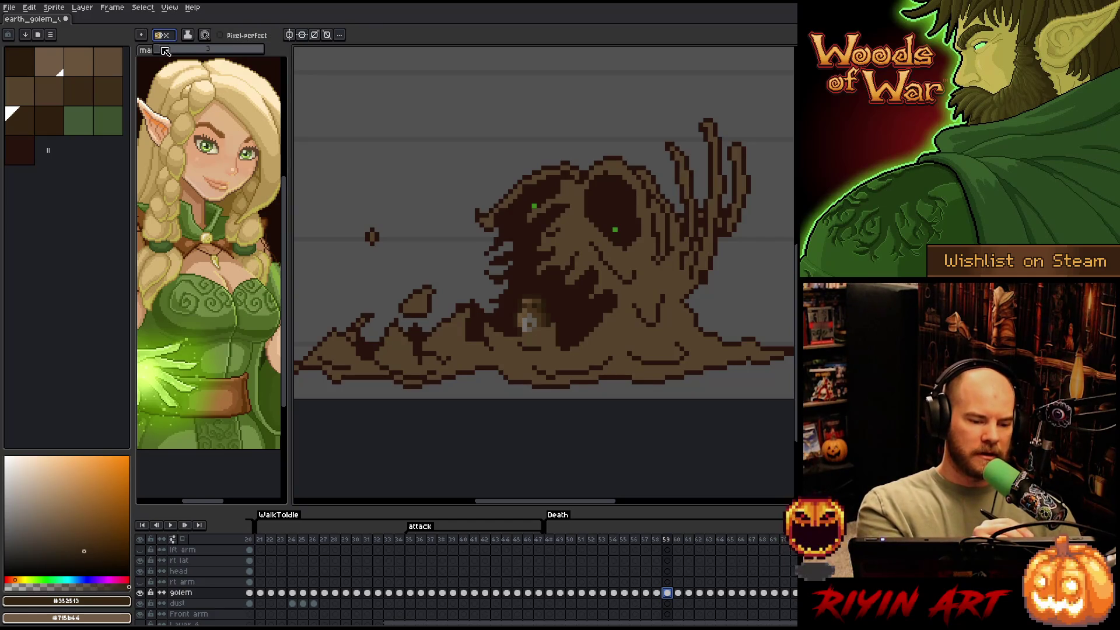
type("4")
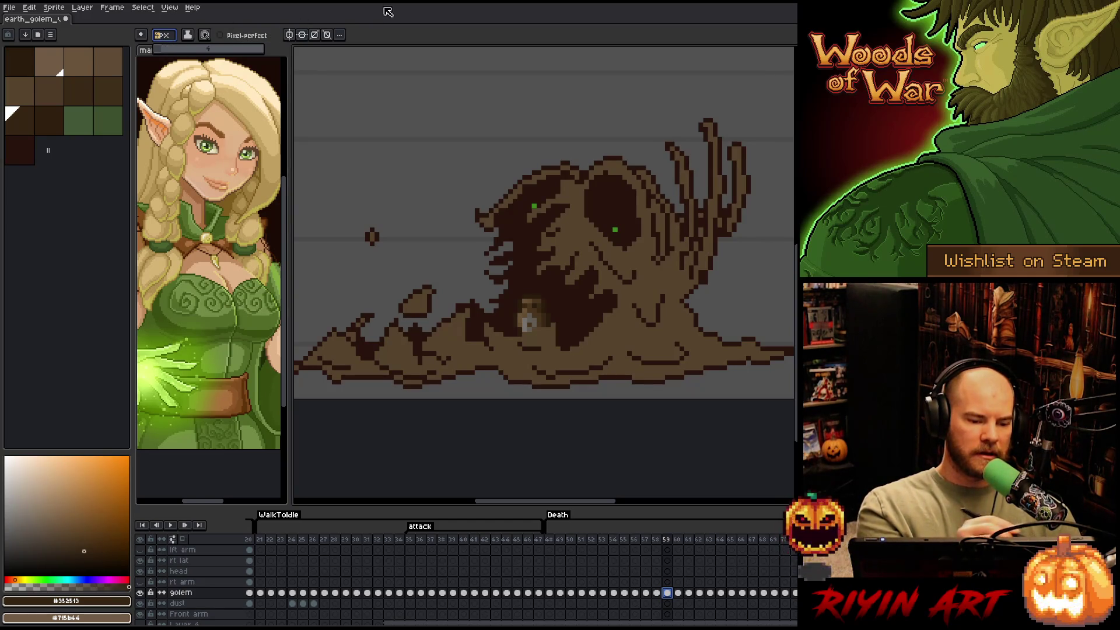
key("Return")
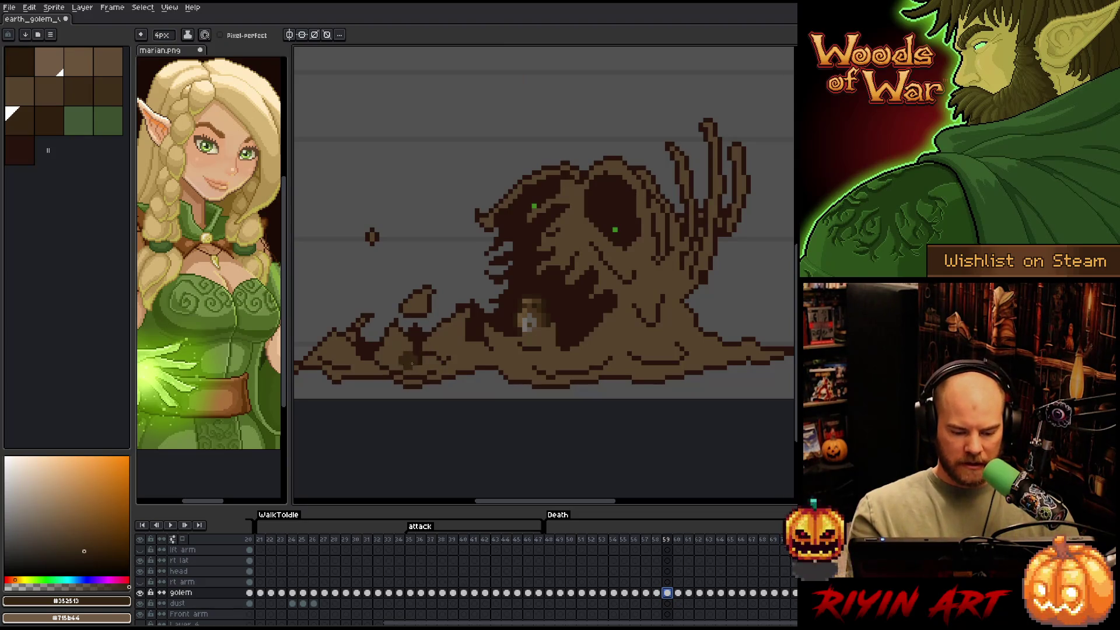
left_click(417, 362)
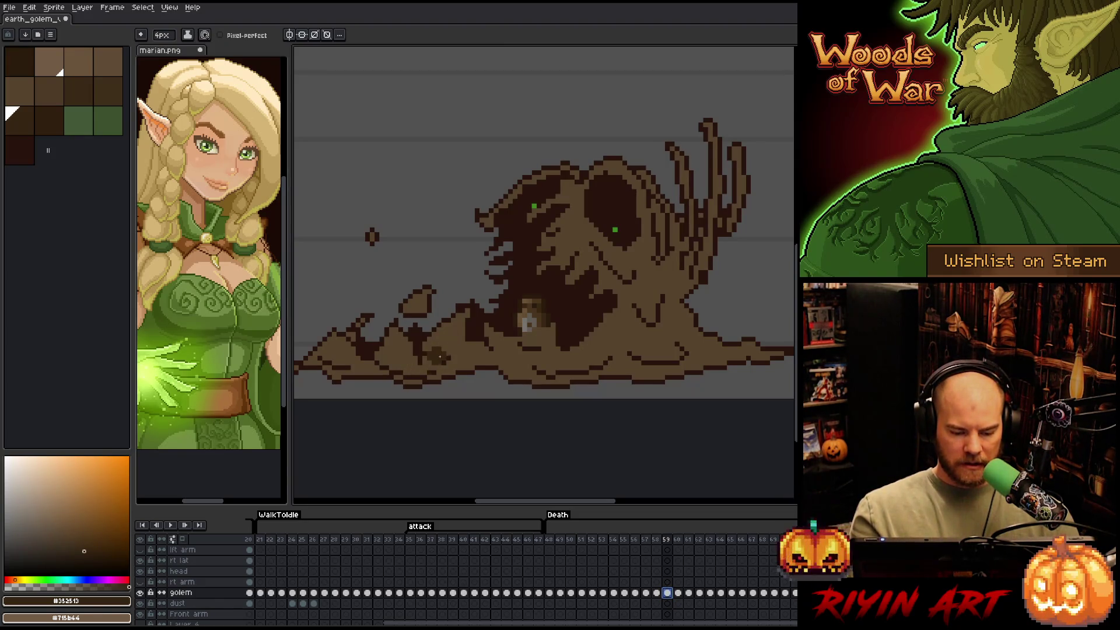
left_click(433, 361)
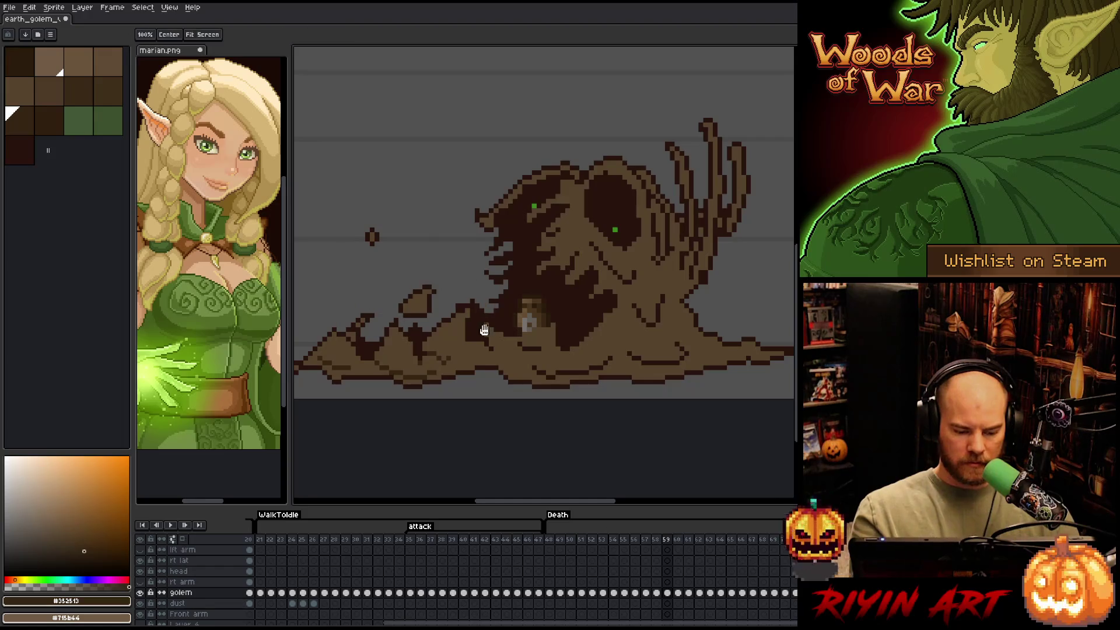
Compare neighbouring frames, test-erase the green eye pixel and undo it, then advance to frame 60
key("Left")
key("Left")
key("Right")
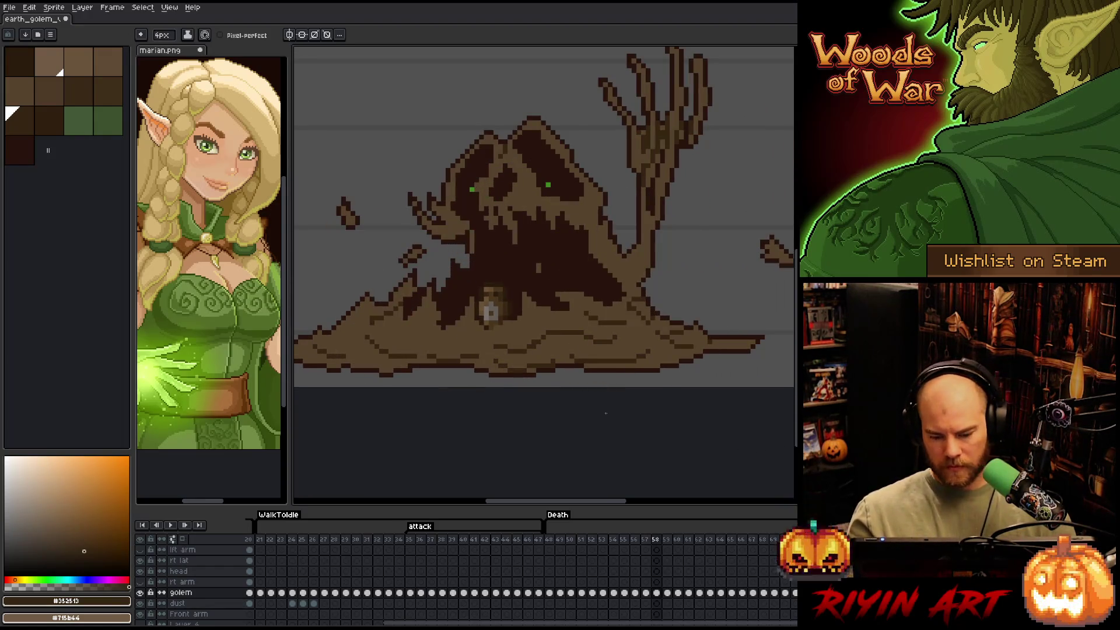
key("Right")
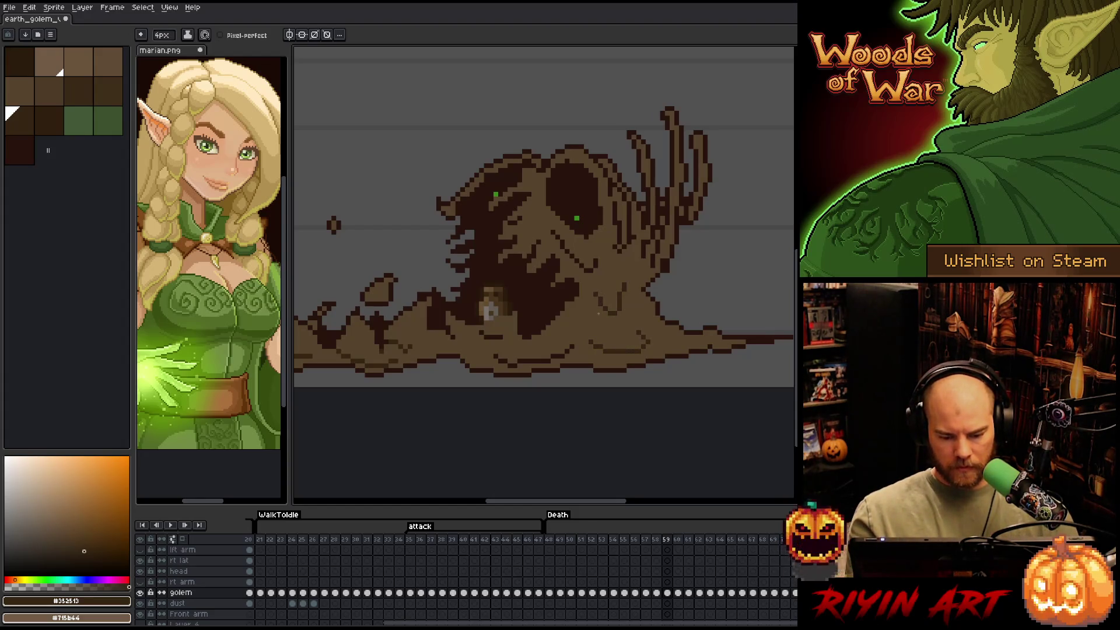
left_click(575, 217)
key("ctrl+z")
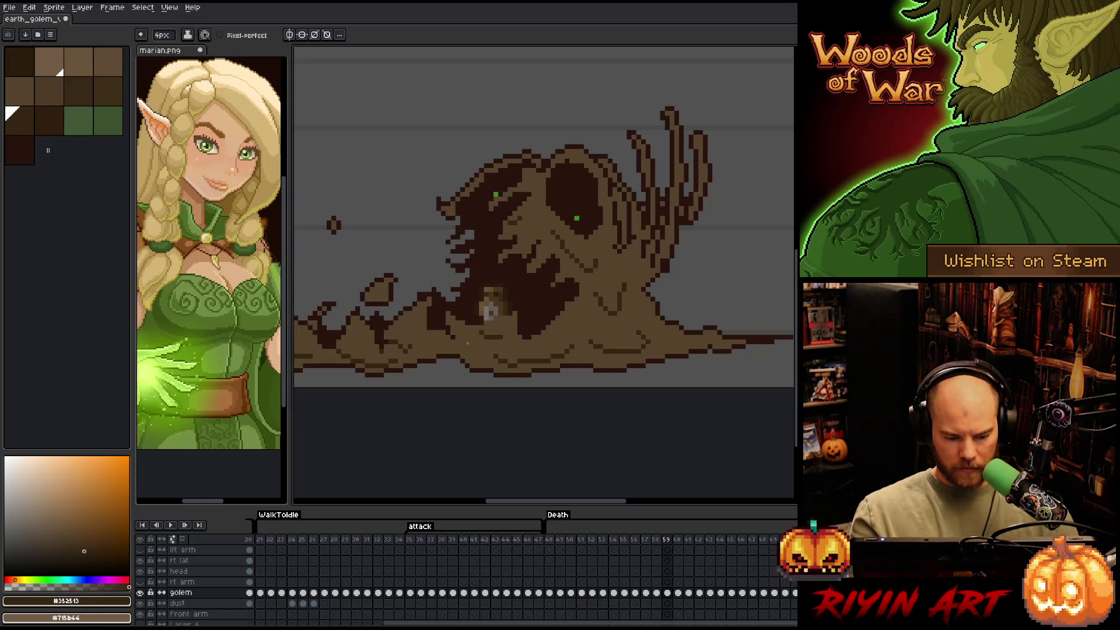
mouse_move(620, 333)
left_mouse_down()
mouse_move(519, 367)
mouse_move(587, 364)
left_mouse_up()
key("b")
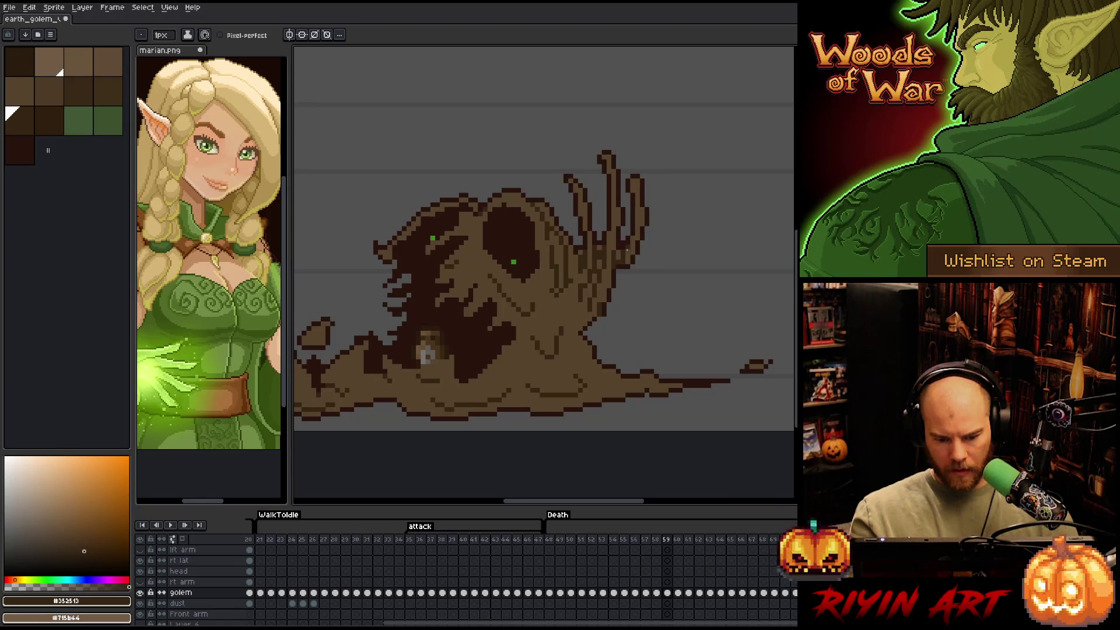
mouse_move(650, 200)
left_mouse_down()
mouse_move(692, 163)
mouse_move(672, 264)
mouse_move(675, 252)
mouse_move(659, 267)
mouse_move(658, 258)
left_mouse_up()
key("Right")
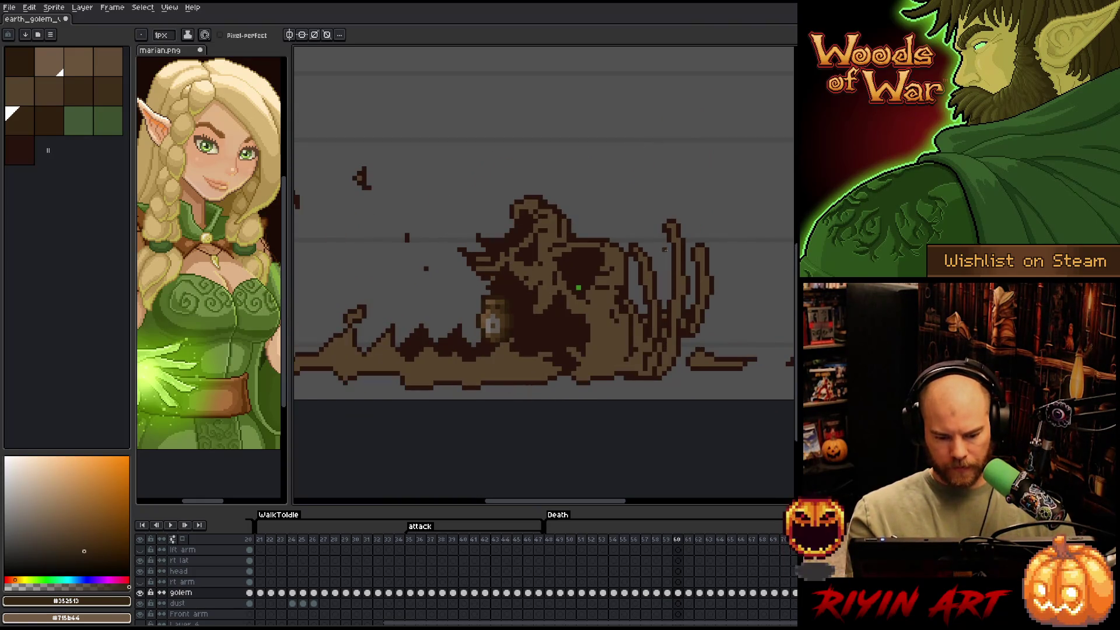
Open and cancel Color Range, pan the frame 60 sprite into view, and step to frame 61
key("shift+c")
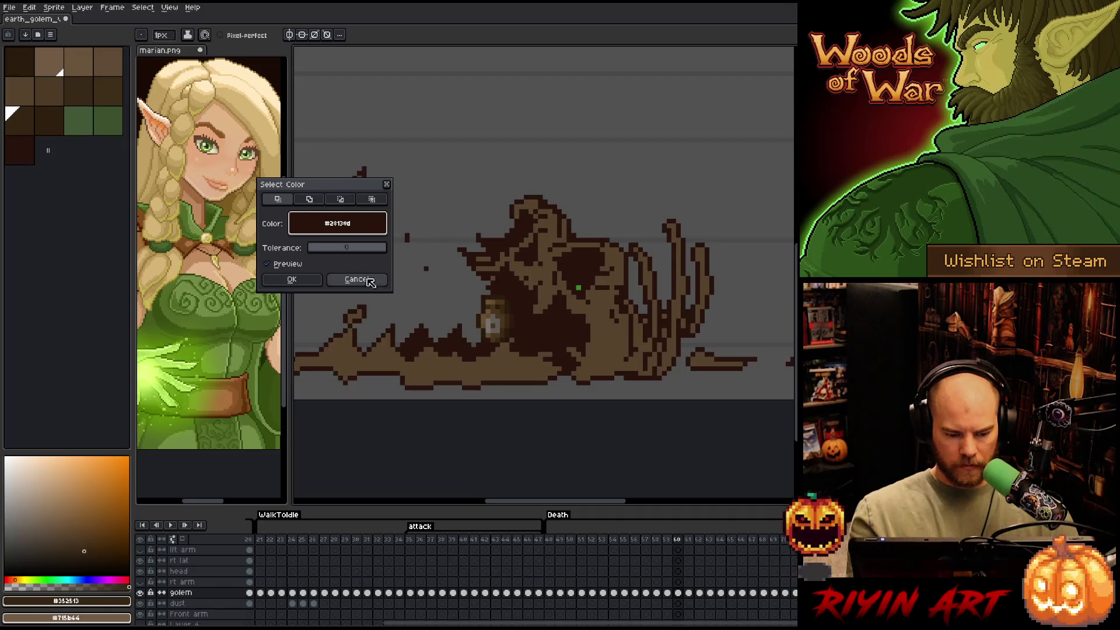
left_click(357, 279)
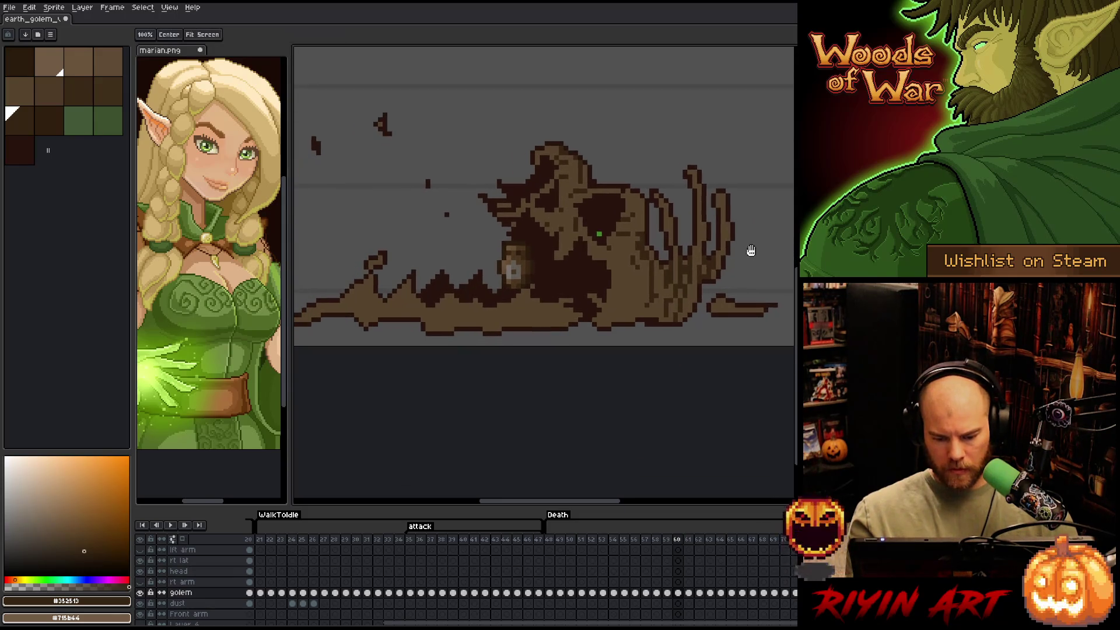
mouse_move(570, 368)
left_mouse_down()
mouse_move(662, 340)
mouse_move(649, 387)
mouse_move(548, 419)
left_mouse_up()
left_click_drag(644, 395, 668, 309)
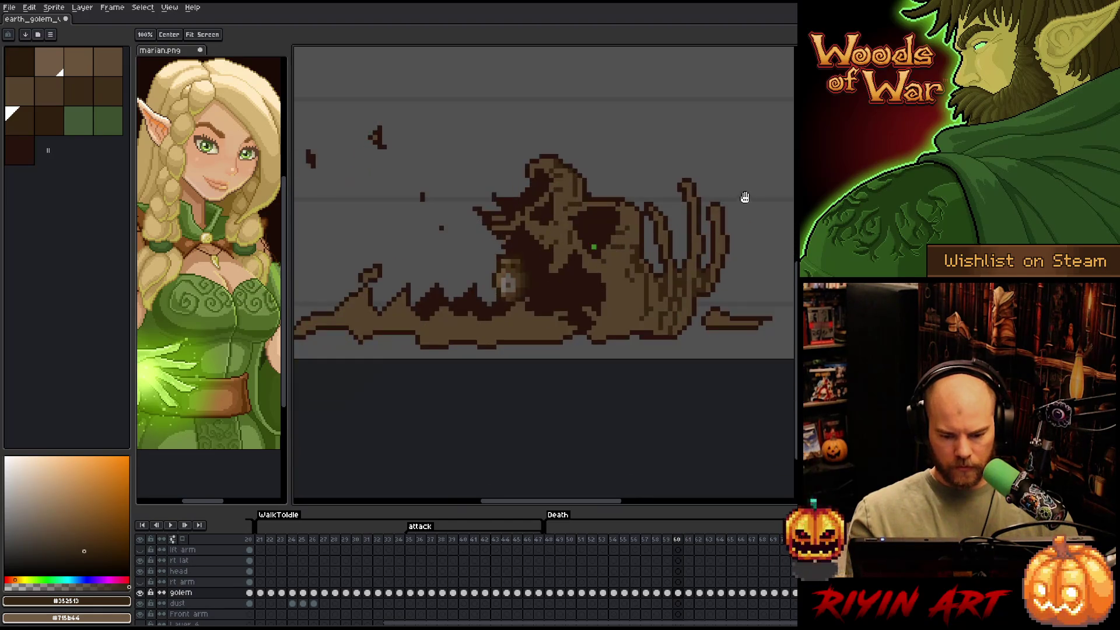
key("b")
key("Right")
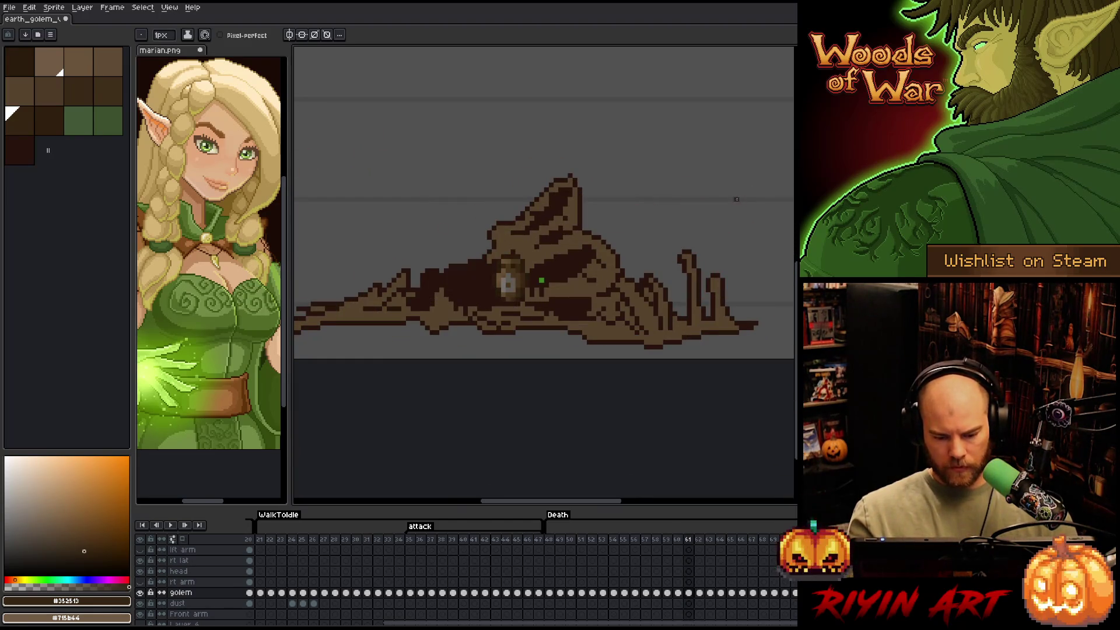
Select all #28130d dark brown pixels on frame 61, pan across the golem, then step to frame 62
key("ctrl+shift+c")
left_click(467, 274)
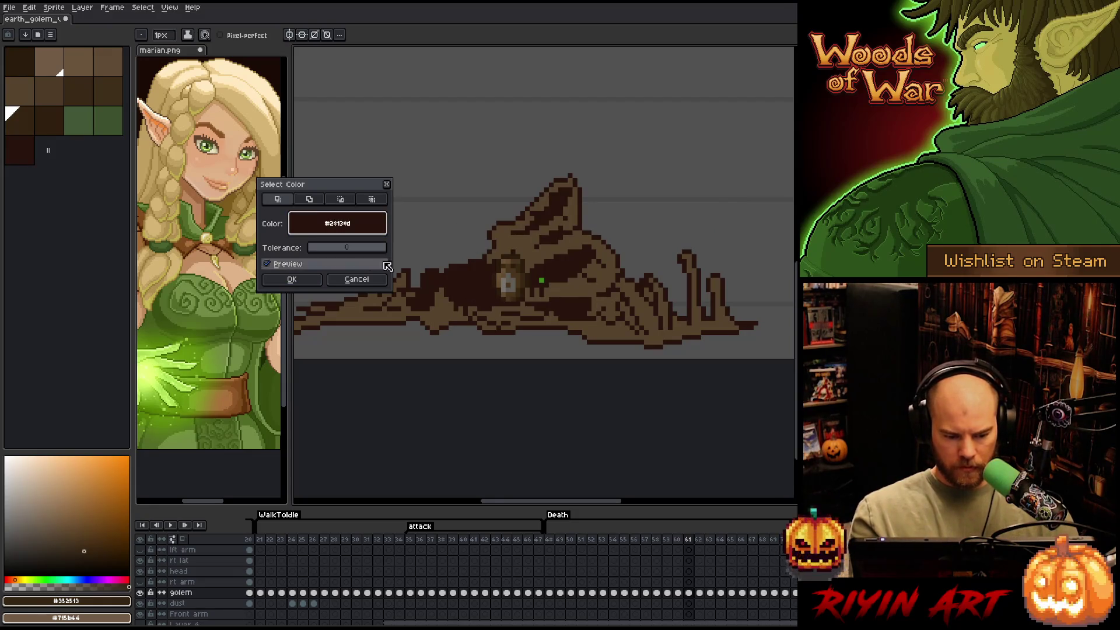
left_click(292, 280)
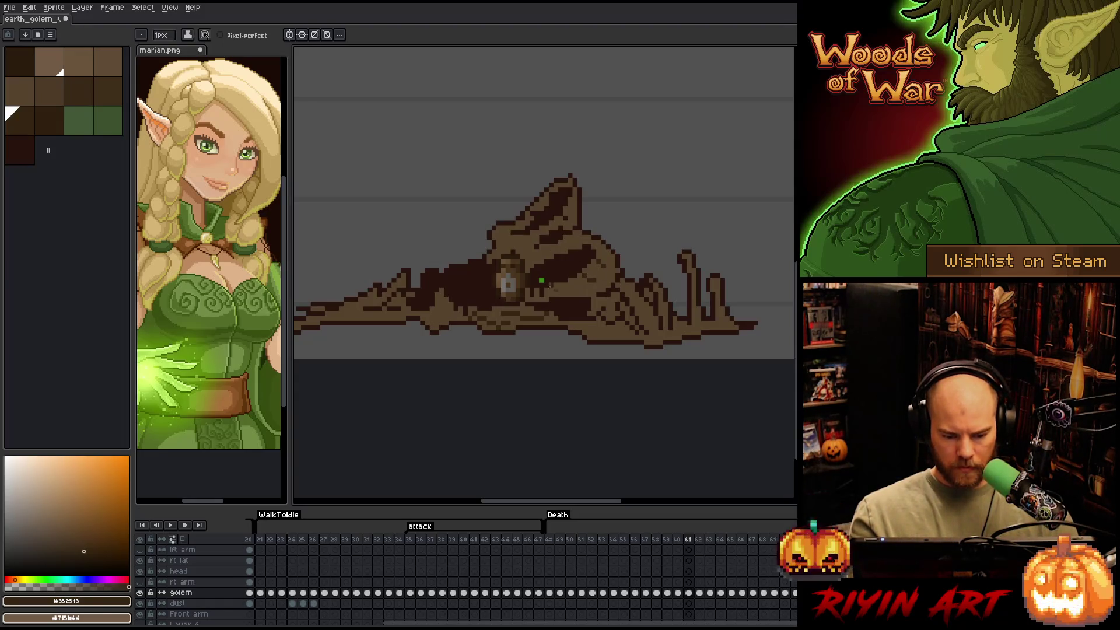
left_click_drag(574, 269, 675, 263)
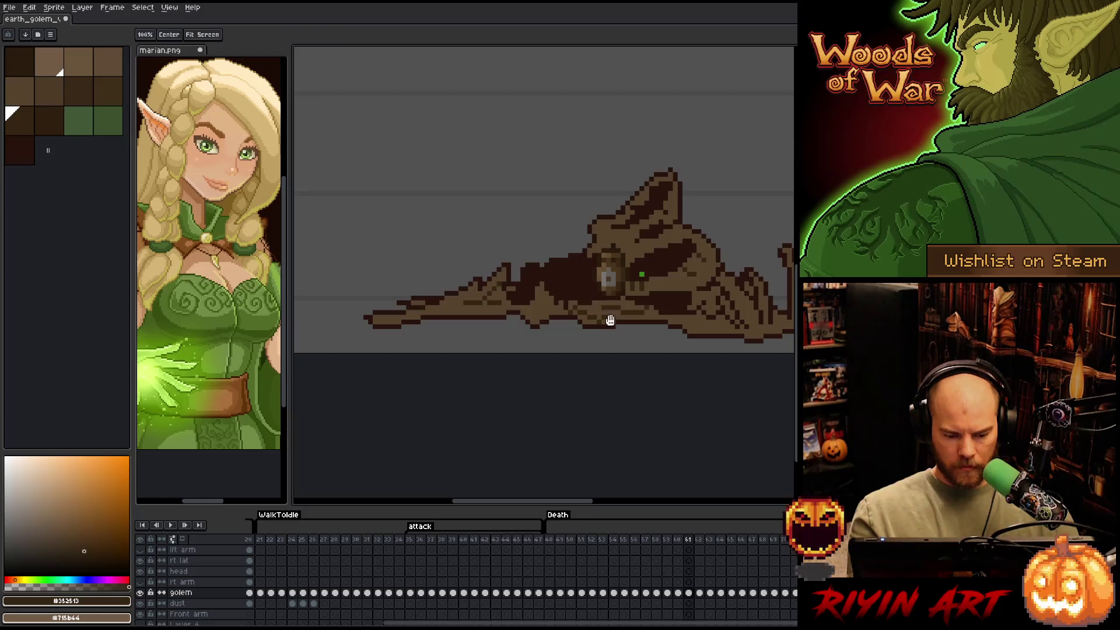
left_click_drag(610, 320, 540, 333)
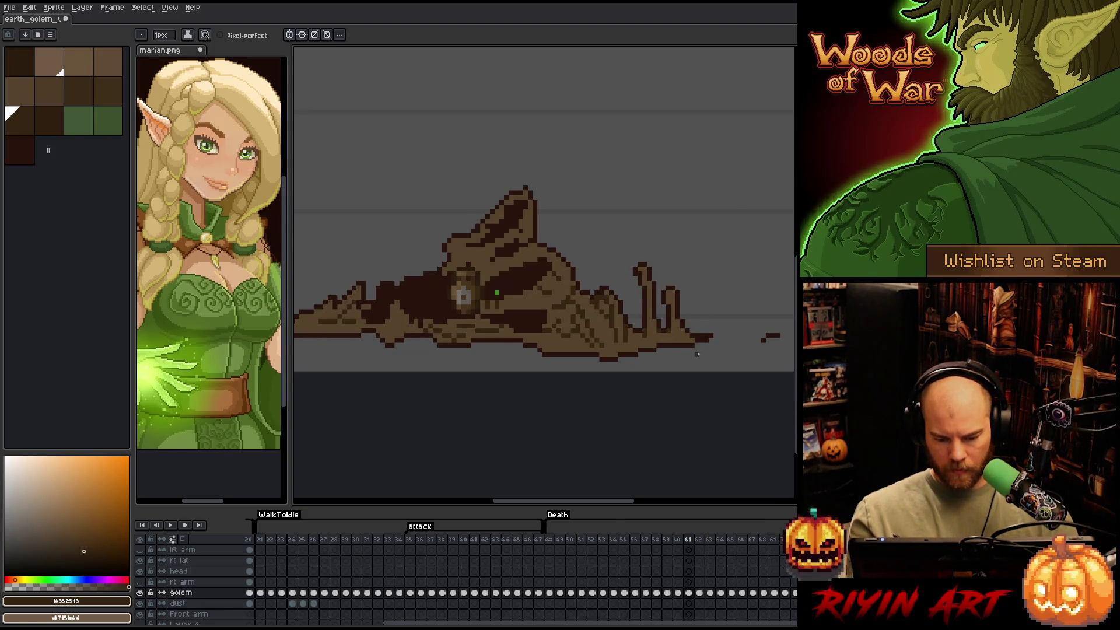
left_click_drag(578, 353, 670, 350)
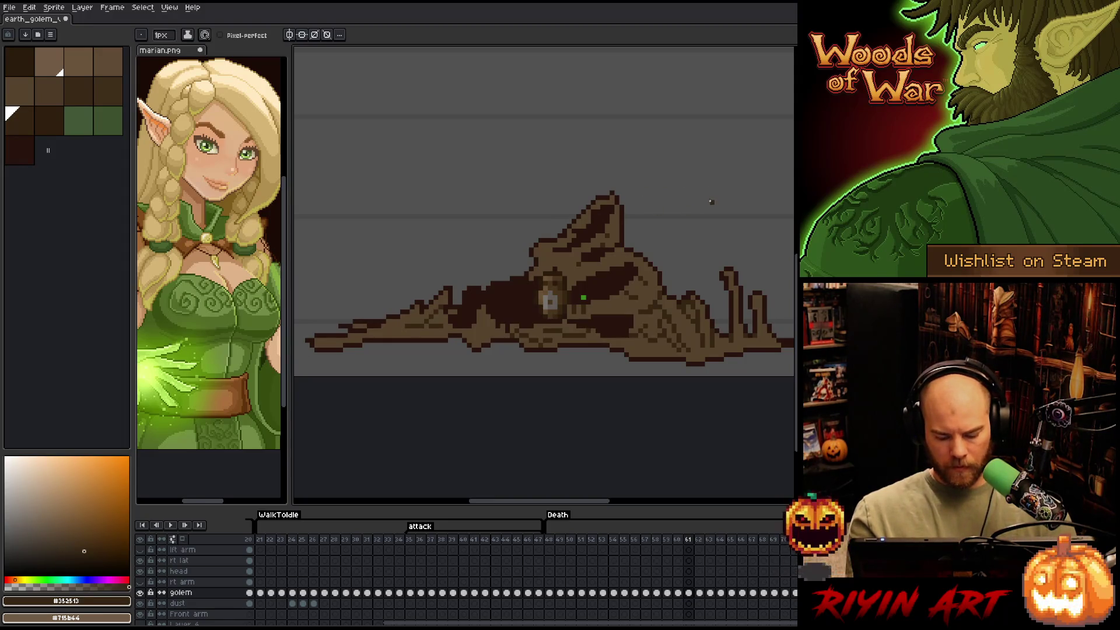
key("Right")
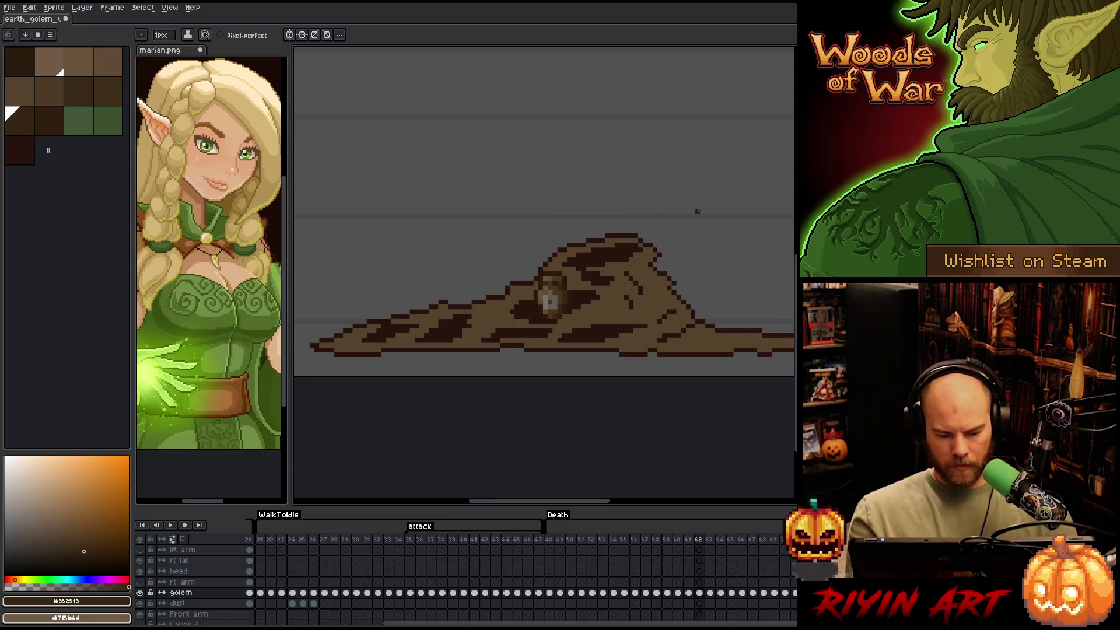
Run Color Range on #28130d for frames 62 and 63 in turn, ending on frame 64
key("shift+c")
left_click(612, 248)
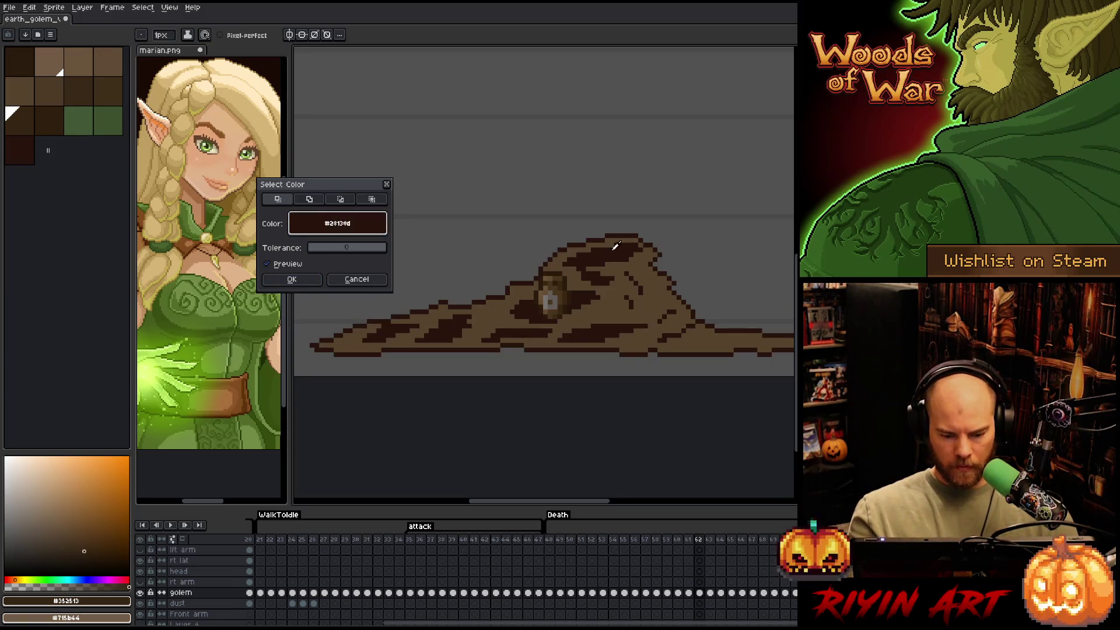
left_click(309, 281)
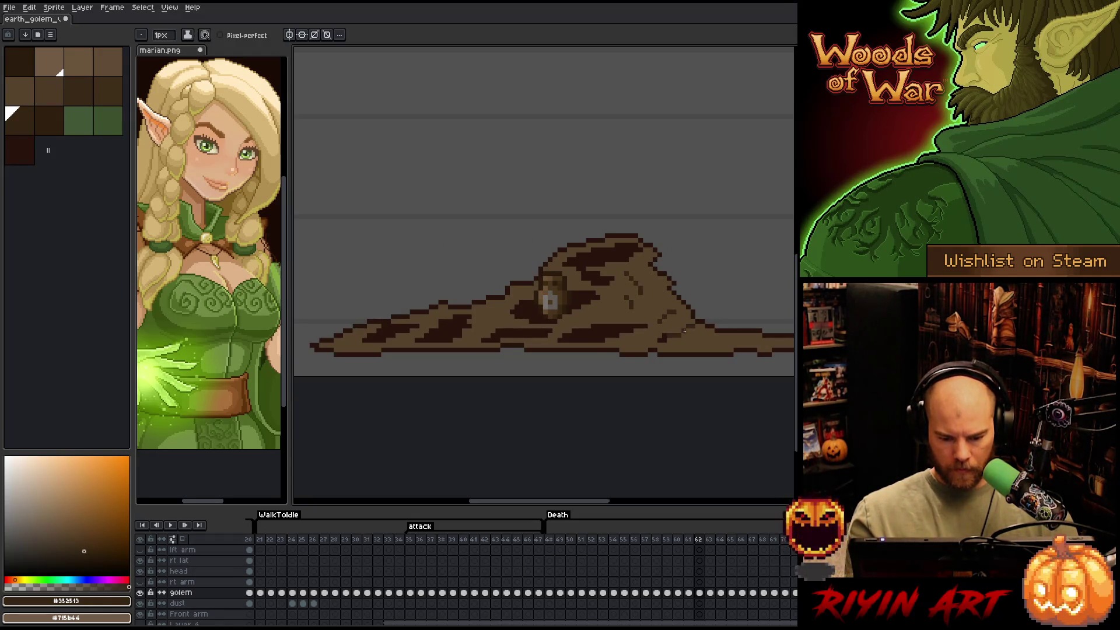
mouse_move(728, 352)
left_mouse_down()
mouse_move(640, 359)
mouse_move(710, 355)
left_mouse_up()
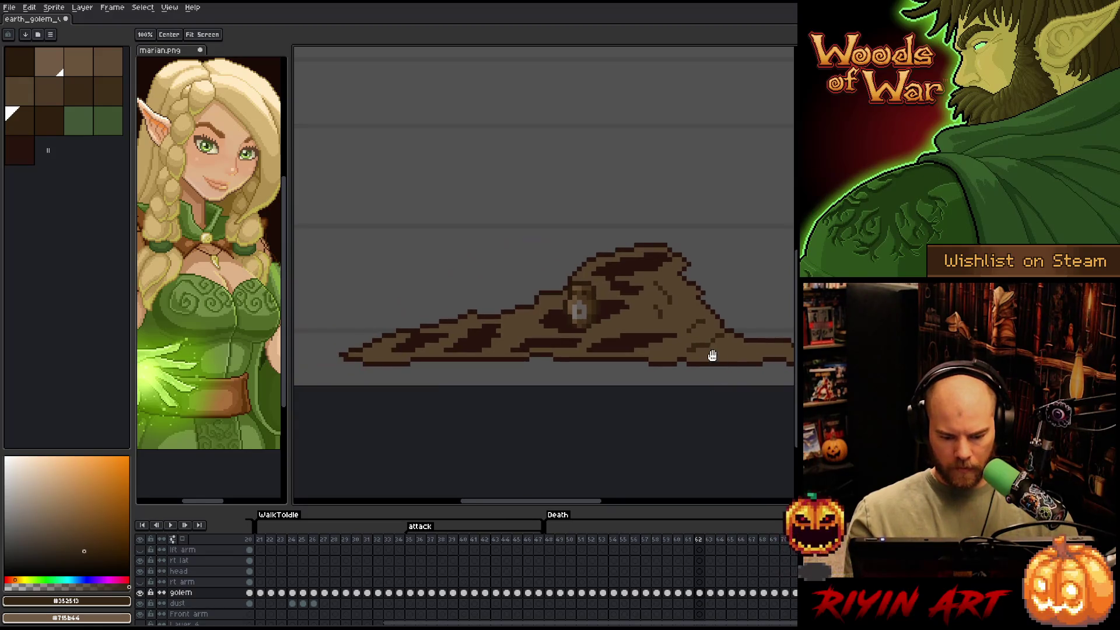
key("Right")
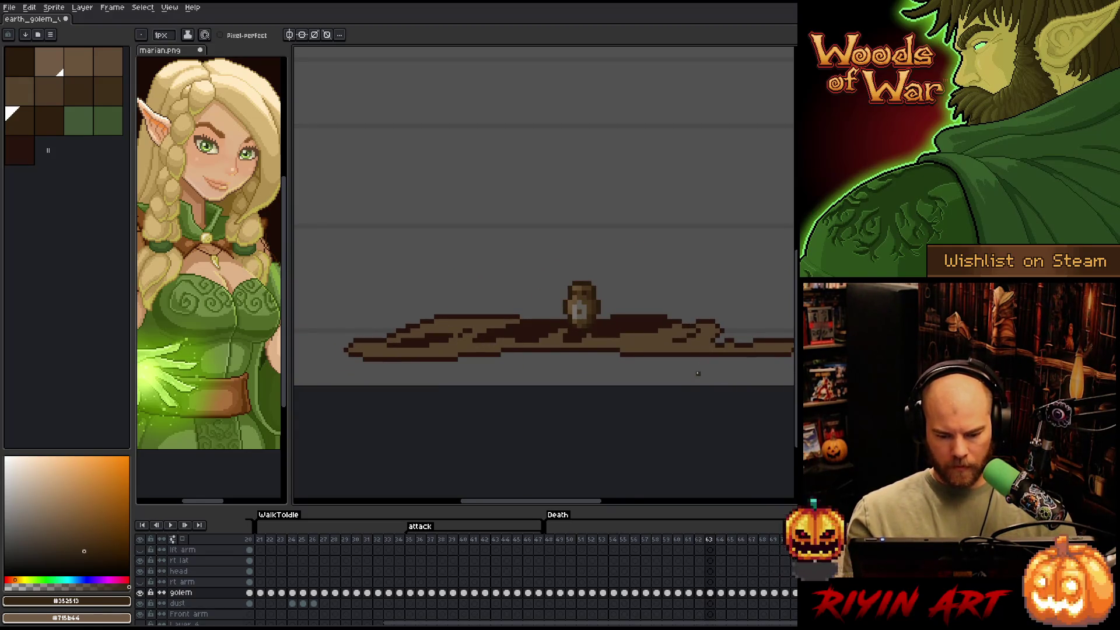
key("shift+c")
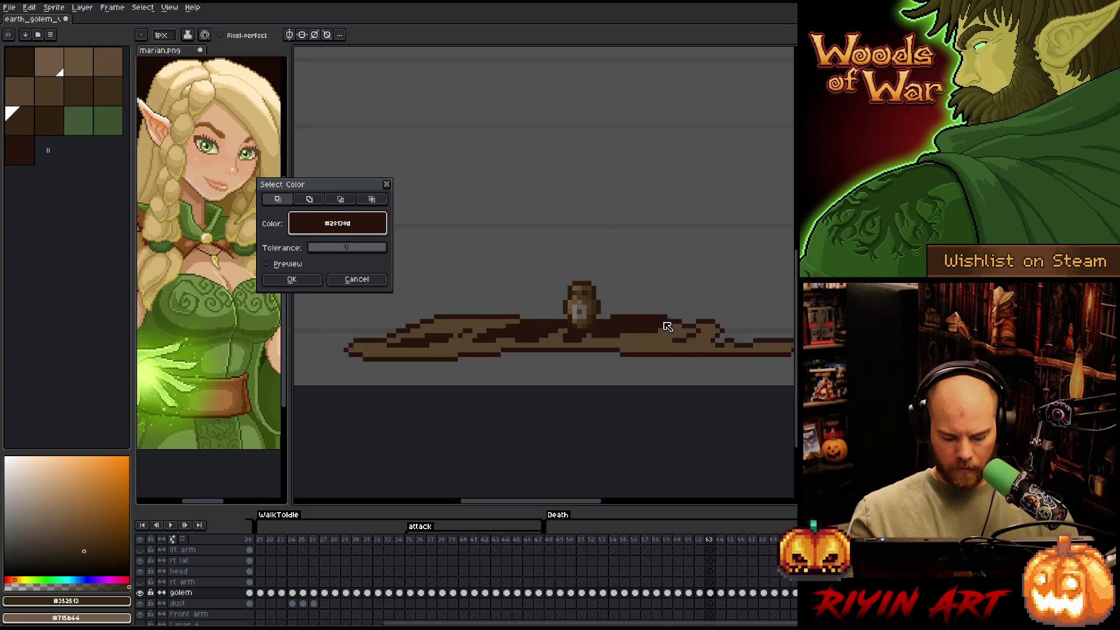
key("Return")
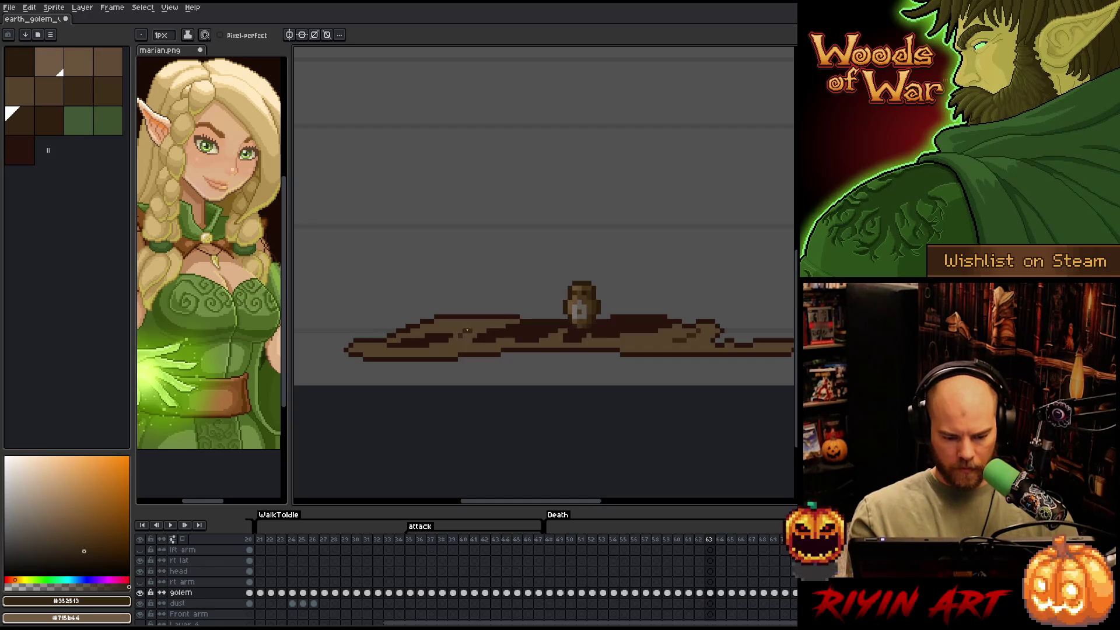
key("Right")
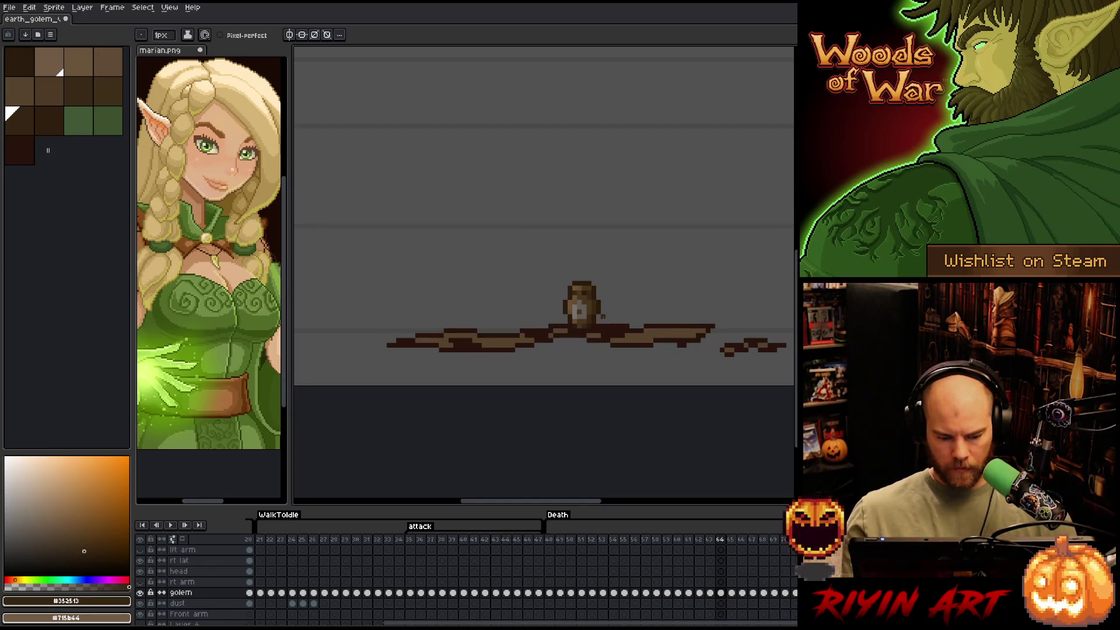